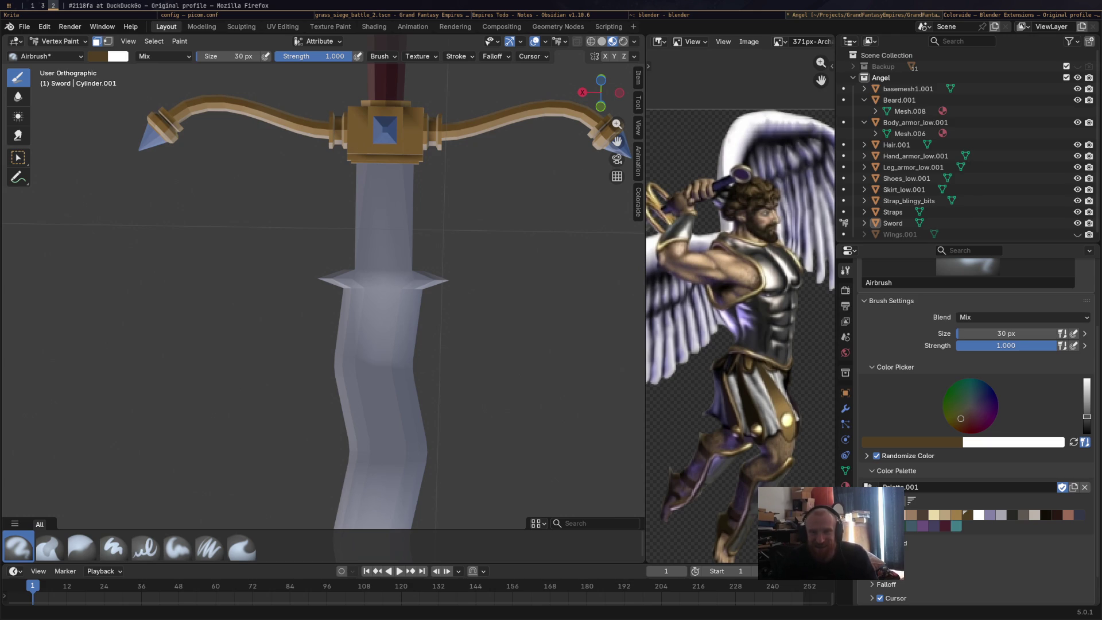
Tile the Firefox #2118fa DuckDuckGo search beside the Blender sword scene.
{"action": "key", "text": "super+1"}
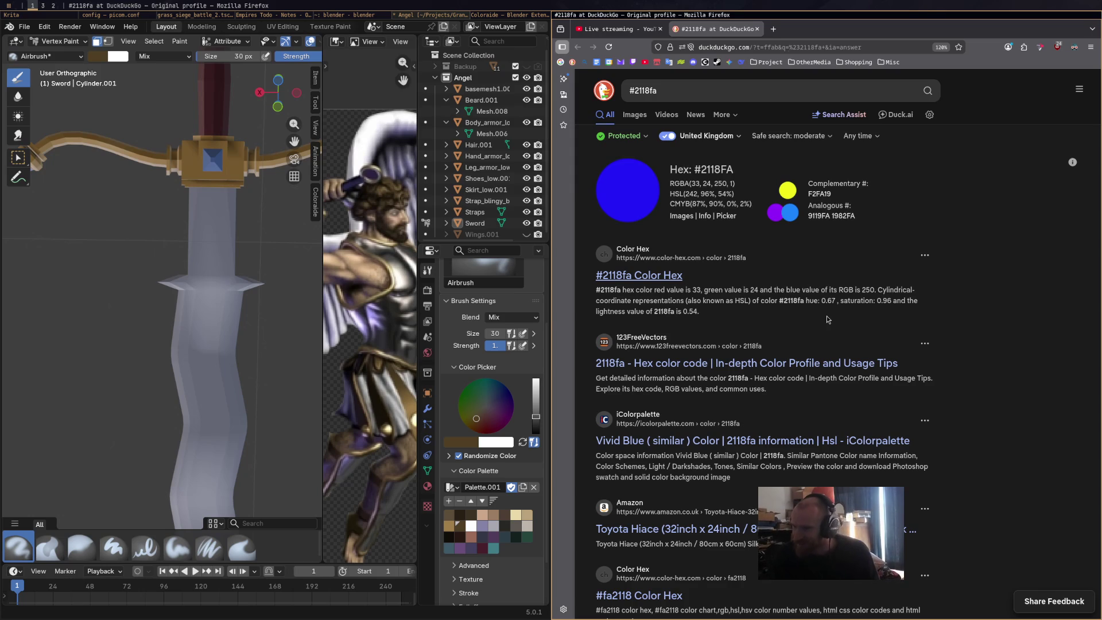
Return Blender to full screen, then switch to workspace 2 showing picom.conf in Zed.
{"action": "key", "text": "super+m"}
{"action": "key", "text": "super+2"}
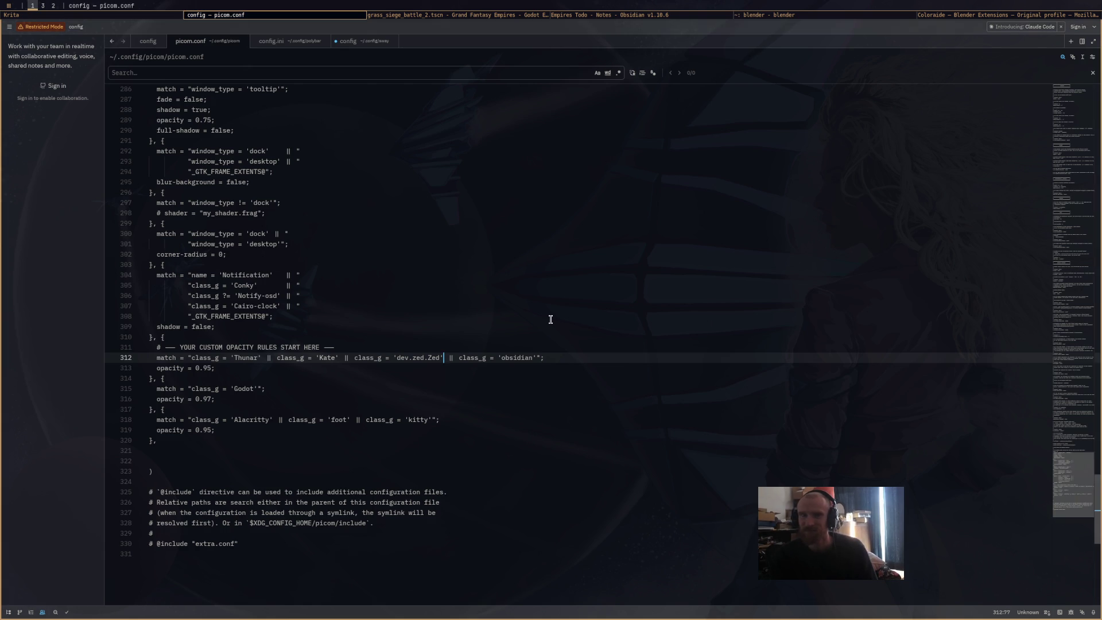
Cycle through Godot, terminal, Krita and Obsidian to the Coloraide page, then back to Blender.
{"action": "key", "text": "alt+Tab"}
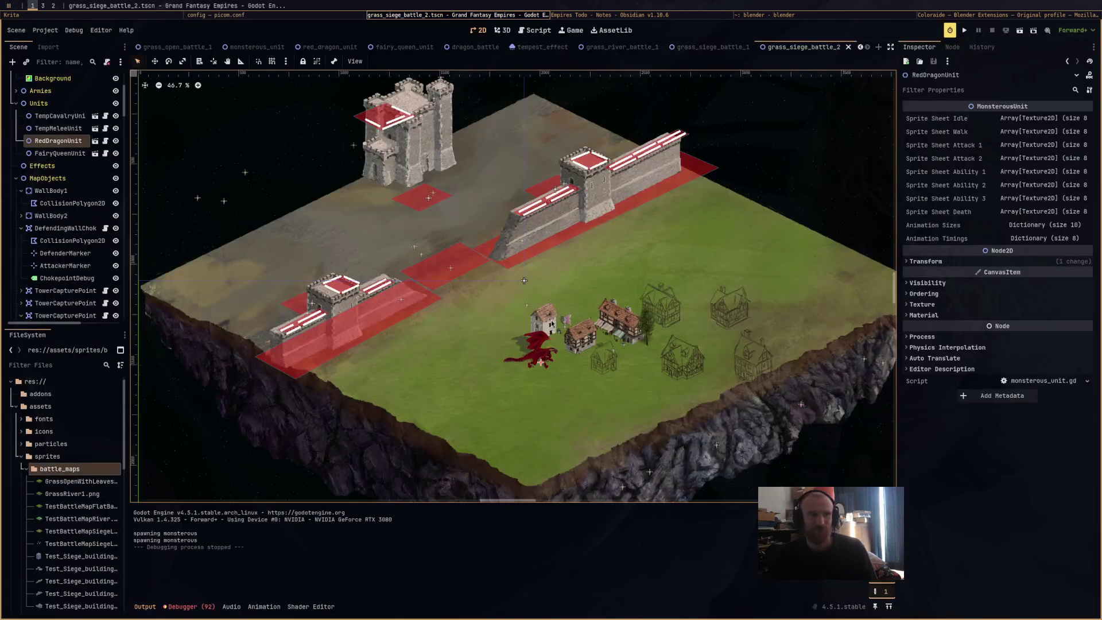
{"action": "key", "text": "alt+Tab"}
{"action": "key", "text": "alt+Tab"}
{"action": "key", "text": "alt+Tab"}
{"action": "key", "text": "alt+Tab"}
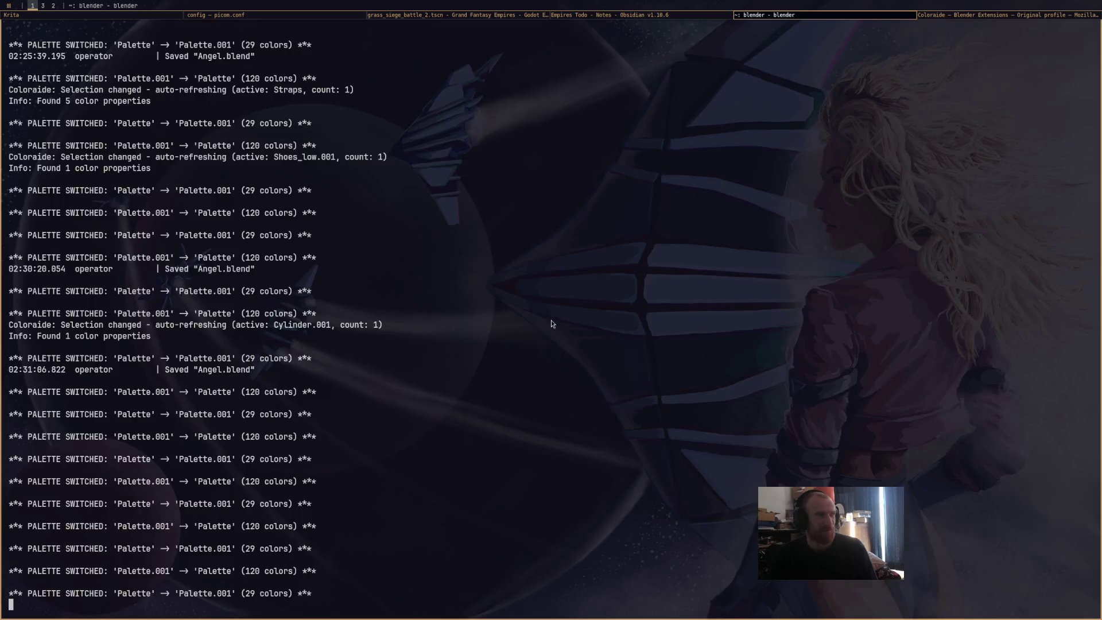
{"action": "key", "text": "alt+Tab"}
{"action": "key", "text": "alt+Tab"}
{"action": "key", "text": "alt+Tab"}
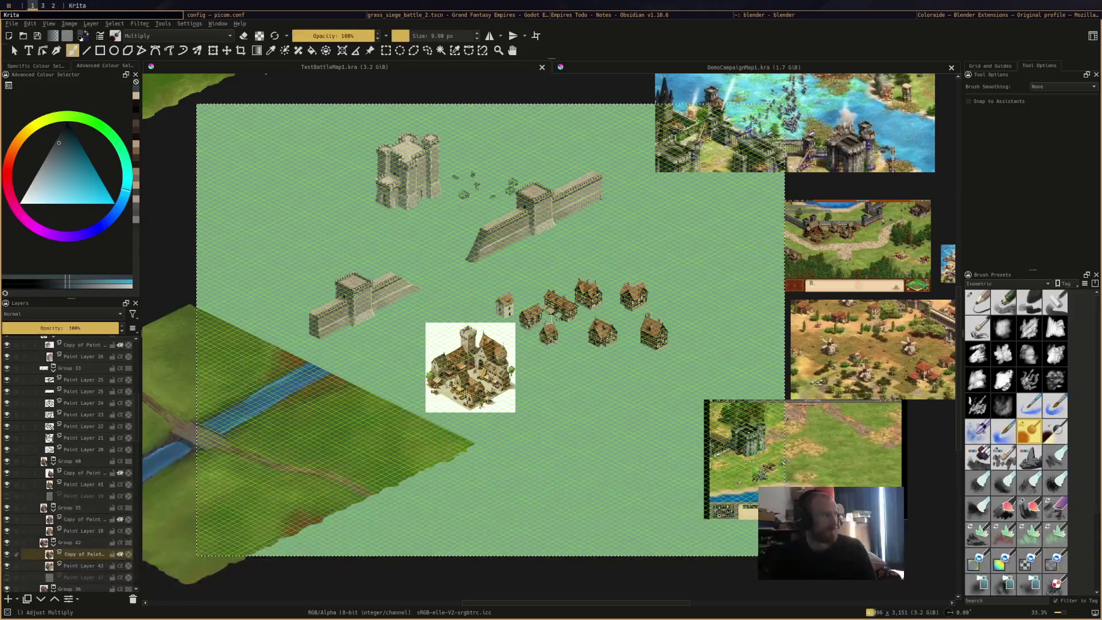
{"action": "key", "text": "alt+Tab"}
{"action": "key", "text": "alt+Tab"}
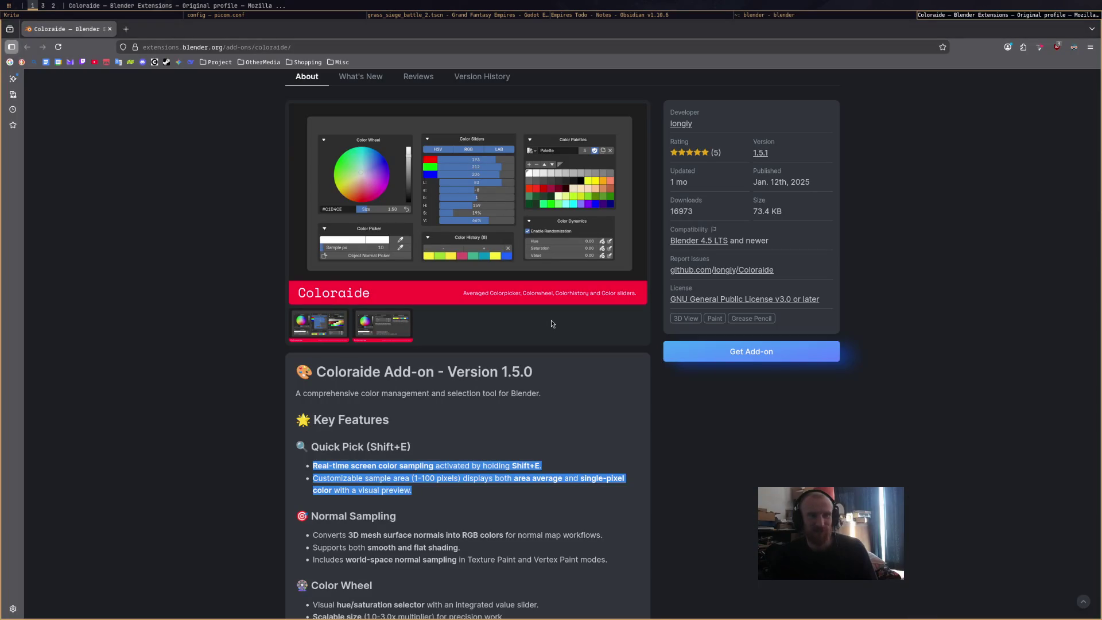
{"action": "key", "text": "alt+Tab"}
{"action": "key", "text": "alt+Tab"}
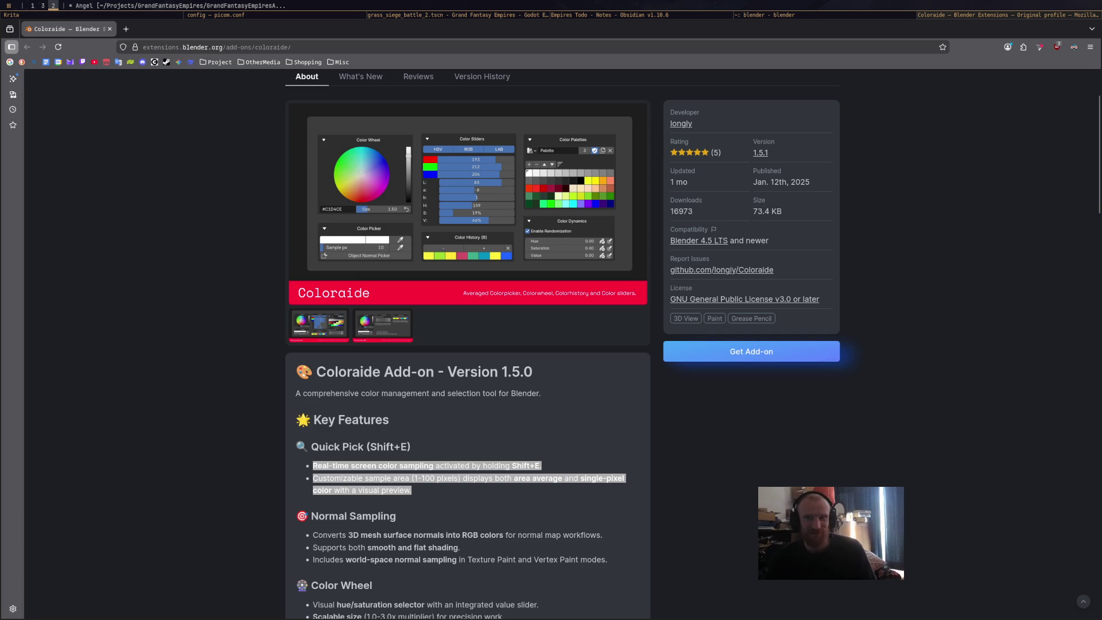
{"action": "key", "text": "super+1"}
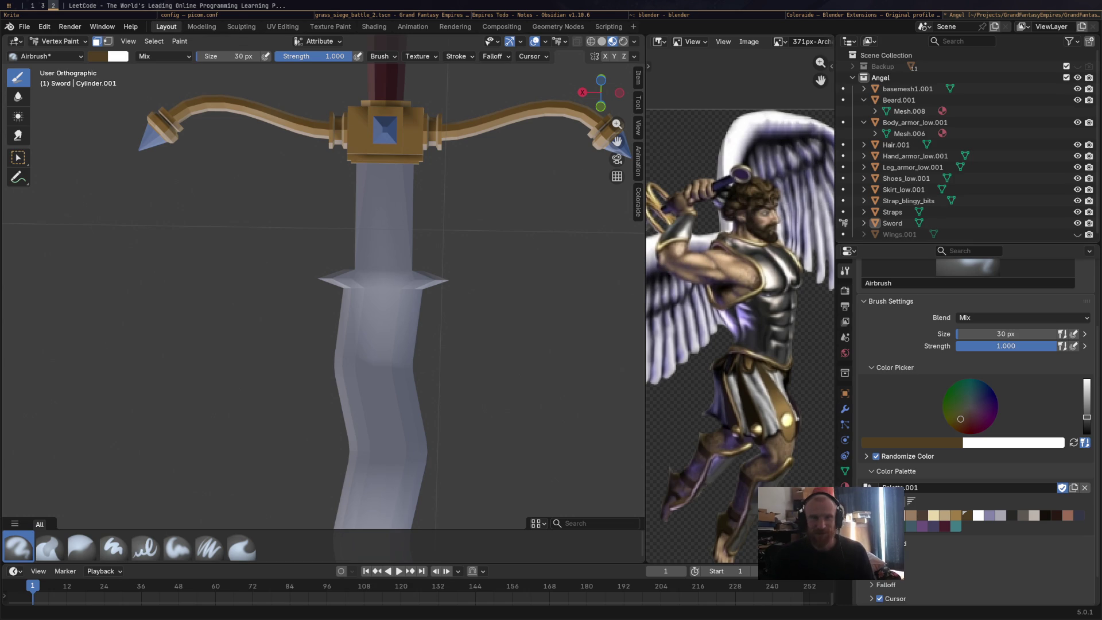
Bring the LeetCode browser window up and make it fill the screen.
{"action": "key", "text": "super+minus"}
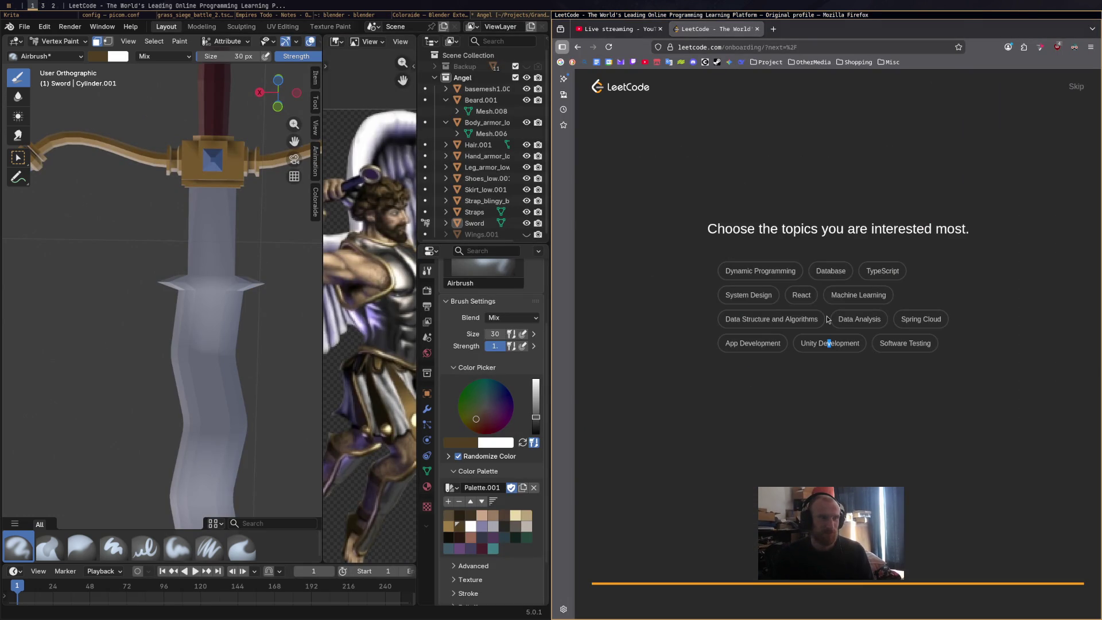
{"action": "key", "text": "super+m"}
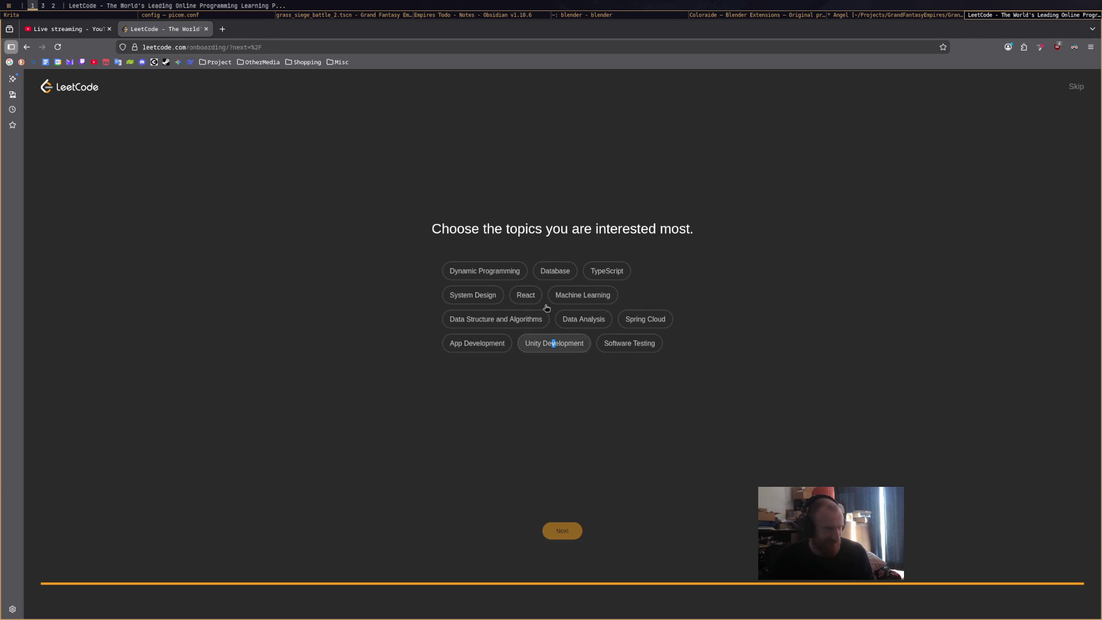
Choose Dynamic Programming as the interest topic and finish onboarding to the problem list.
{"action": "left_click", "coordinate": [497, 269]}
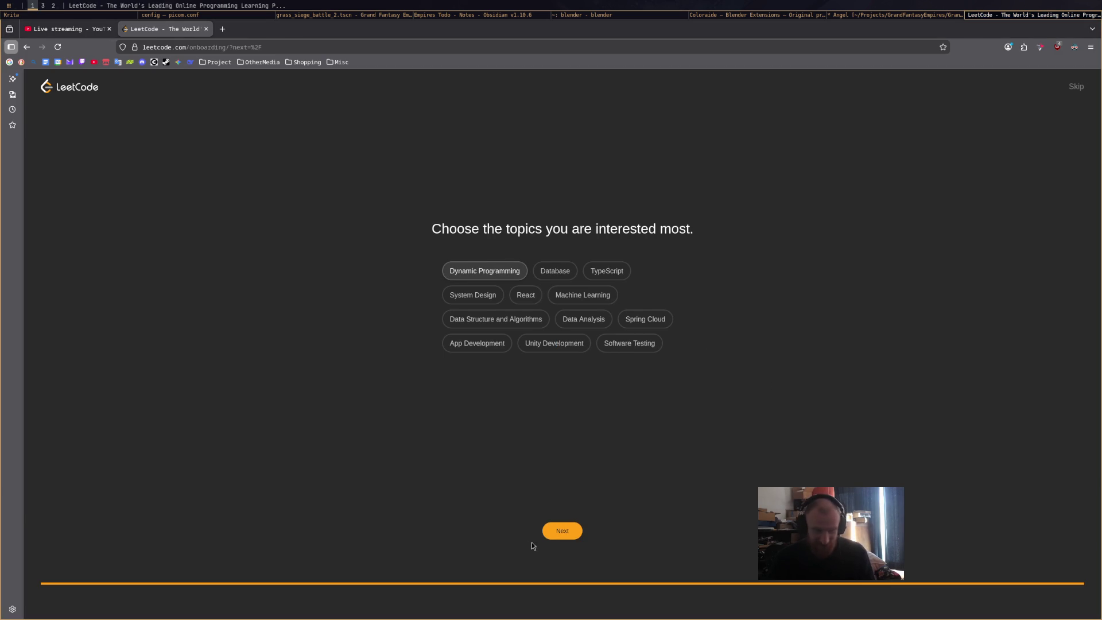
{"action": "left_click", "coordinate": [562, 531]}
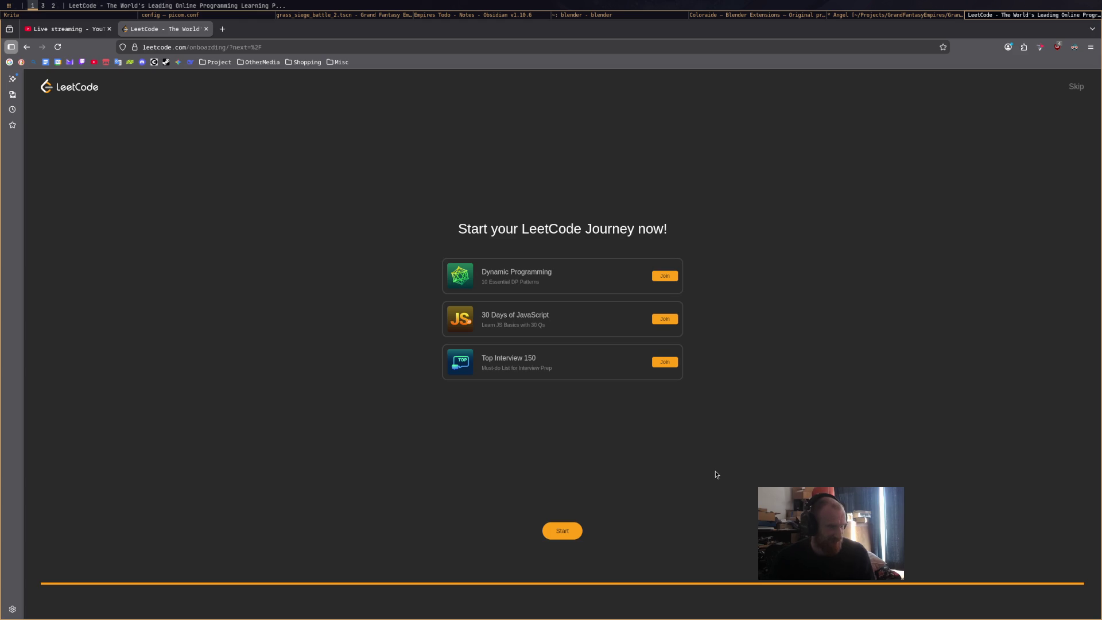
{"action": "left_click", "coordinate": [560, 537]}
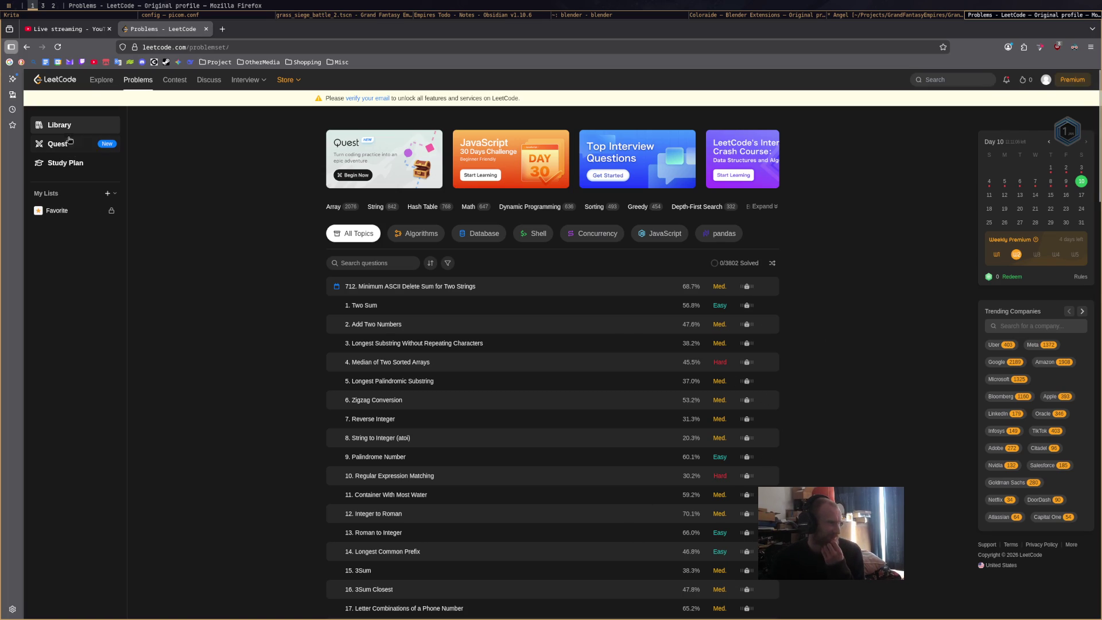
{"action": "mouse_move", "coordinate": [418, 343]}
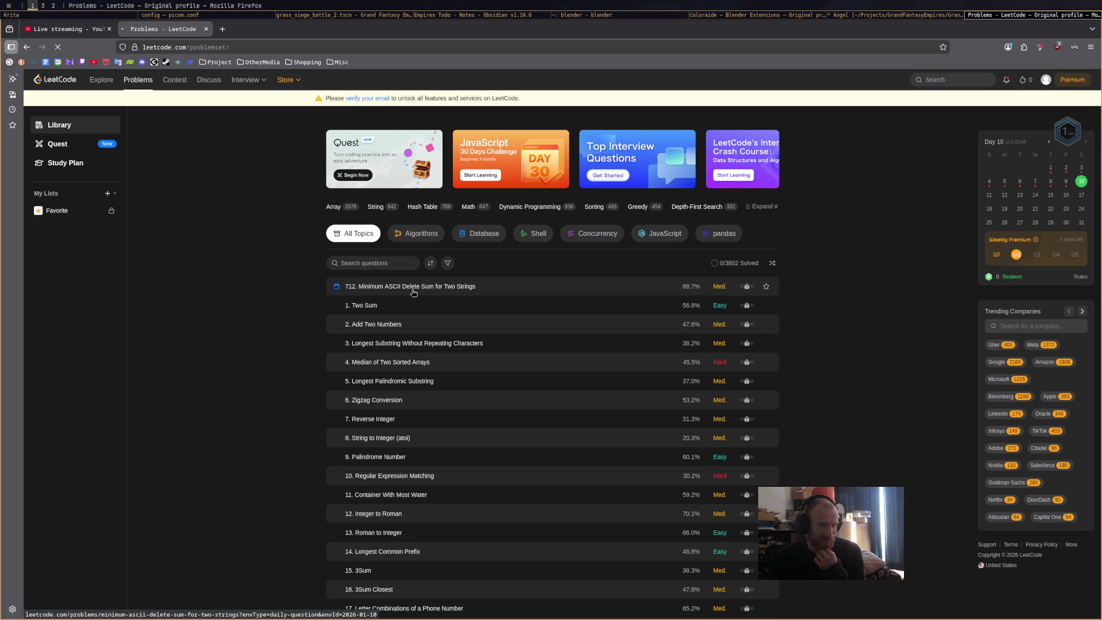
Open 712. Minimum ASCII Delete Sum for Two Strings and click through the six-step interface tour.
{"action": "left_click", "coordinate": [413, 292]}
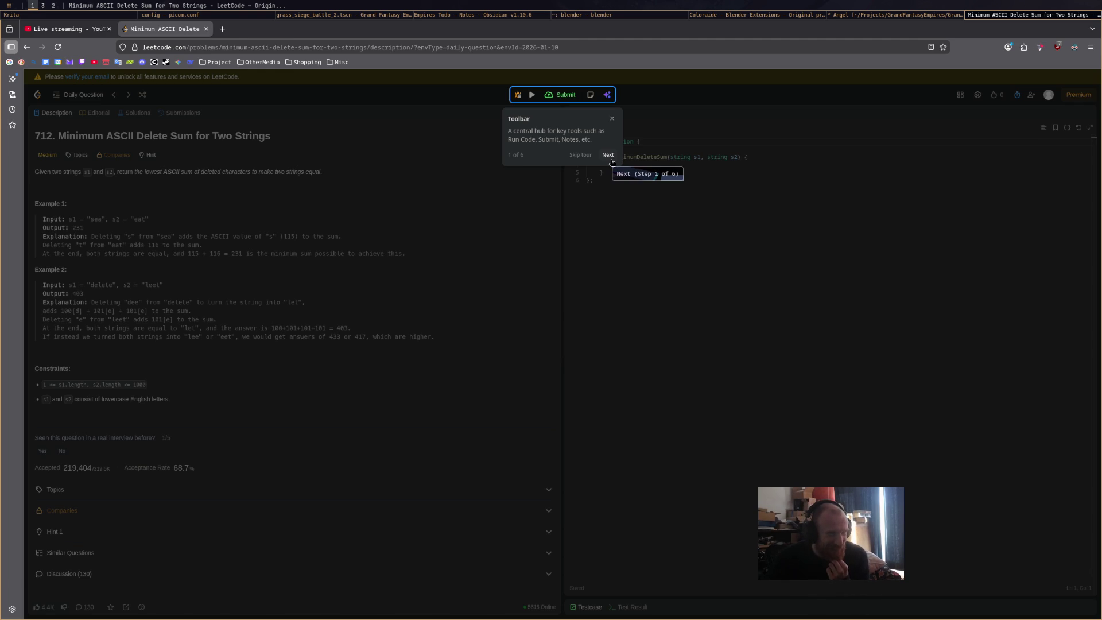
{"action": "left_click", "coordinate": [608, 155]}
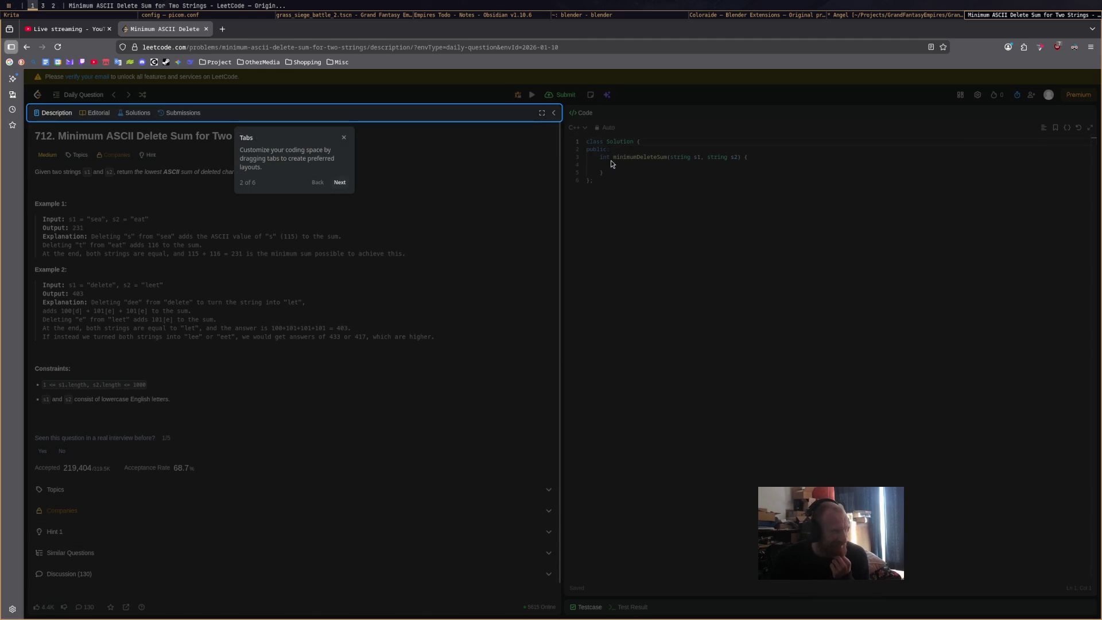
{"action": "left_click", "coordinate": [346, 185]}
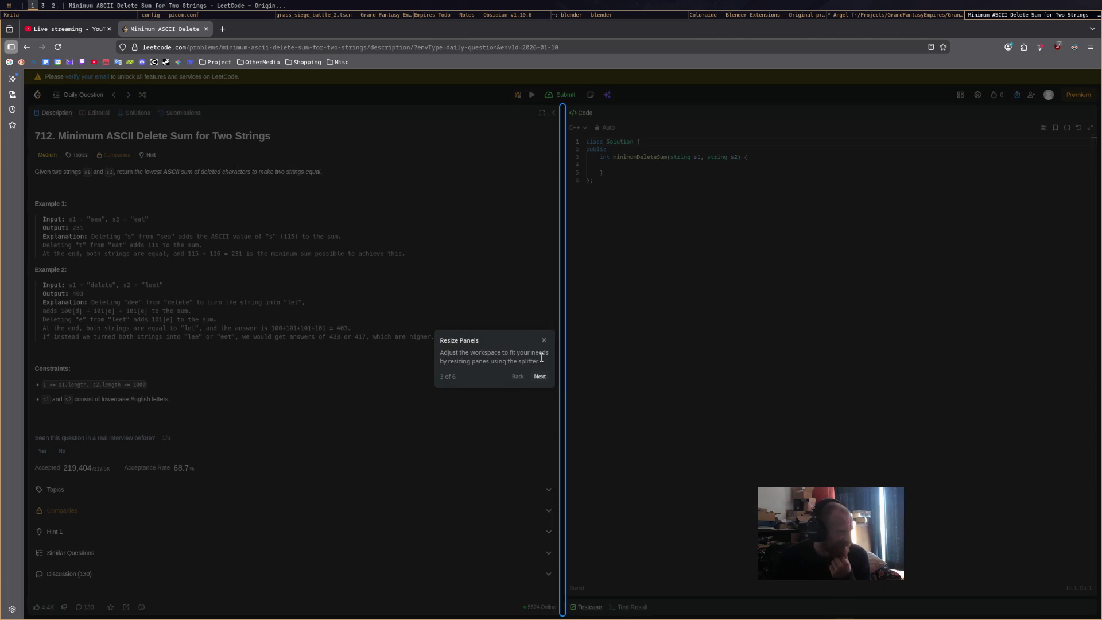
{"action": "left_click", "coordinate": [541, 378]}
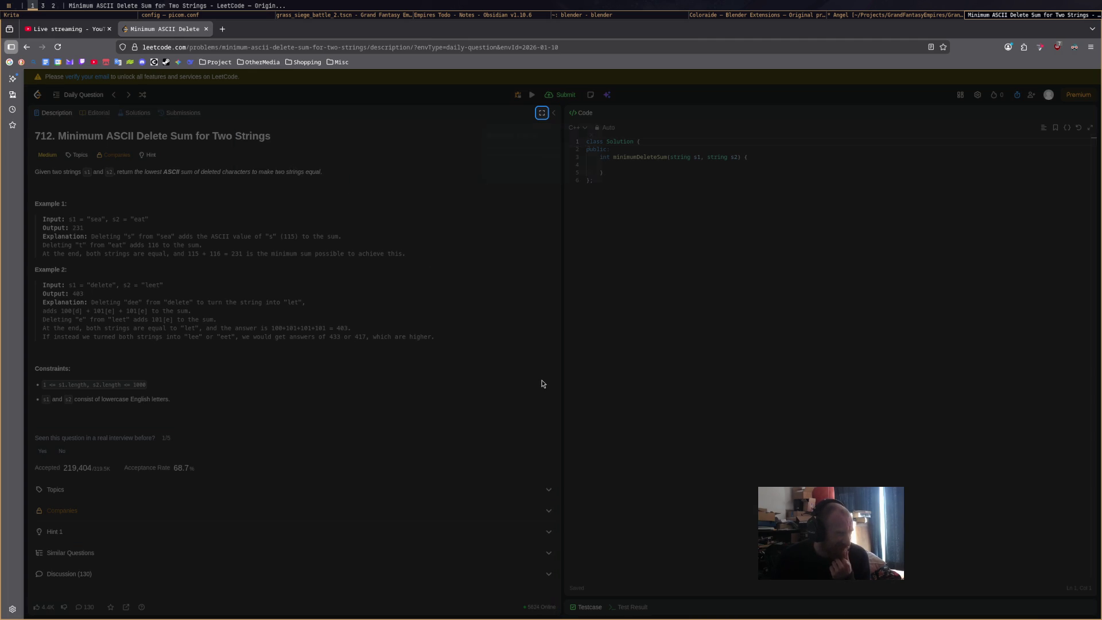
{"action": "left_click", "coordinate": [587, 171]}
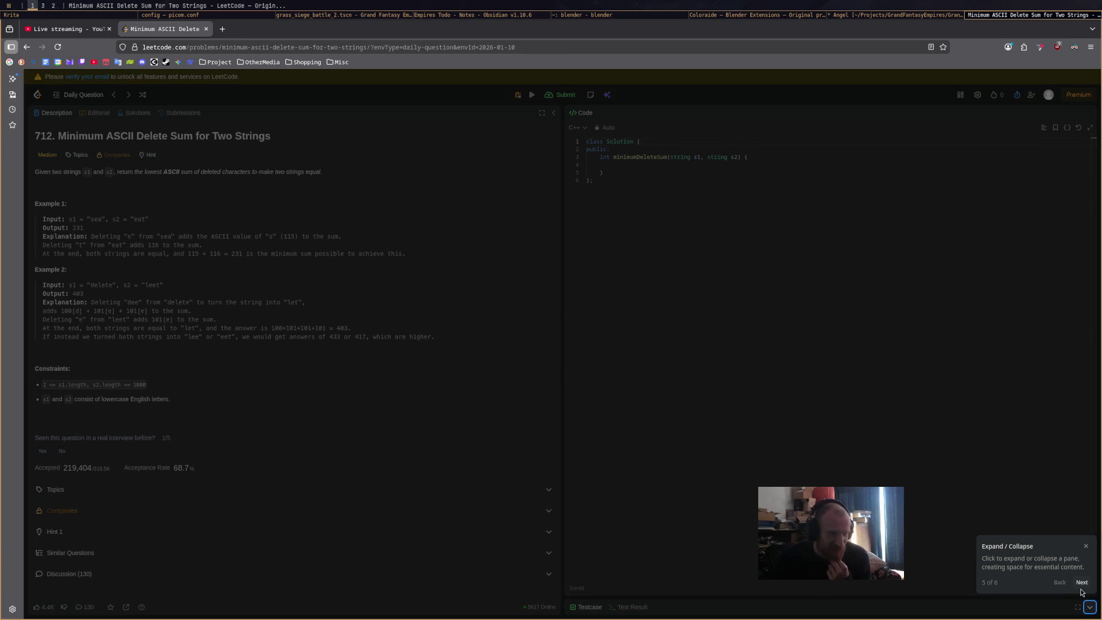
{"action": "left_click", "coordinate": [1080, 584]}
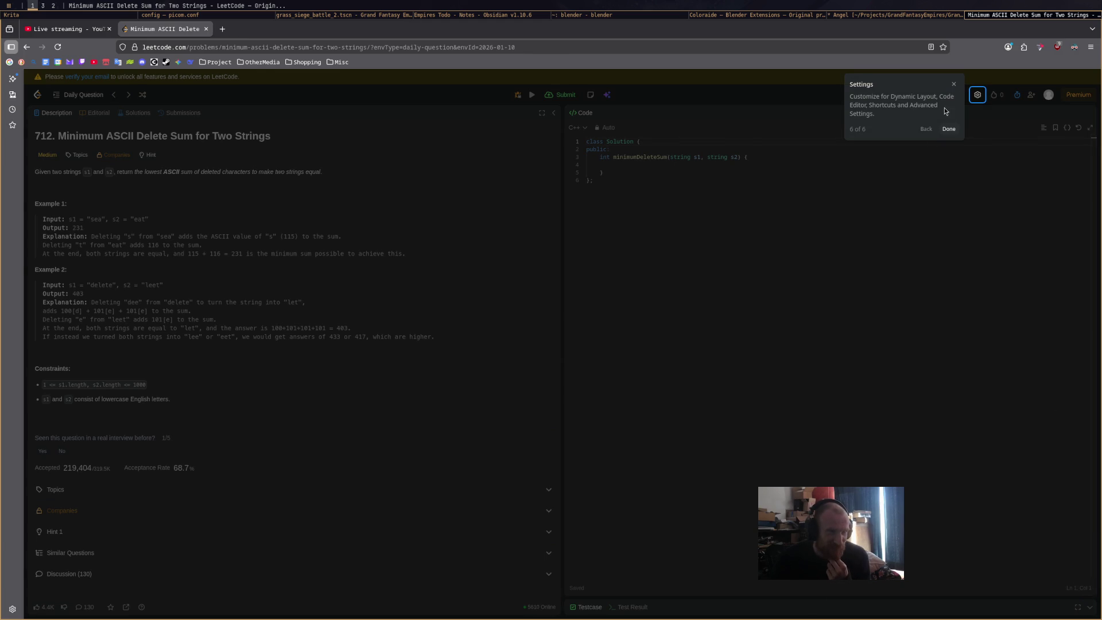
{"action": "left_click", "coordinate": [949, 129]}
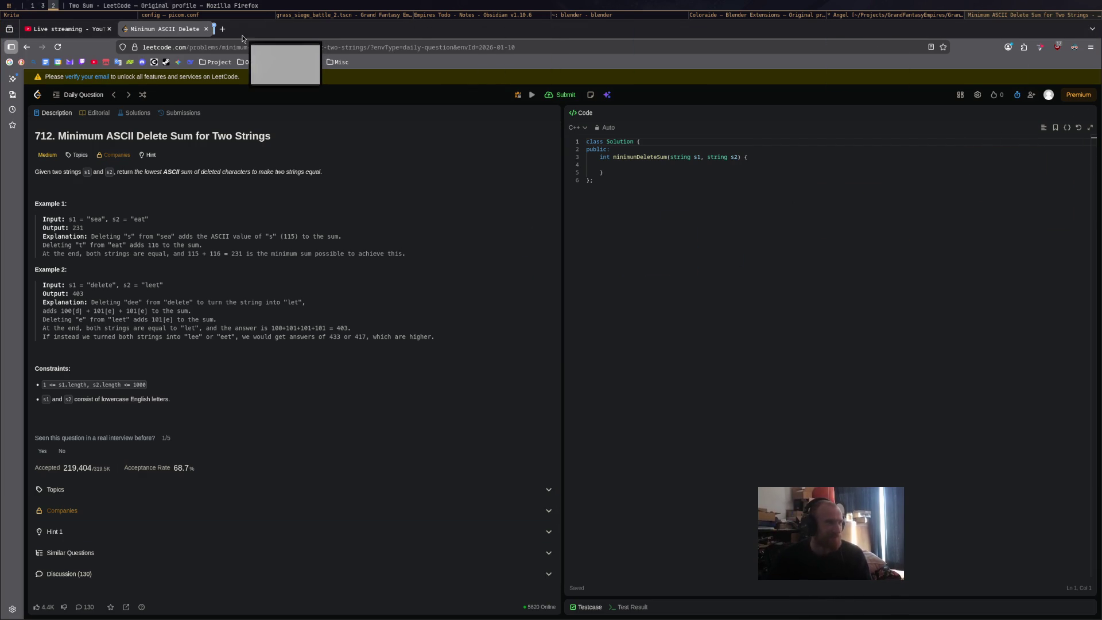
Open Two Sum in a new tab with Python as the language, tiled beside Blender.
{"action": "left_click_drag", "start_coordinate": [344, 65], "coordinate": [258, 29]}
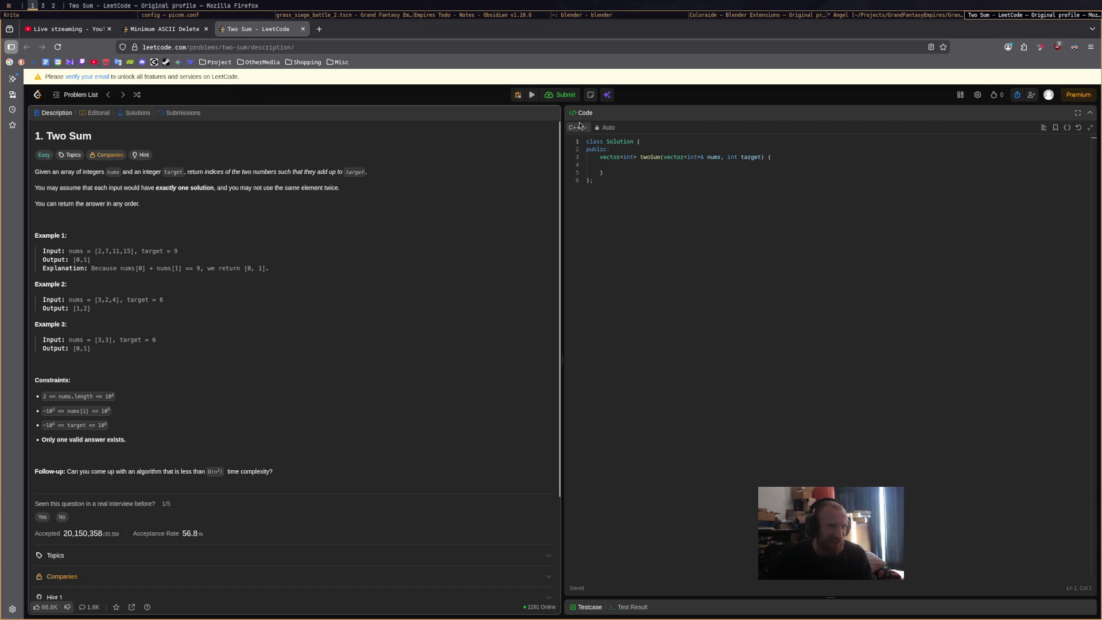
{"action": "left_click", "coordinate": [582, 128]}
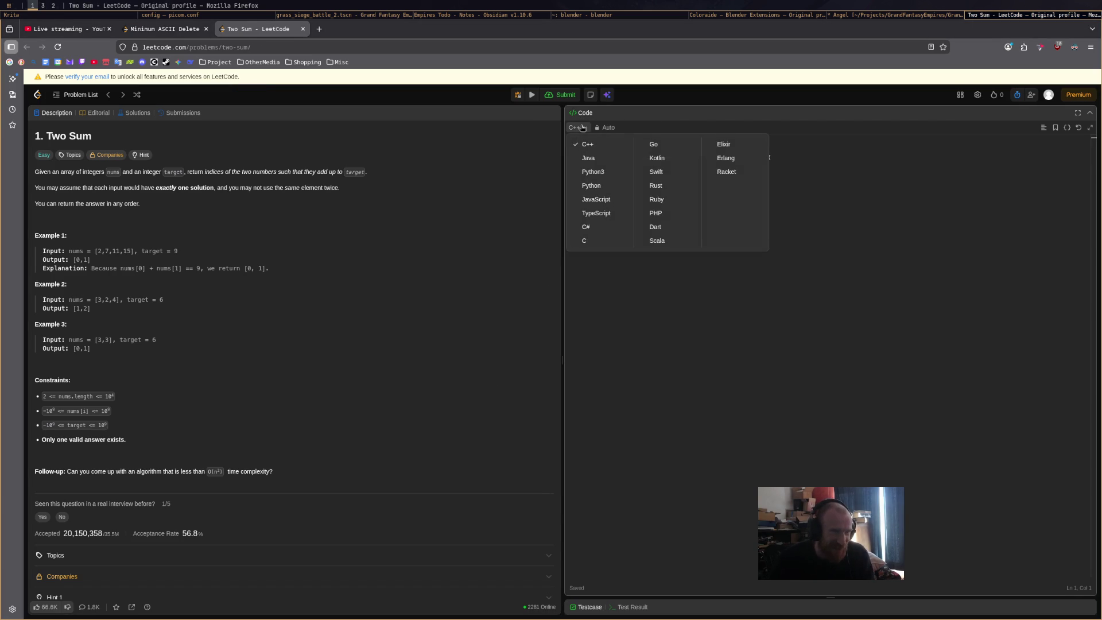
{"action": "left_click", "coordinate": [603, 190]}
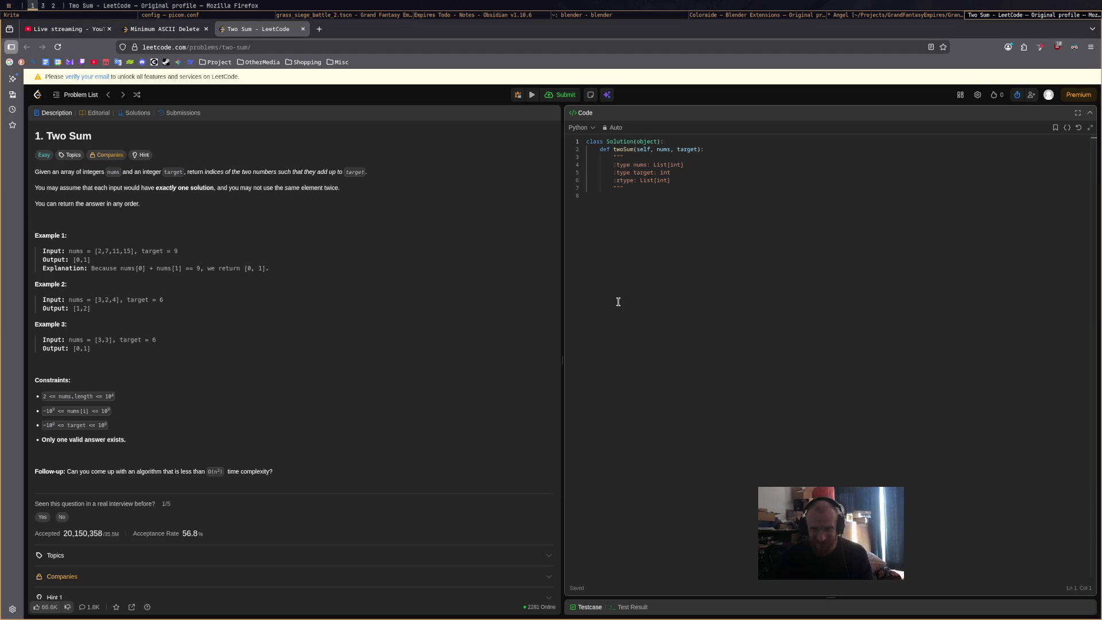
{"action": "key", "text": "super+shift+Right"}
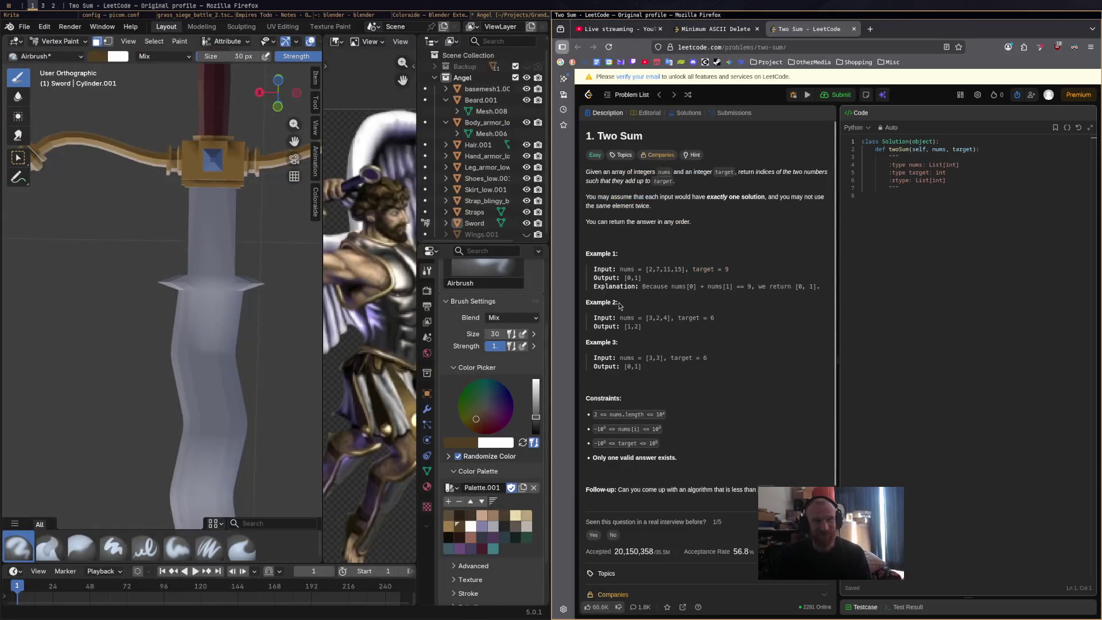
Back in Blender, try and undo a darker grey blade stroke, inspect the sword, and save.
{"action": "key", "text": "super+shift+2"}
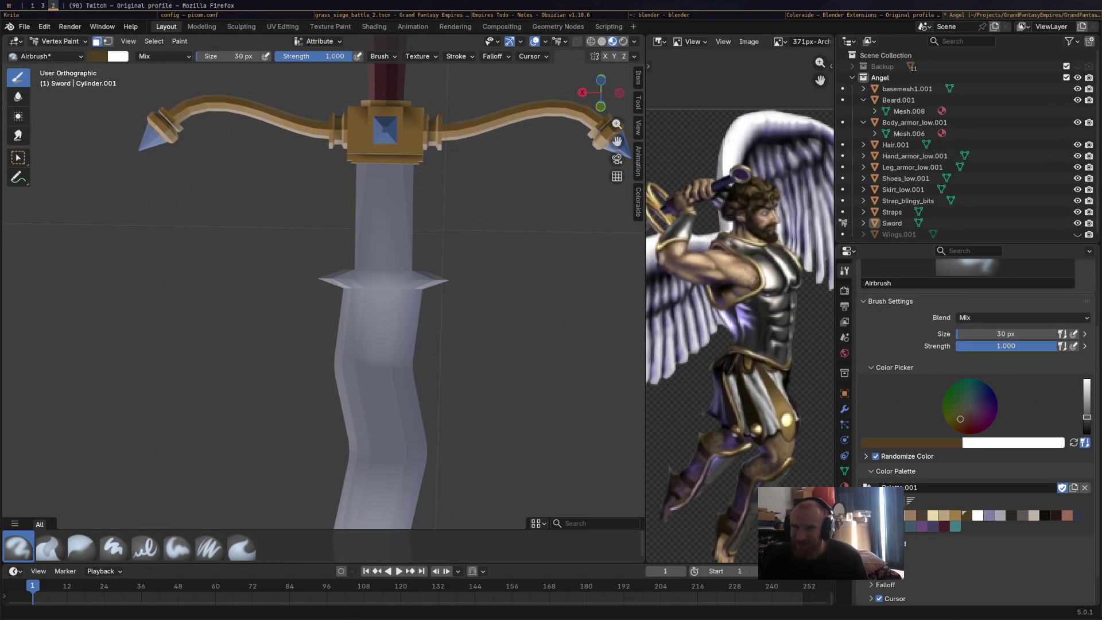
{"action": "middle_click_drag", "start_coordinate": [799, 266], "coordinate": [785, 268]}
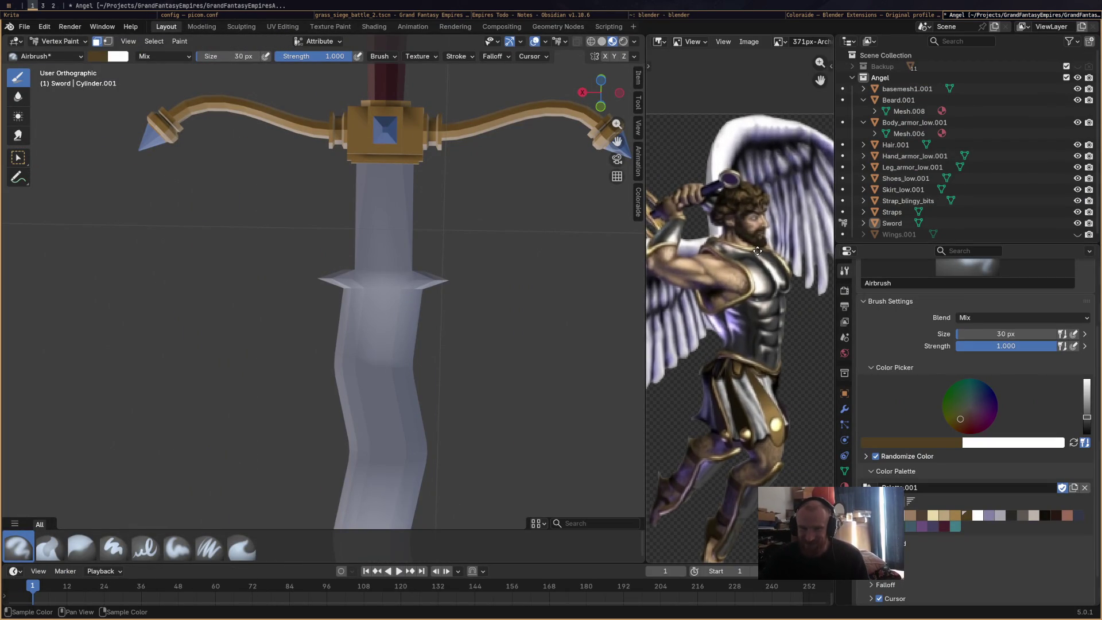
{"action": "scroll", "coordinate": [483, 250], "scroll_direction": "up", "scroll_amount": 4}
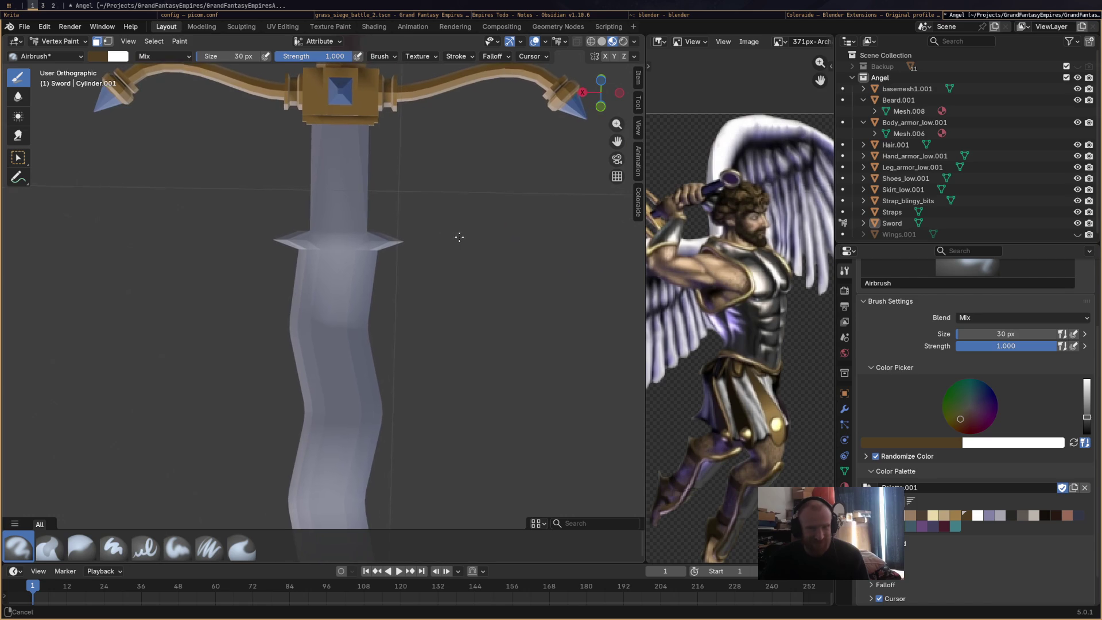
{"action": "scroll", "coordinate": [452, 225], "scroll_direction": "down", "scroll_amount": 6}
{"action": "mouse_move", "coordinate": [452, 225]}
{"action": "middle_mouse_down"}
{"action": "mouse_move", "coordinate": [382, 199]}
{"action": "mouse_move", "coordinate": [356, 301]}
{"action": "middle_mouse_up"}
{"action": "scroll", "coordinate": [356, 301], "scroll_direction": "up", "scroll_amount": 2}
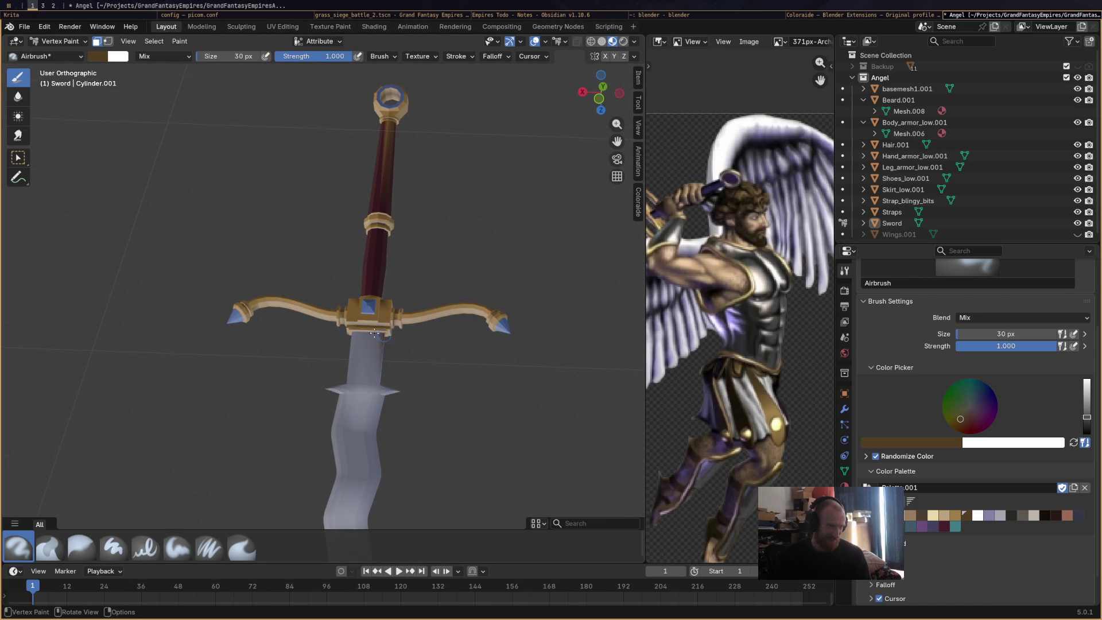
{"action": "left_click_drag", "start_coordinate": [378, 345], "coordinate": [354, 333]}
{"action": "key", "text": "ctrl+z"}
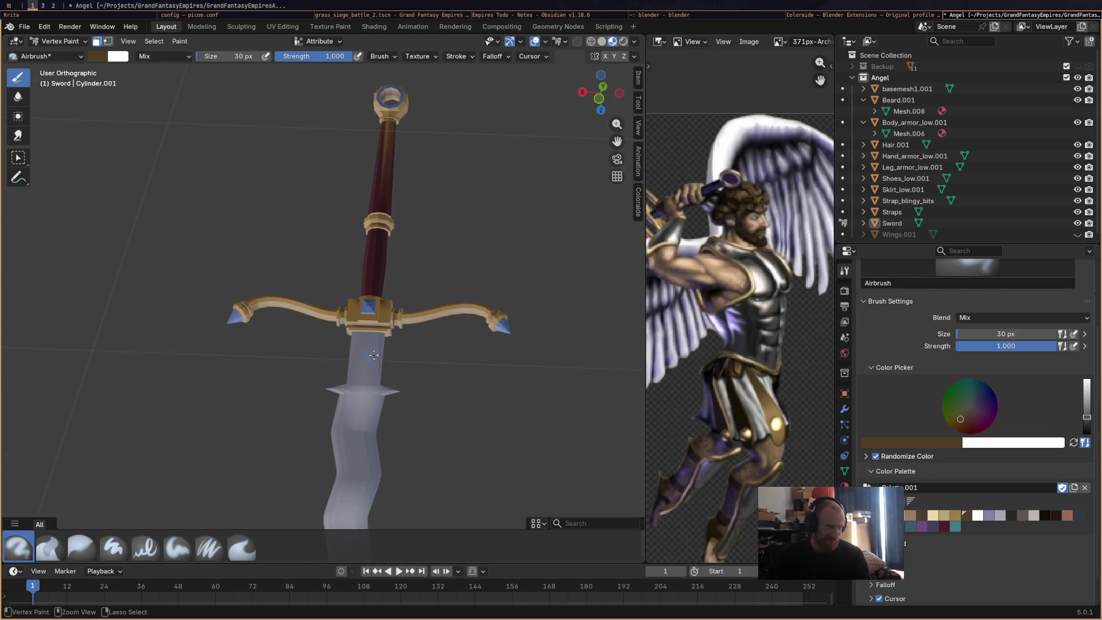
{"action": "mouse_move", "coordinate": [392, 363]}
{"action": "middle_mouse_down"}
{"action": "mouse_move", "coordinate": [113, 333]}
{"action": "mouse_move", "coordinate": [627, 337]}
{"action": "mouse_move", "coordinate": [519, 334]}
{"action": "middle_mouse_up"}
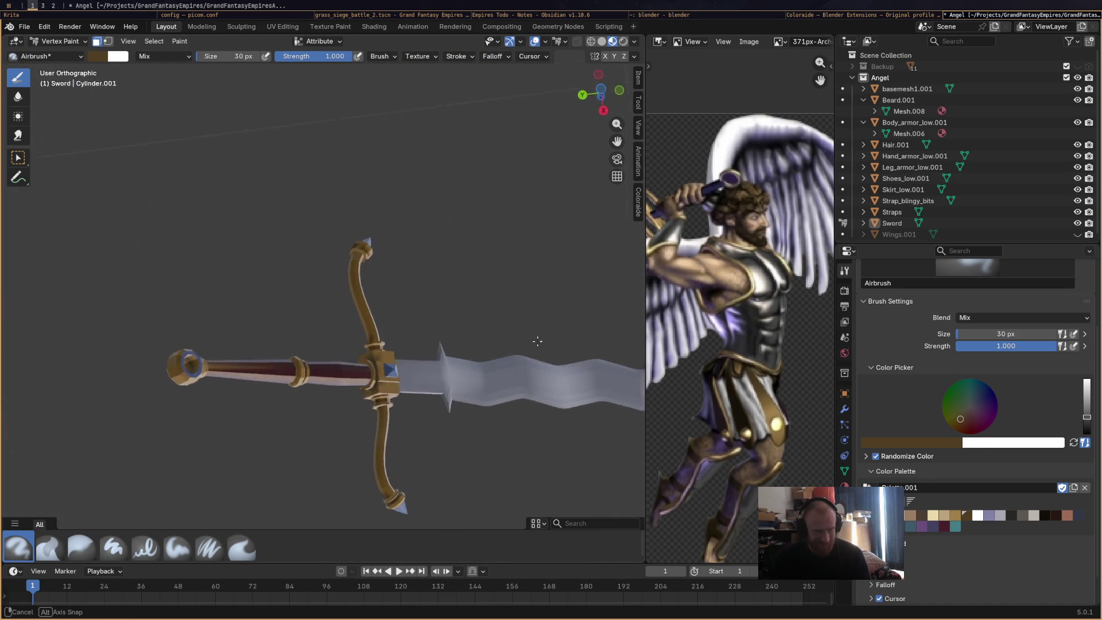
{"action": "mouse_move", "coordinate": [518, 335]}
{"action": "middle_mouse_down"}
{"action": "mouse_move", "coordinate": [357, 512]}
{"action": "mouse_move", "coordinate": [453, 308]}
{"action": "mouse_move", "coordinate": [488, 373]}
{"action": "middle_mouse_up"}
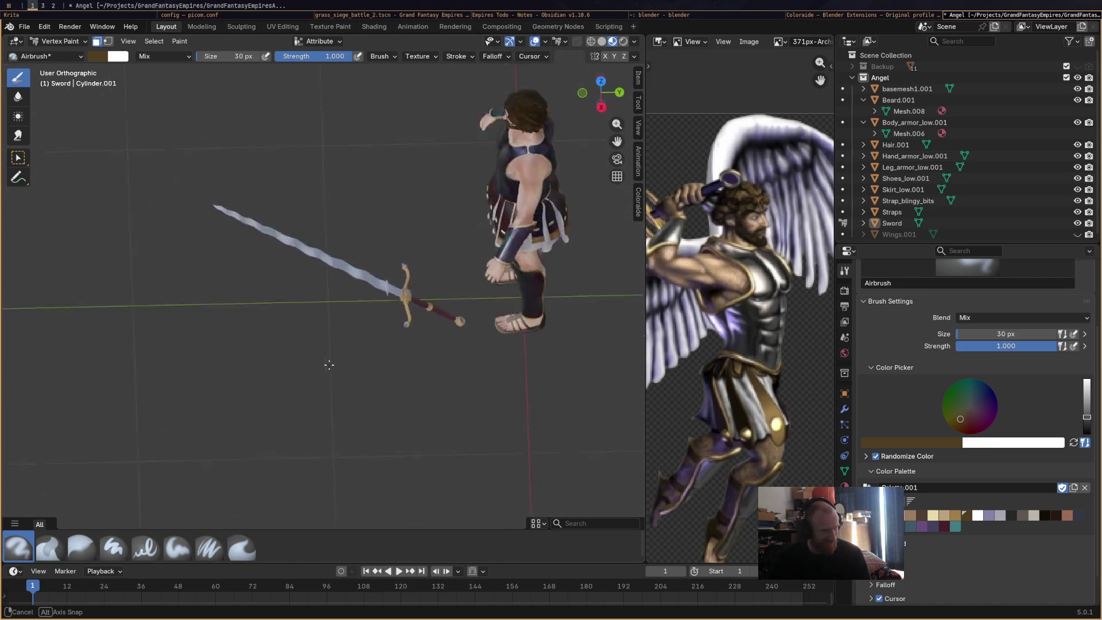
{"action": "mouse_move", "coordinate": [489, 373]}
{"action": "middle_mouse_down"}
{"action": "mouse_move", "coordinate": [488, 314]}
{"action": "mouse_move", "coordinate": [396, 298]}
{"action": "mouse_move", "coordinate": [435, 293]}
{"action": "middle_mouse_up"}
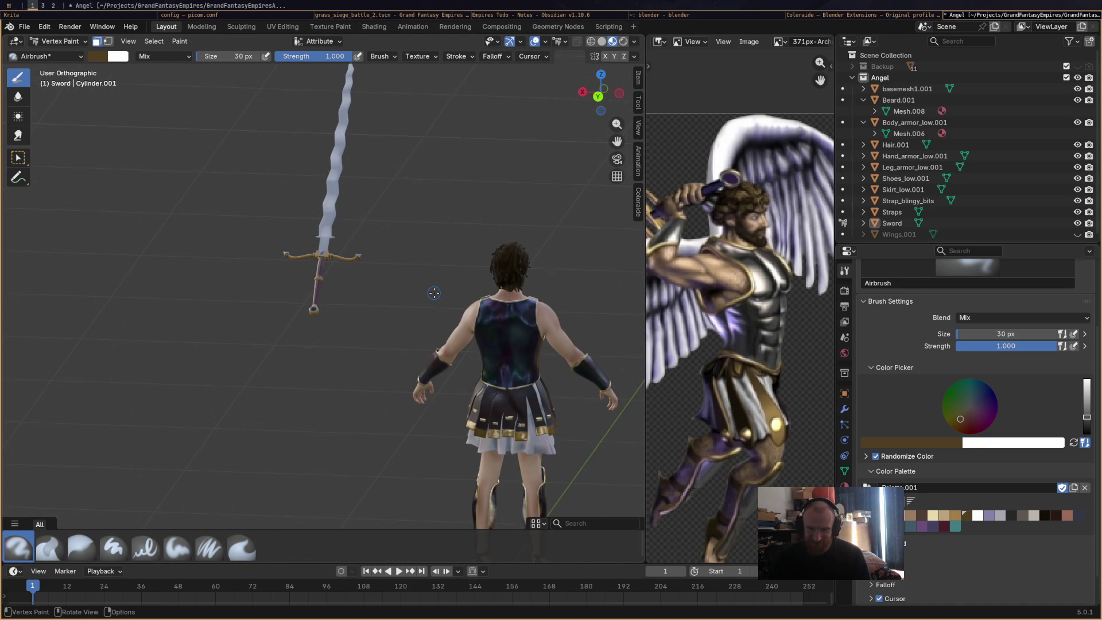
{"action": "key", "text": "ctrl+s"}
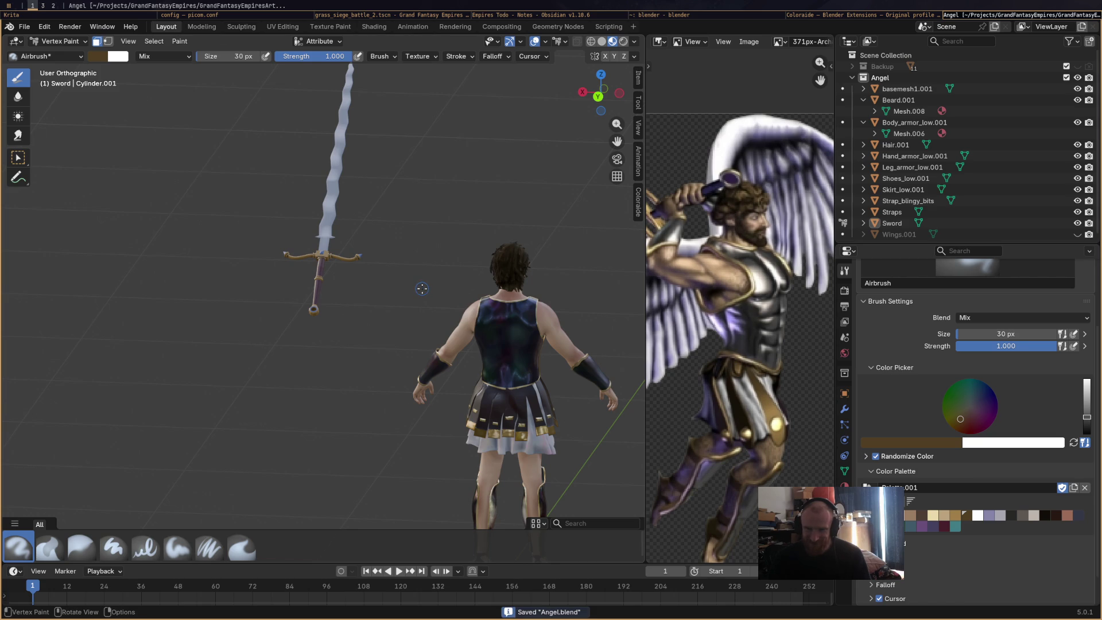
Set the sword material to metallic 0.755 and roughness 0.139.
{"action": "middle_click_drag", "start_coordinate": [421, 290], "coordinate": [405, 312], "text": "shift"}
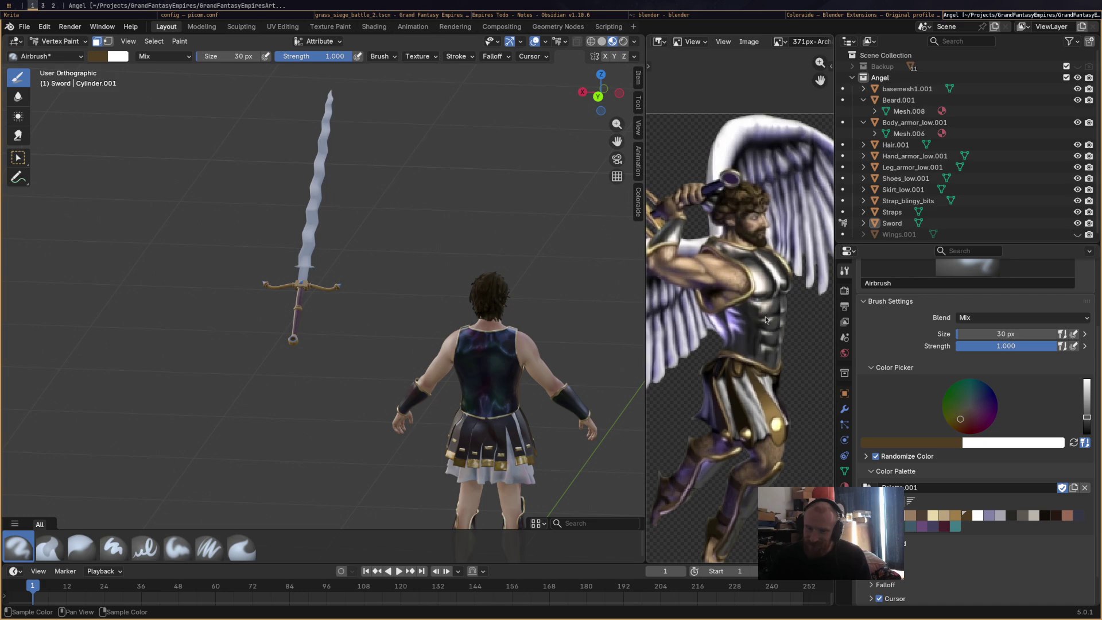
{"action": "middle_click_drag", "start_coordinate": [583, 313], "coordinate": [351, 281]}
{"action": "mouse_move", "coordinate": [492, 274]}
{"action": "middle_mouse_down", "text": "shift"}
{"action": "mouse_move", "coordinate": [558, 330]}
{"action": "mouse_move", "coordinate": [366, 229]}
{"action": "mouse_move", "coordinate": [449, 278]}
{"action": "middle_mouse_up", "text": "shift"}
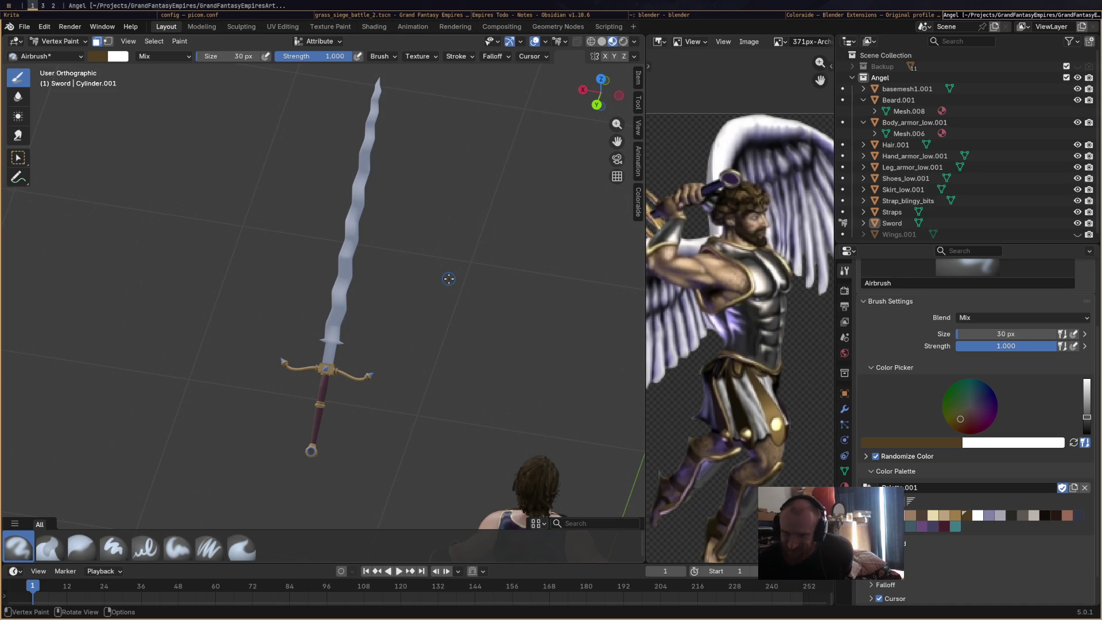
{"action": "mouse_move", "coordinate": [502, 278]}
{"action": "middle_mouse_down"}
{"action": "mouse_move", "coordinate": [457, 226]}
{"action": "mouse_move", "coordinate": [430, 263]}
{"action": "mouse_move", "coordinate": [489, 241]}
{"action": "mouse_move", "coordinate": [503, 271]}
{"action": "mouse_move", "coordinate": [389, 298]}
{"action": "mouse_move", "coordinate": [483, 276]}
{"action": "mouse_move", "coordinate": [440, 172]}
{"action": "mouse_move", "coordinate": [465, 183]}
{"action": "middle_mouse_up"}
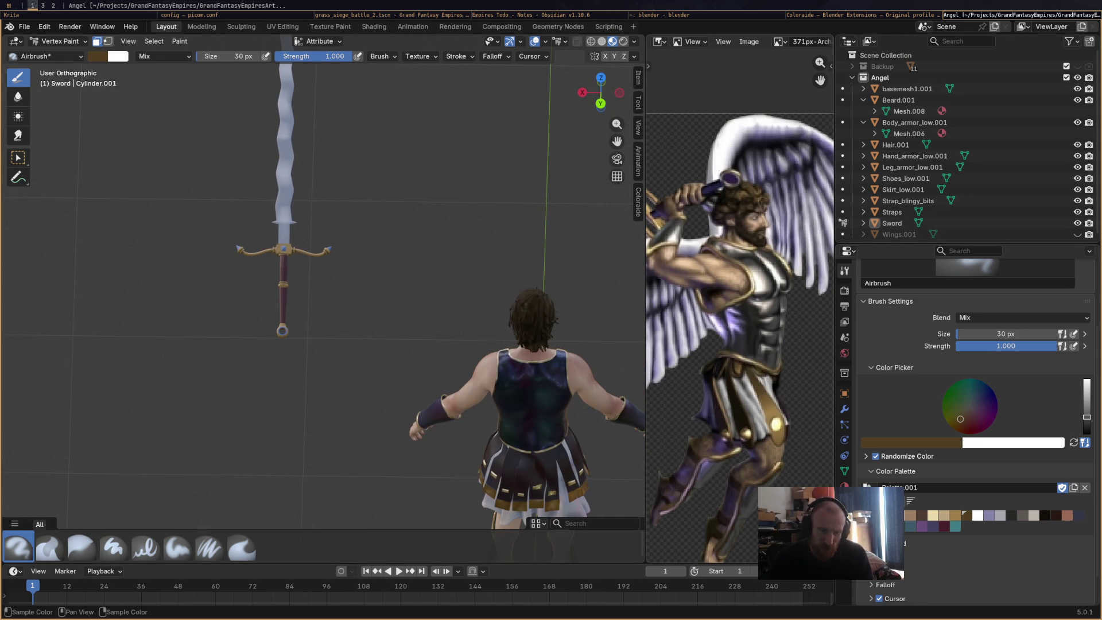
{"action": "left_click", "coordinate": [845, 489]}
{"action": "left_click_drag", "start_coordinate": [990, 327], "coordinate": [1050, 326]}
{"action": "left_click_drag", "start_coordinate": [1021, 340], "coordinate": [979, 341]}
{"action": "mouse_move", "coordinate": [473, 228]}
{"action": "middle_mouse_down"}
{"action": "mouse_move", "coordinate": [509, 233]}
{"action": "mouse_move", "coordinate": [443, 328]}
{"action": "middle_mouse_up"}
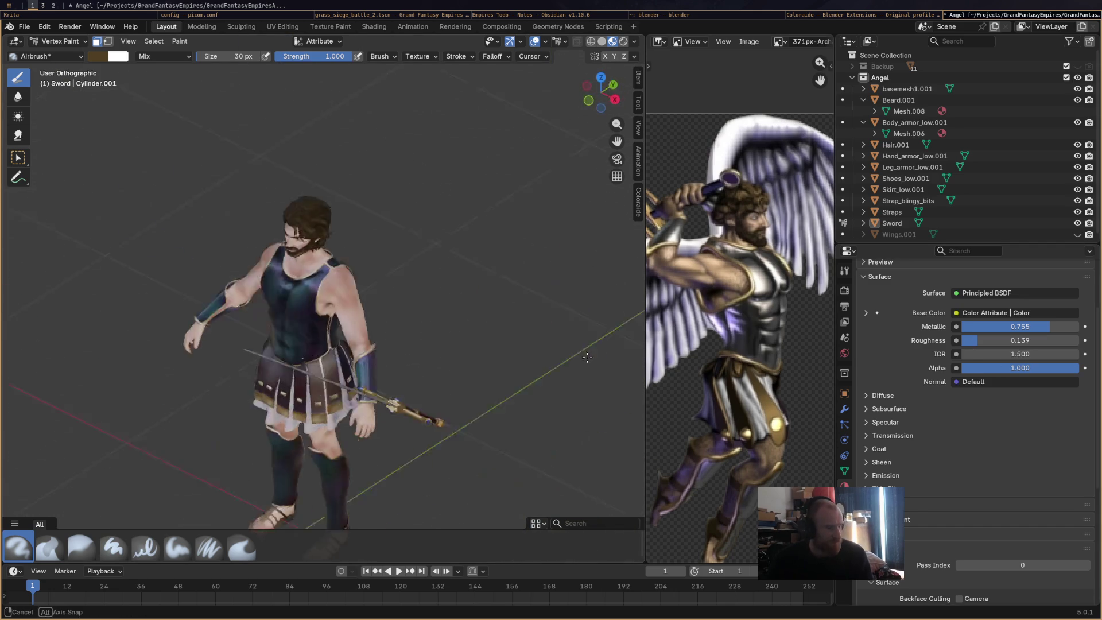
Unhide Wings.001 in the viewport and save the Angel file.
{"action": "mouse_move", "coordinate": [444, 329]}
{"action": "middle_mouse_down"}
{"action": "mouse_move", "coordinate": [482, 285]}
{"action": "mouse_move", "coordinate": [539, 249]}
{"action": "mouse_move", "coordinate": [475, 310]}
{"action": "mouse_move", "coordinate": [538, 268]}
{"action": "middle_mouse_up"}
{"action": "left_click", "coordinate": [1004, 234]}
{"action": "left_click", "coordinate": [1078, 235]}
{"action": "scroll", "coordinate": [539, 250], "scroll_direction": "down", "scroll_amount": 3}
{"action": "scroll", "coordinate": [538, 250], "scroll_direction": "down", "scroll_amount": 2}
{"action": "key", "text": "ctrl+s"}
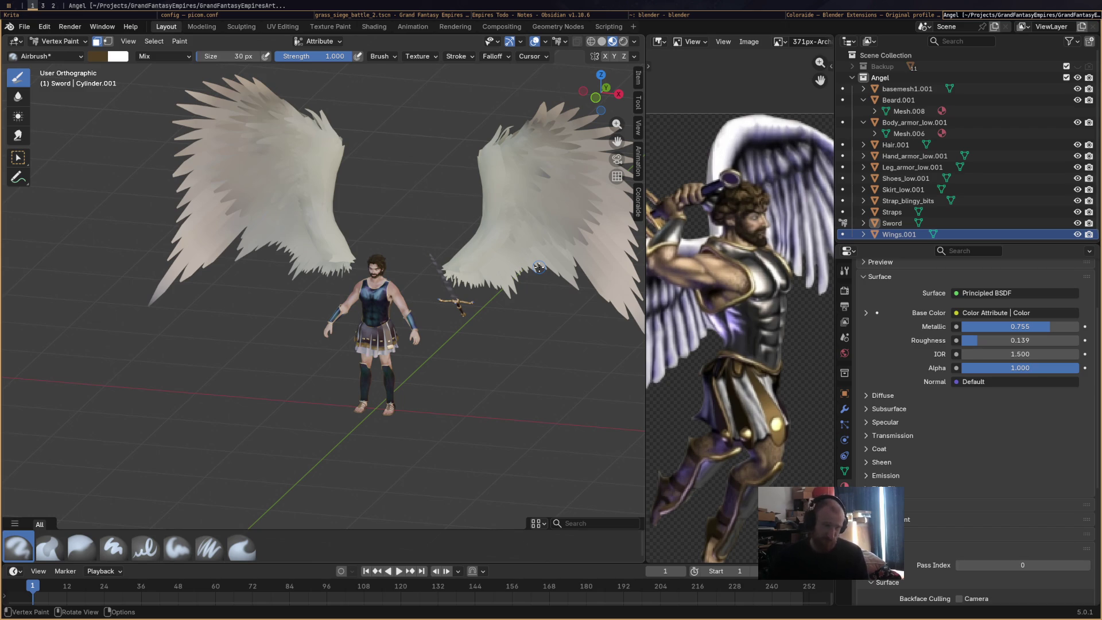
Widen the 3D Viewport against the Image Editor and switch the wings to Object Mode.
{"action": "mouse_move", "coordinate": [489, 254]}
{"action": "middle_mouse_down"}
{"action": "mouse_move", "coordinate": [521, 258]}
{"action": "mouse_move", "coordinate": [396, 357]}
{"action": "mouse_move", "coordinate": [487, 325]}
{"action": "middle_mouse_up"}
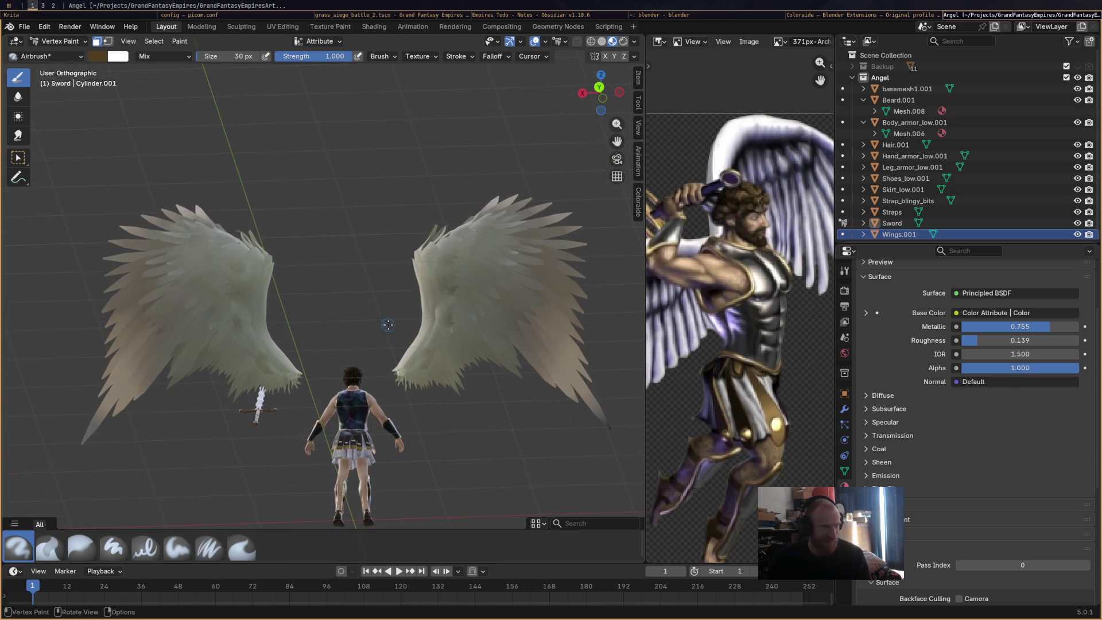
{"action": "key", "text": "ctrl"}
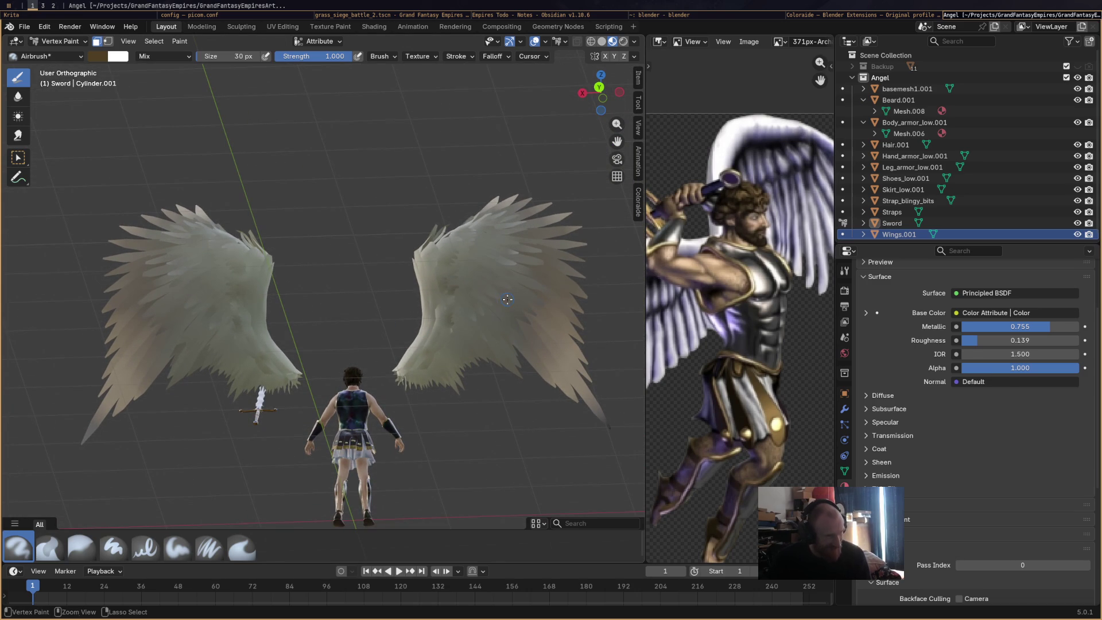
{"action": "left_click_drag", "start_coordinate": [627, 292], "coordinate": [655, 292]}
{"action": "mouse_move", "coordinate": [434, 366]}
{"action": "middle_mouse_down"}
{"action": "mouse_move", "coordinate": [450, 364]}
{"action": "mouse_move", "coordinate": [448, 376]}
{"action": "middle_mouse_up"}
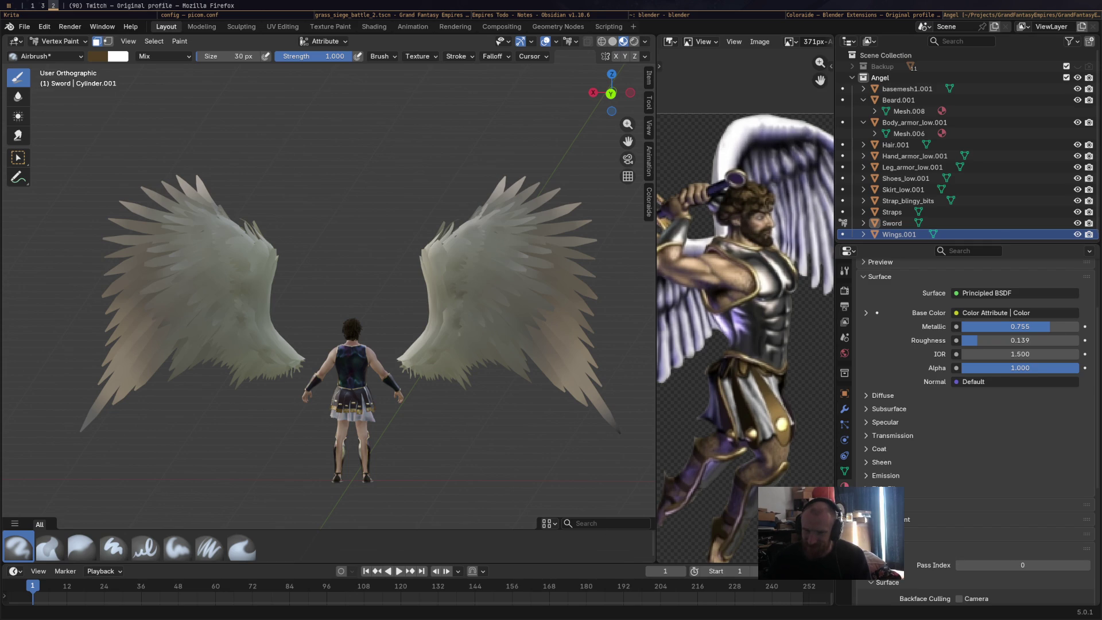
{"action": "mouse_move", "coordinate": [449, 295]}
{"action": "middle_mouse_down", "text": "shift"}
{"action": "mouse_move", "coordinate": [400, 251]}
{"action": "mouse_move", "coordinate": [387, 253]}
{"action": "middle_mouse_up", "text": "shift"}
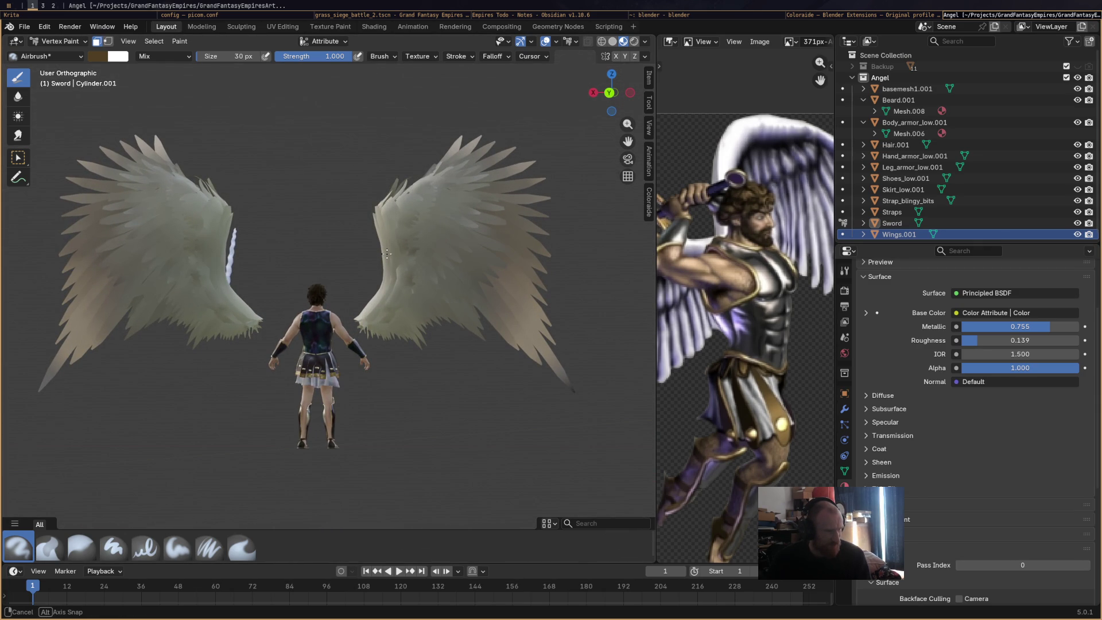
{"action": "middle_click_drag", "start_coordinate": [387, 253], "coordinate": [428, 273]}
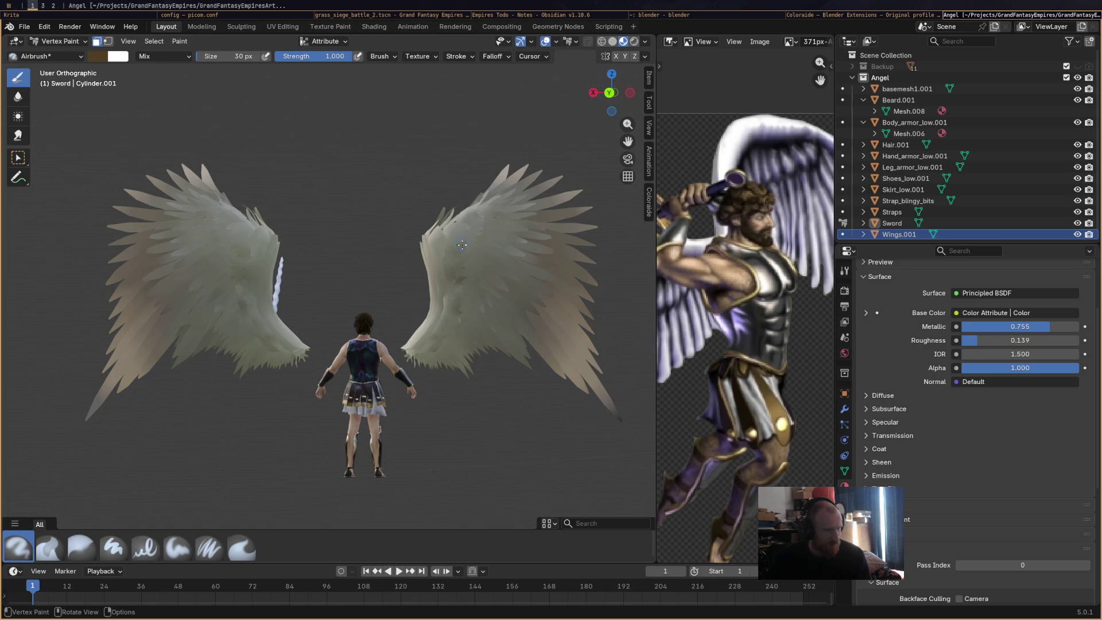
{"action": "left_click", "coordinate": [57, 42]}
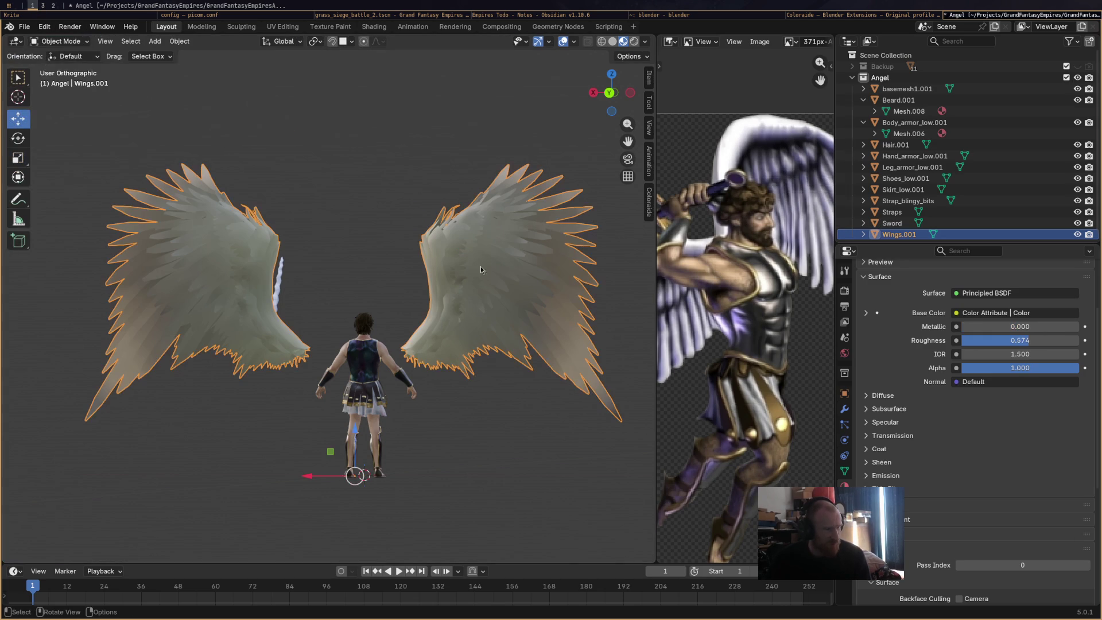
Return to Vertex Paint and airbrush X-mirrored shading and a dark streak onto the wings.
{"action": "left_click", "coordinate": [58, 42]}
{"action": "left_click", "coordinate": [63, 90]}
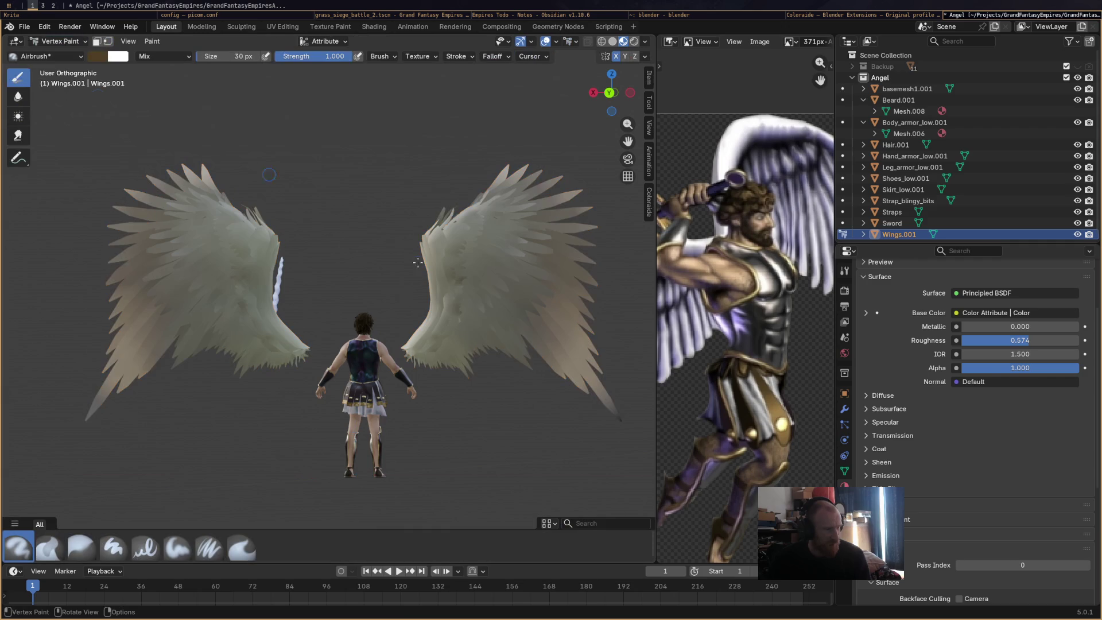
{"action": "left_click_drag", "start_coordinate": [460, 361], "coordinate": [531, 363]}
{"action": "scroll", "coordinate": [532, 364], "scroll_direction": "up", "scroll_amount": 1}
{"action": "scroll", "coordinate": [532, 364], "scroll_direction": "up", "scroll_amount": 2}
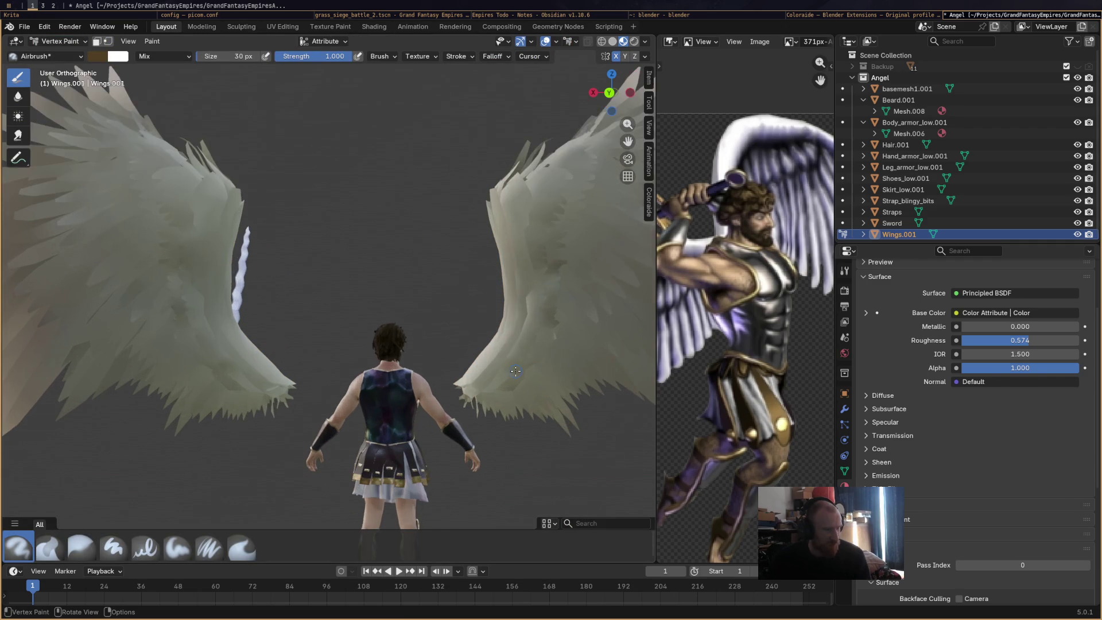
{"action": "left_click", "coordinate": [846, 272]}
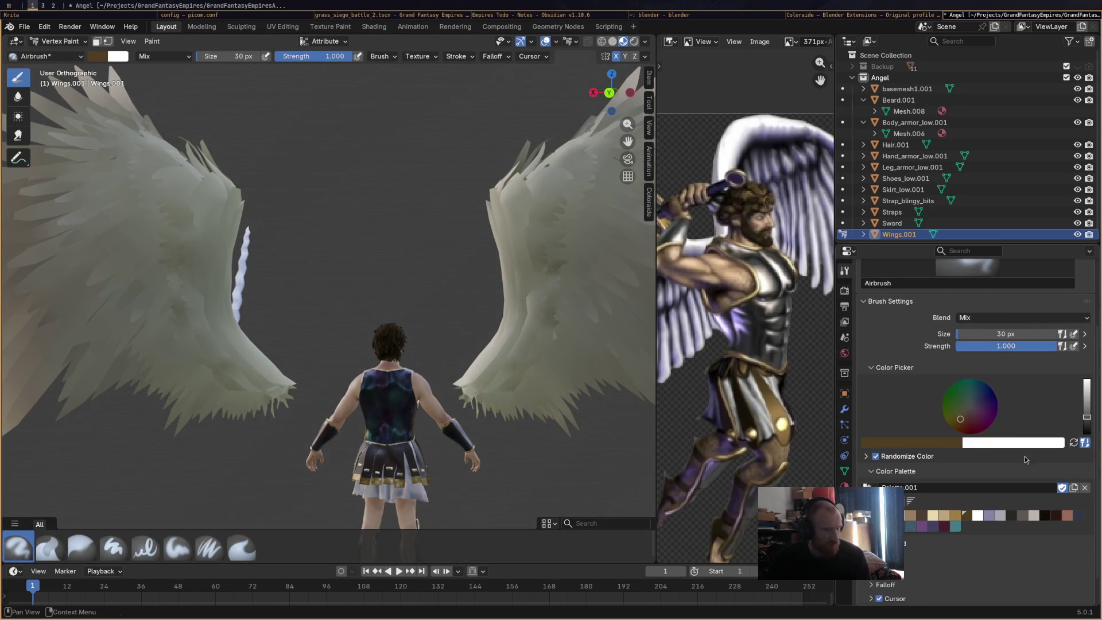
{"action": "mouse_move", "coordinate": [551, 344]}
{"action": "middle_mouse_down"}
{"action": "mouse_move", "coordinate": [475, 325]}
{"action": "mouse_move", "coordinate": [476, 231]}
{"action": "middle_mouse_up"}
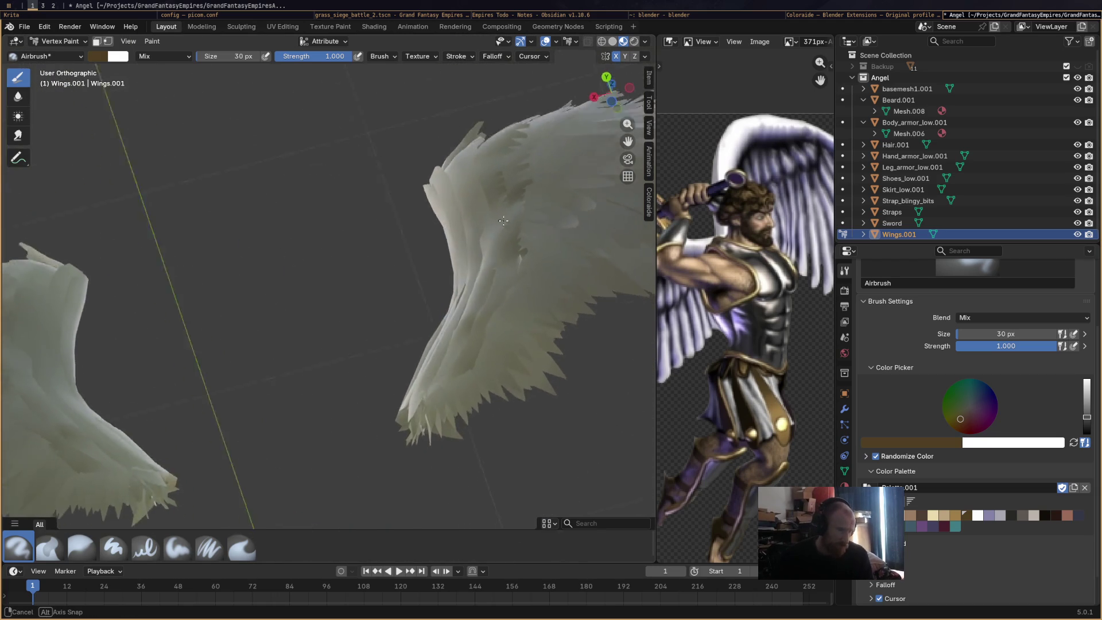
{"action": "mouse_move", "coordinate": [476, 231]}
{"action": "left_mouse_down"}
{"action": "mouse_move", "coordinate": [520, 302]}
{"action": "mouse_move", "coordinate": [491, 343]}
{"action": "mouse_move", "coordinate": [500, 307]}
{"action": "left_mouse_up"}
{"action": "left_click_drag", "start_coordinate": [522, 268], "coordinate": [503, 311]}
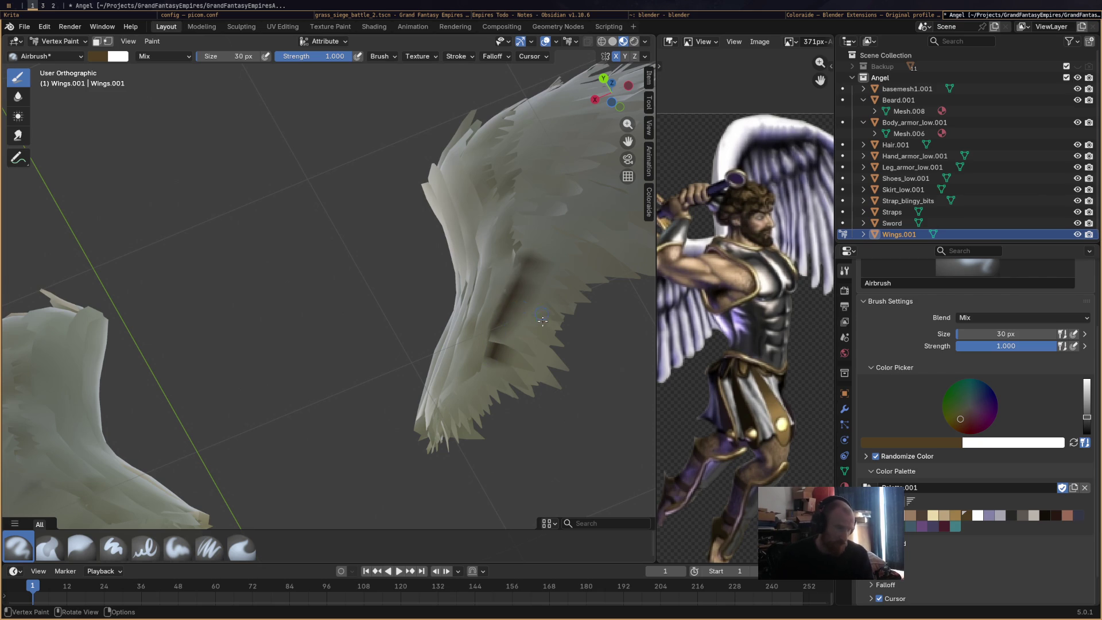
{"action": "scroll", "coordinate": [543, 317], "scroll_direction": "down", "scroll_amount": 3}
Paint over the dark streak on the right wing and brighten the brush colour.
{"action": "mouse_move", "coordinate": [543, 317]}
{"action": "middle_mouse_down"}
{"action": "mouse_move", "coordinate": [492, 369]}
{"action": "mouse_move", "coordinate": [475, 345]}
{"action": "middle_mouse_up"}
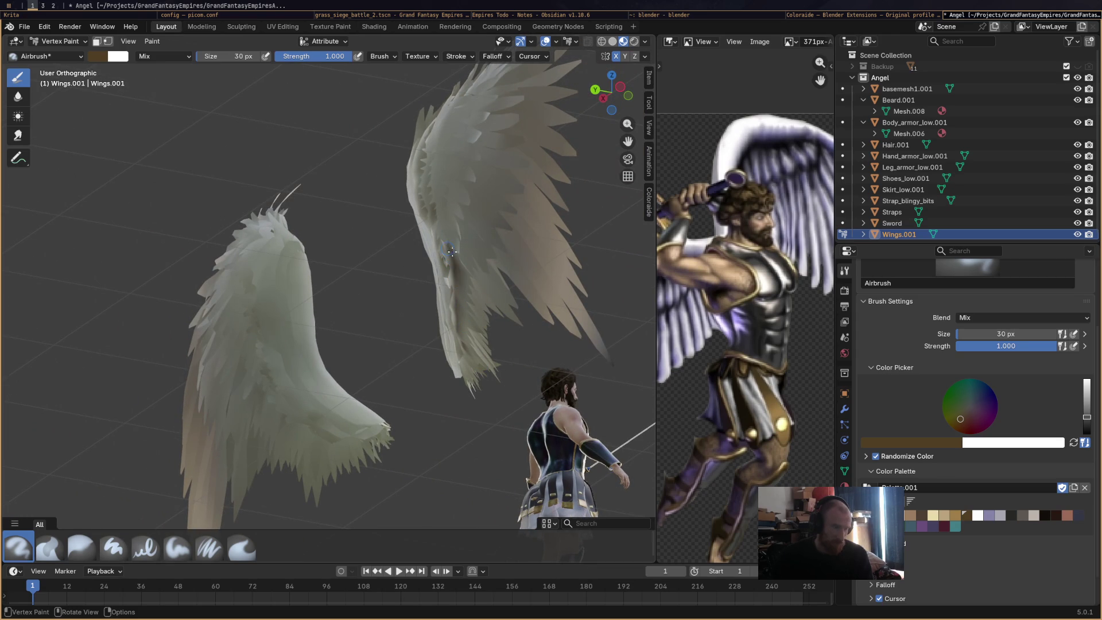
{"action": "middle_click_drag", "start_coordinate": [450, 263], "coordinate": [549, 285]}
{"action": "scroll", "coordinate": [549, 284], "scroll_direction": "down", "scroll_amount": 5}
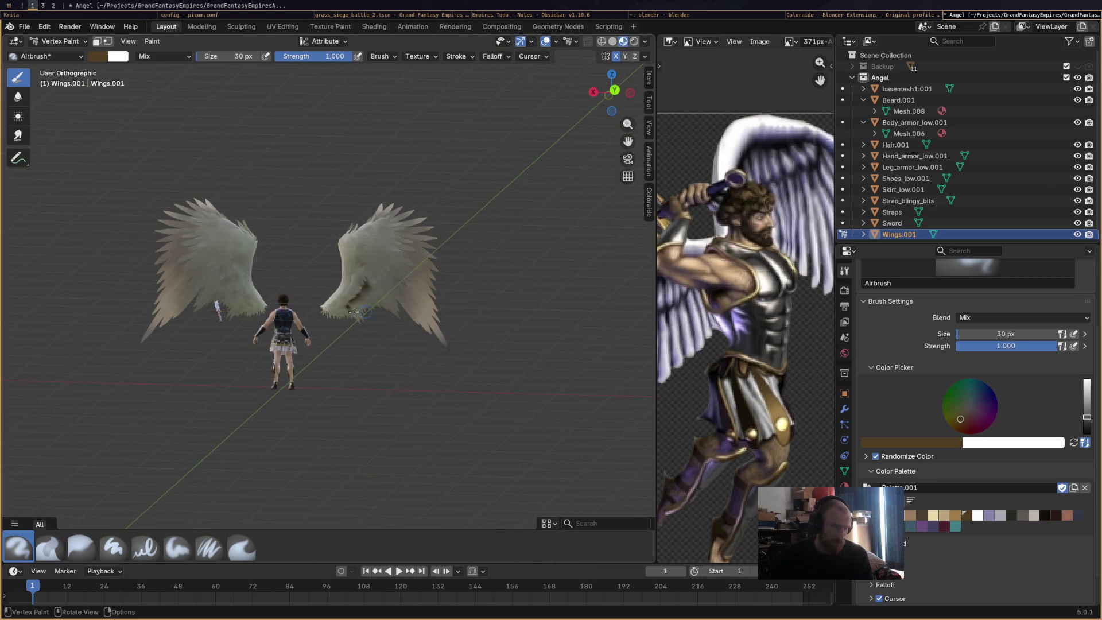
{"action": "scroll", "coordinate": [312, 320], "scroll_direction": "up", "scroll_amount": 1}
{"action": "scroll", "coordinate": [387, 345], "scroll_direction": "up", "scroll_amount": 2}
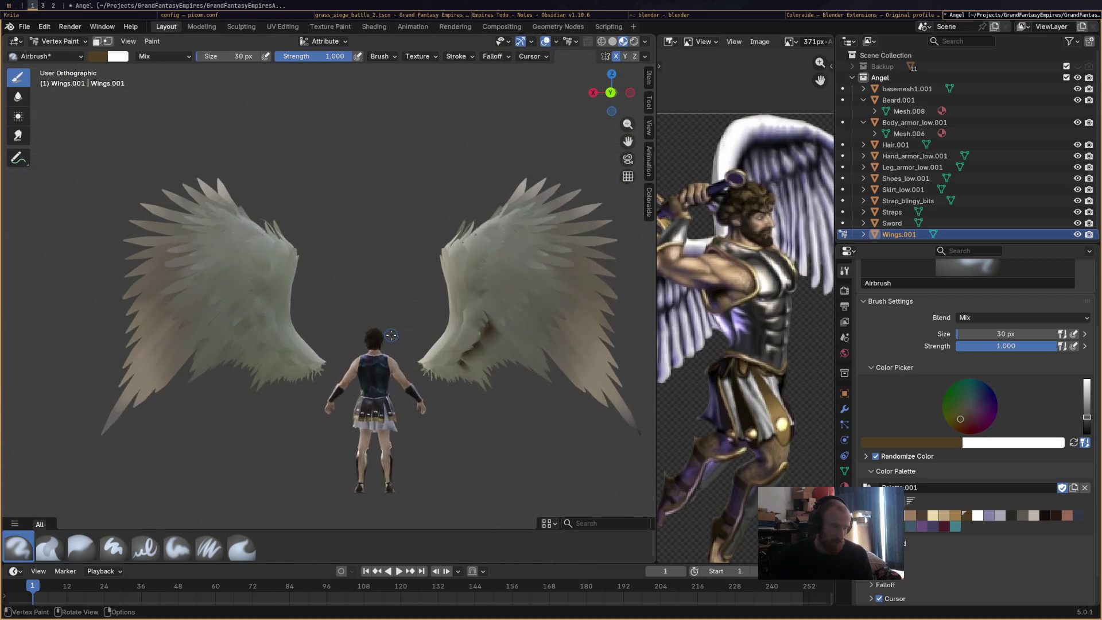
{"action": "scroll", "coordinate": [466, 367], "scroll_direction": "up", "scroll_amount": 2}
{"action": "left_click_drag", "start_coordinate": [564, 332], "coordinate": [496, 376]}
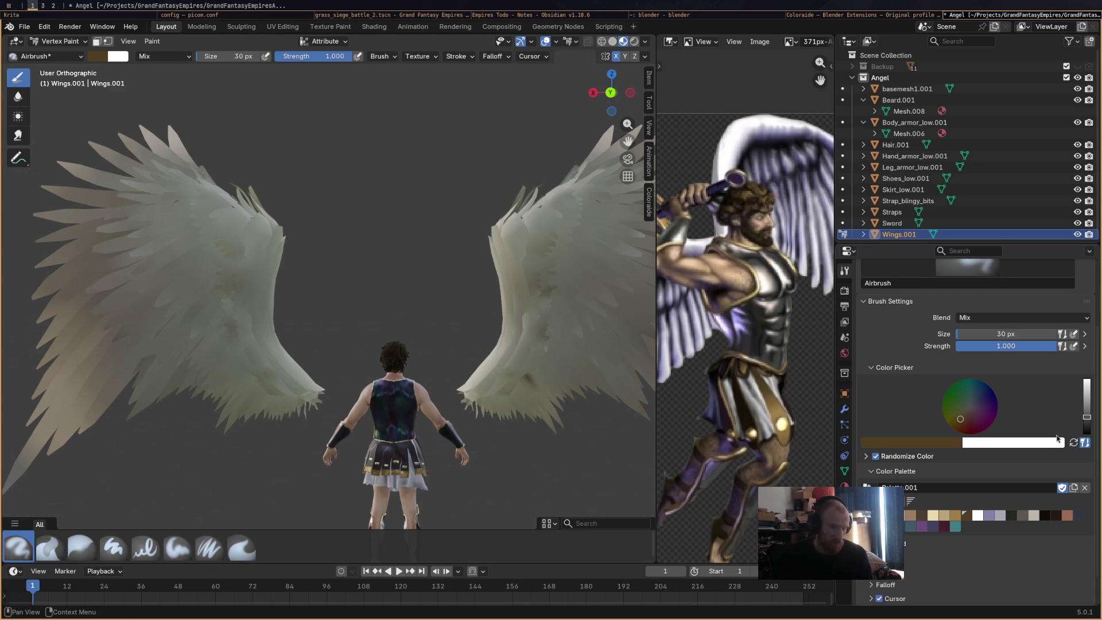
{"action": "left_click_drag", "start_coordinate": [1087, 418], "coordinate": [1089, 405]}
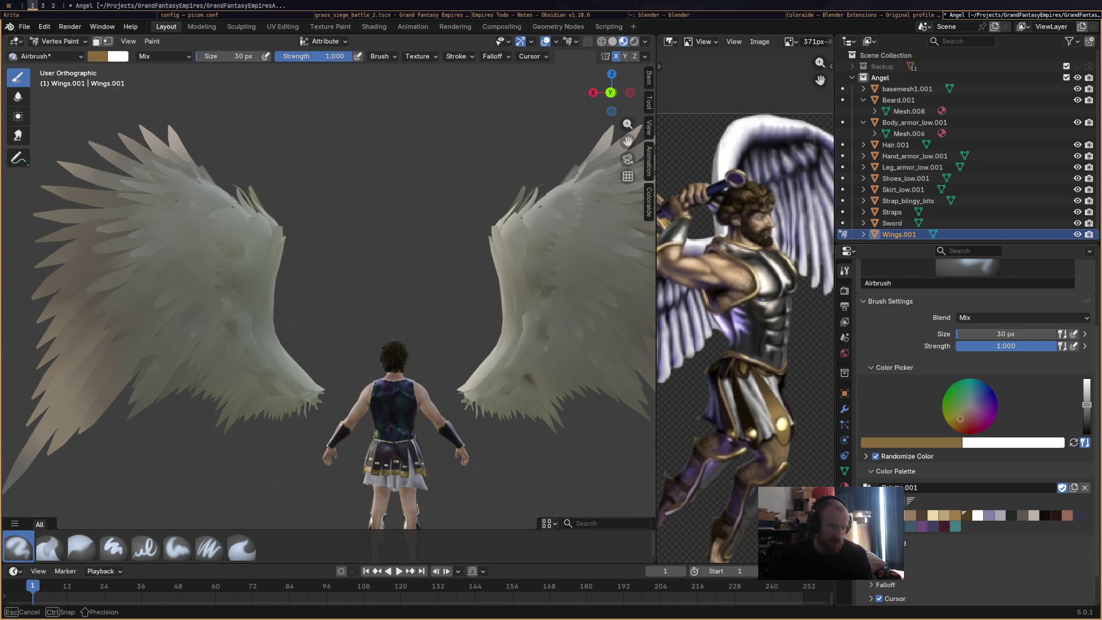
Pick a lighter tan palette colour and dab shading onto the left wing.
{"action": "middle_click_drag", "start_coordinate": [516, 362], "coordinate": [435, 362], "text": "shift"}
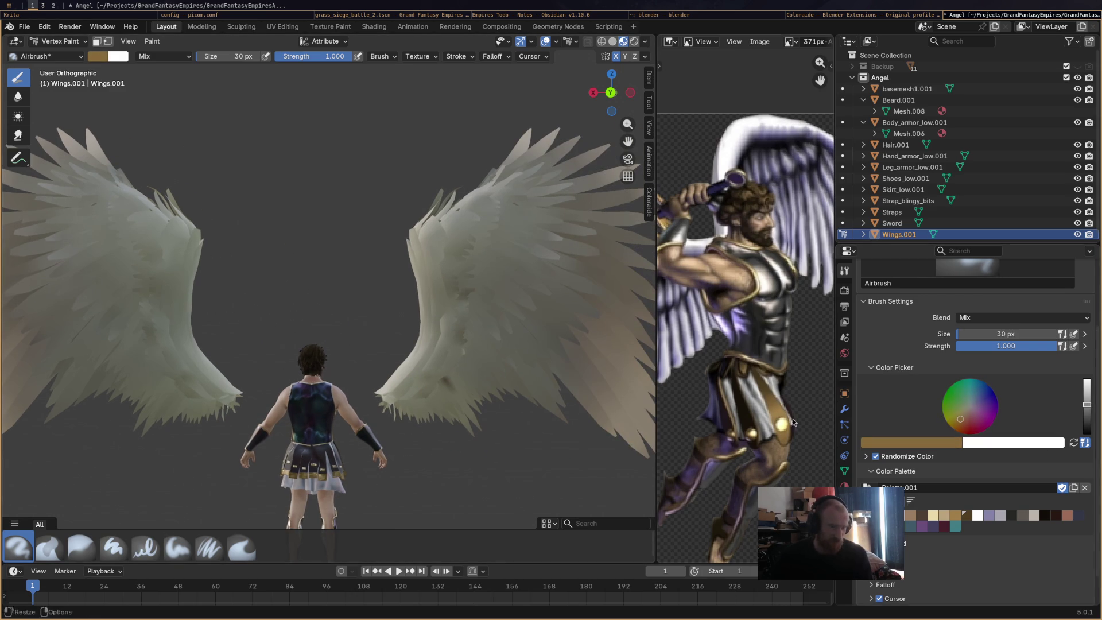
{"action": "left_click", "coordinate": [924, 515]}
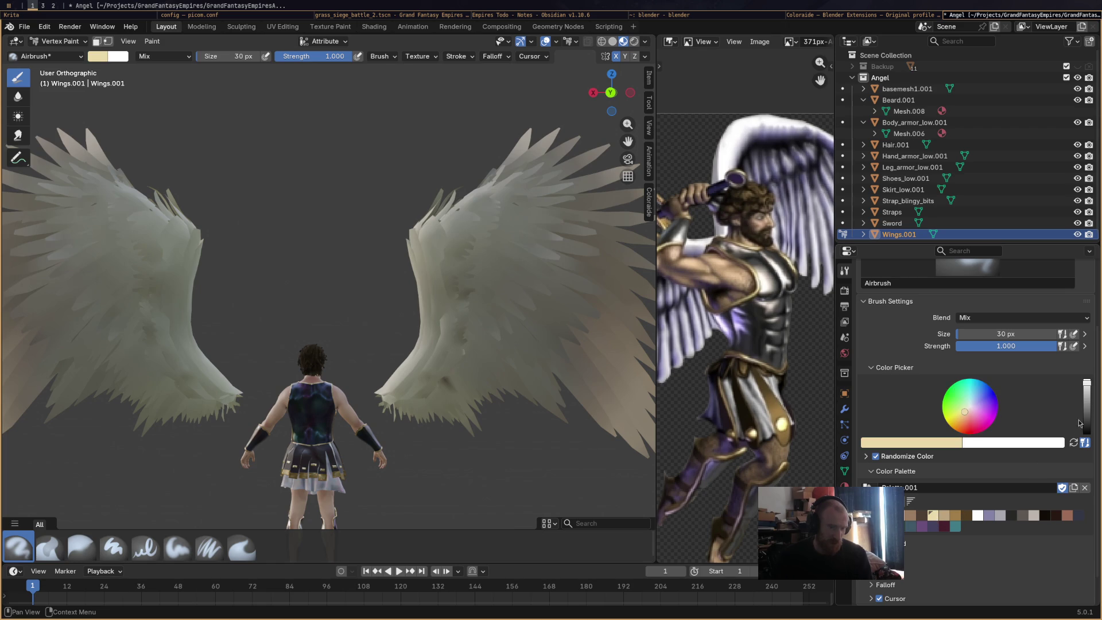
{"action": "left_click_drag", "start_coordinate": [1087, 396], "coordinate": [1086, 399]}
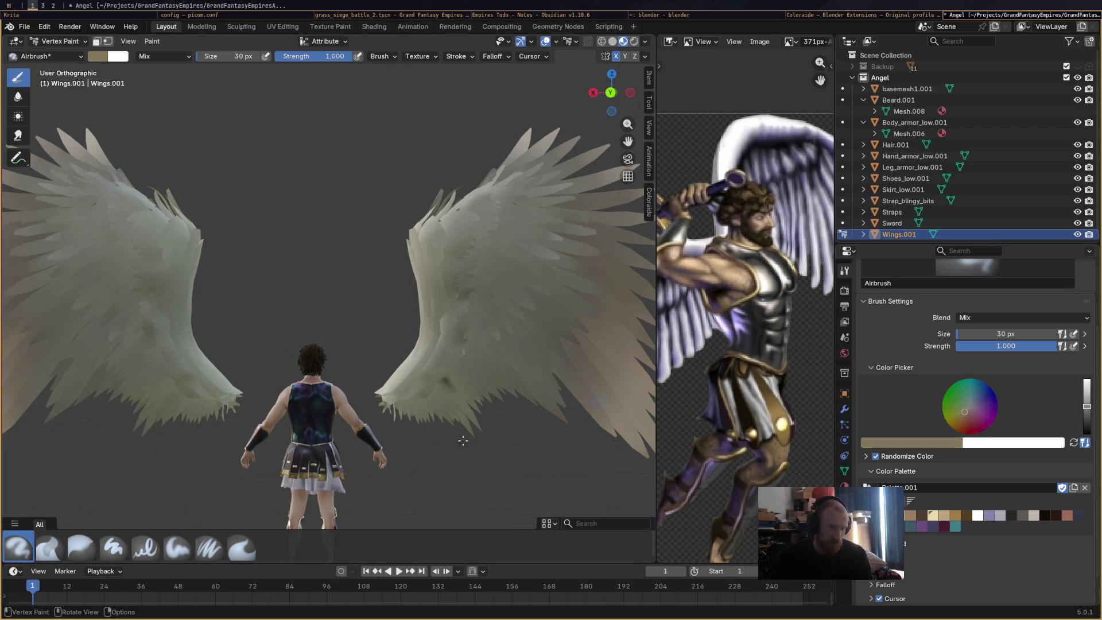
{"action": "middle_click_drag", "start_coordinate": [371, 293], "coordinate": [422, 301]}
{"action": "scroll", "coordinate": [421, 301], "scroll_direction": "up", "scroll_amount": 1}
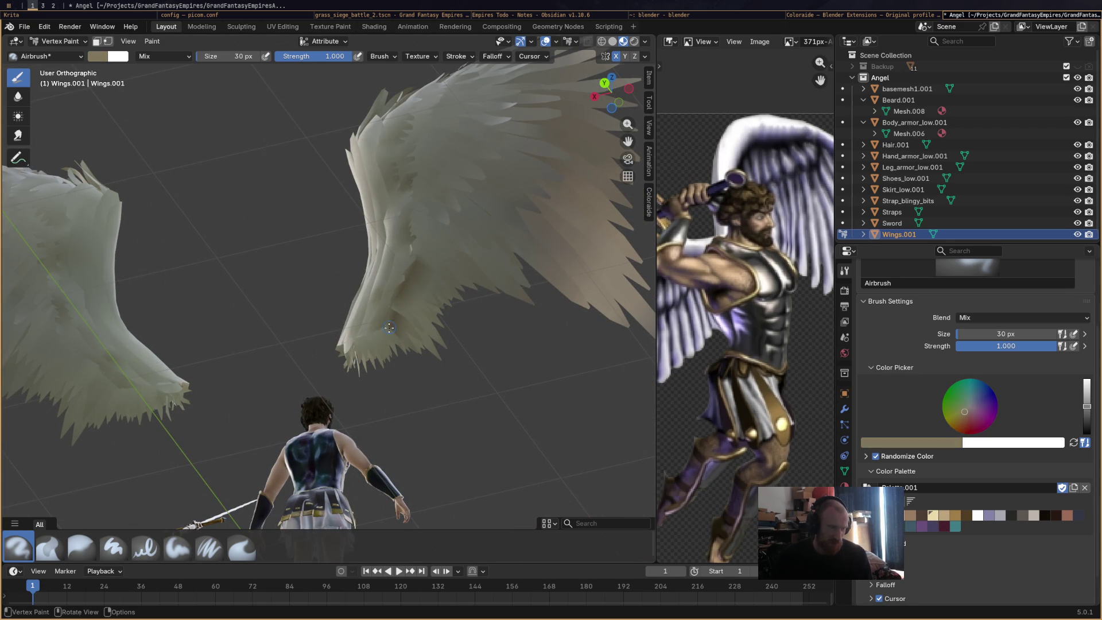
{"action": "middle_click_drag", "start_coordinate": [415, 300], "coordinate": [409, 263]}
{"action": "left_click", "coordinate": [411, 247]}
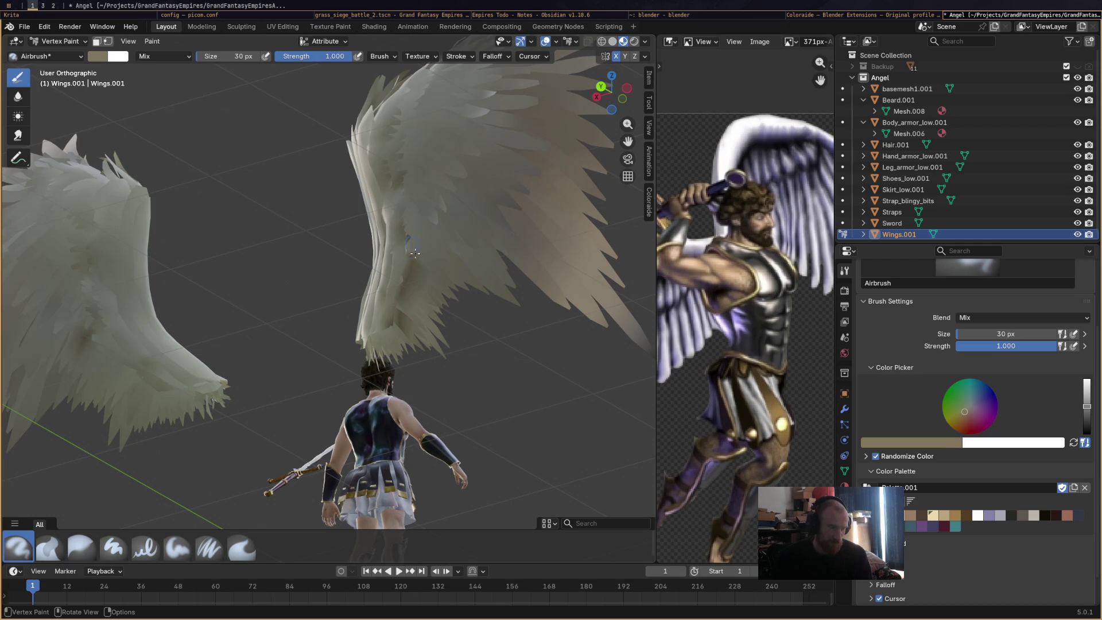
{"action": "scroll", "coordinate": [415, 232], "scroll_direction": "up", "scroll_amount": 1}
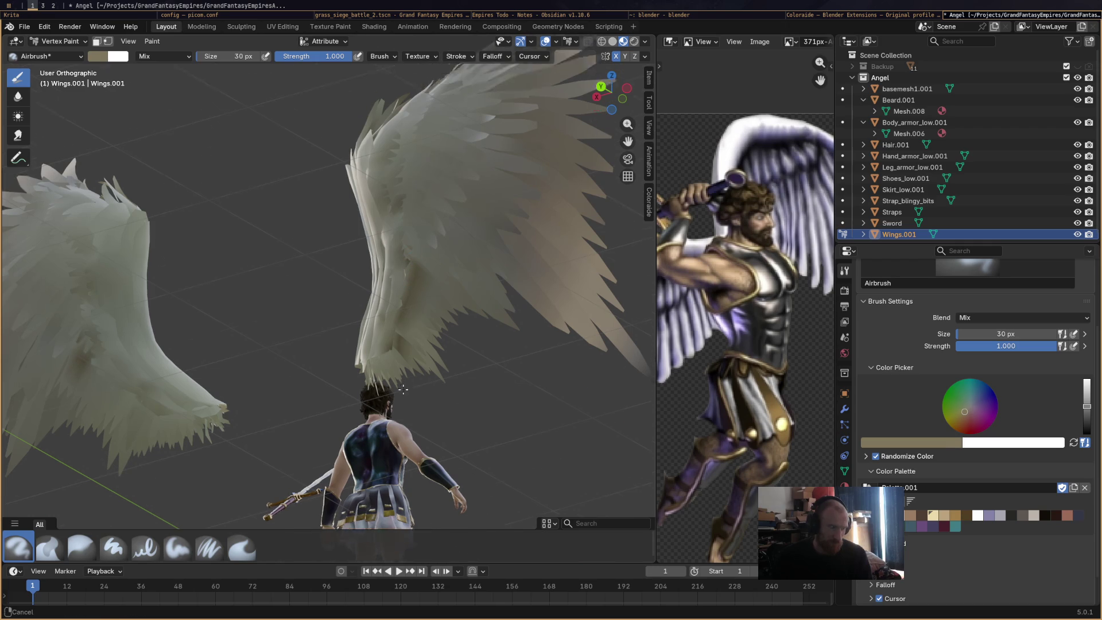
{"action": "scroll", "coordinate": [425, 338], "scroll_direction": "up", "scroll_amount": 3}
Orbit around the angel to inspect the wing shading and sword.
{"action": "mouse_move", "coordinate": [439, 322]}
{"action": "middle_mouse_down"}
{"action": "mouse_move", "coordinate": [442, 334]}
{"action": "mouse_move", "coordinate": [461, 317]}
{"action": "mouse_move", "coordinate": [488, 369]}
{"action": "middle_mouse_up"}
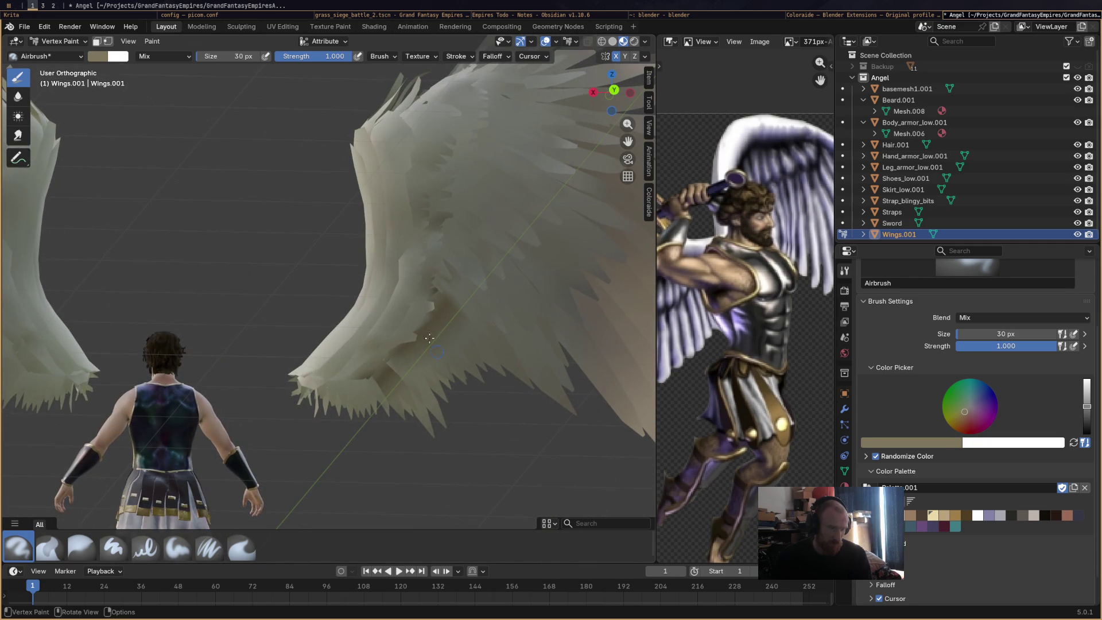
{"action": "middle_click_drag", "start_coordinate": [438, 285], "coordinate": [400, 286]}
{"action": "scroll", "coordinate": [388, 319], "scroll_direction": "up", "scroll_amount": 2}
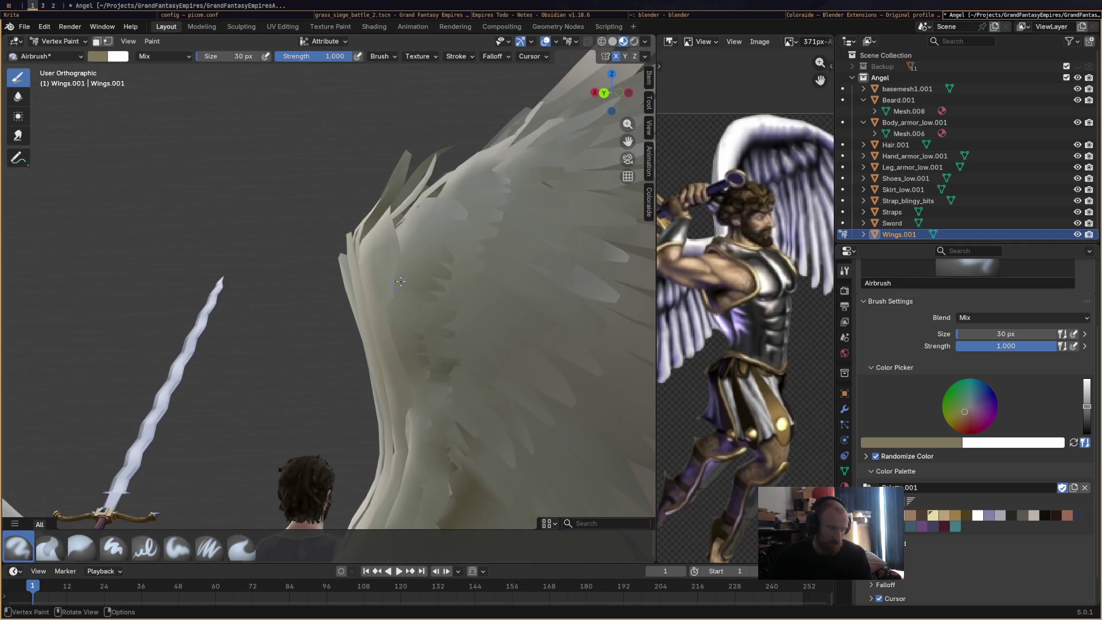
{"action": "middle_click_drag", "start_coordinate": [392, 304], "coordinate": [420, 216]}
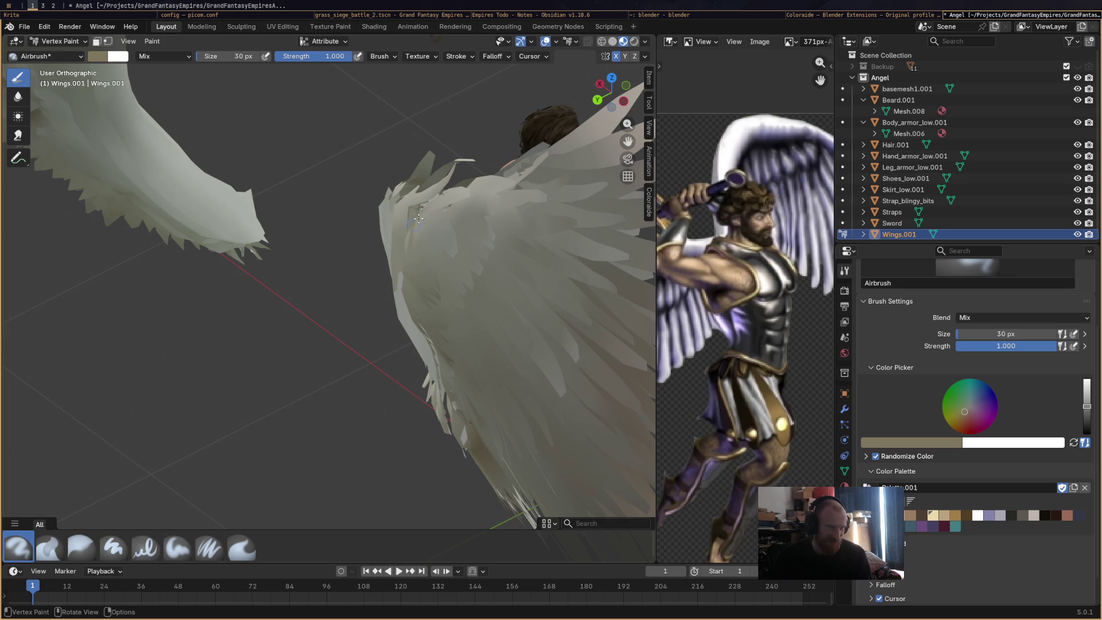
{"action": "middle_click_drag", "start_coordinate": [415, 236], "coordinate": [411, 242]}
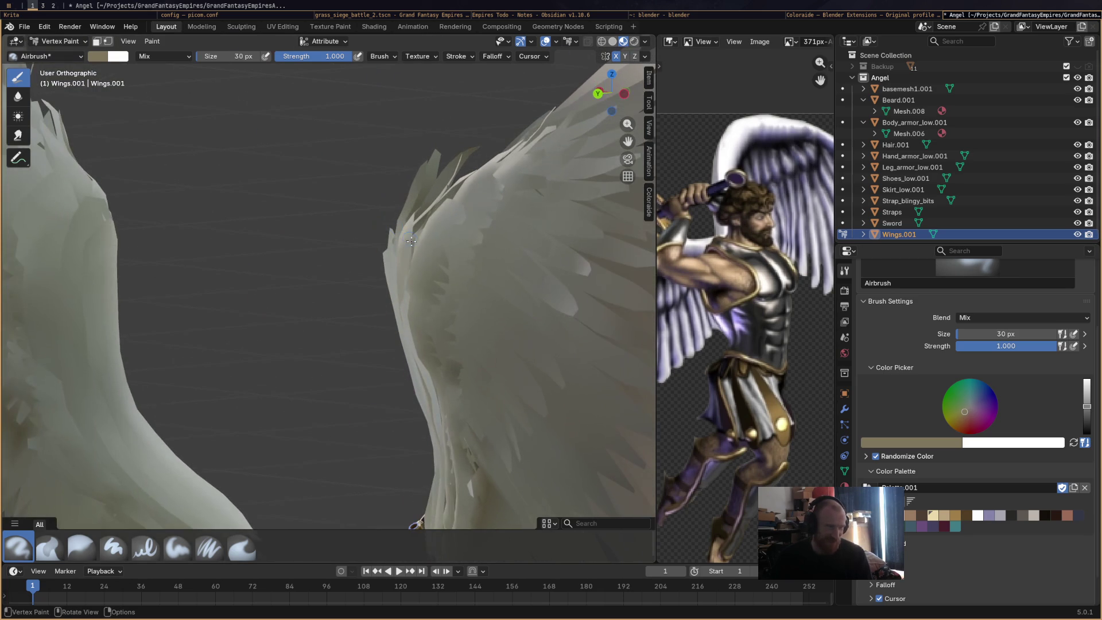
Save Angel.blend and inspect both wings from several angles.
{"action": "middle_click_drag", "start_coordinate": [429, 332], "coordinate": [431, 386]}
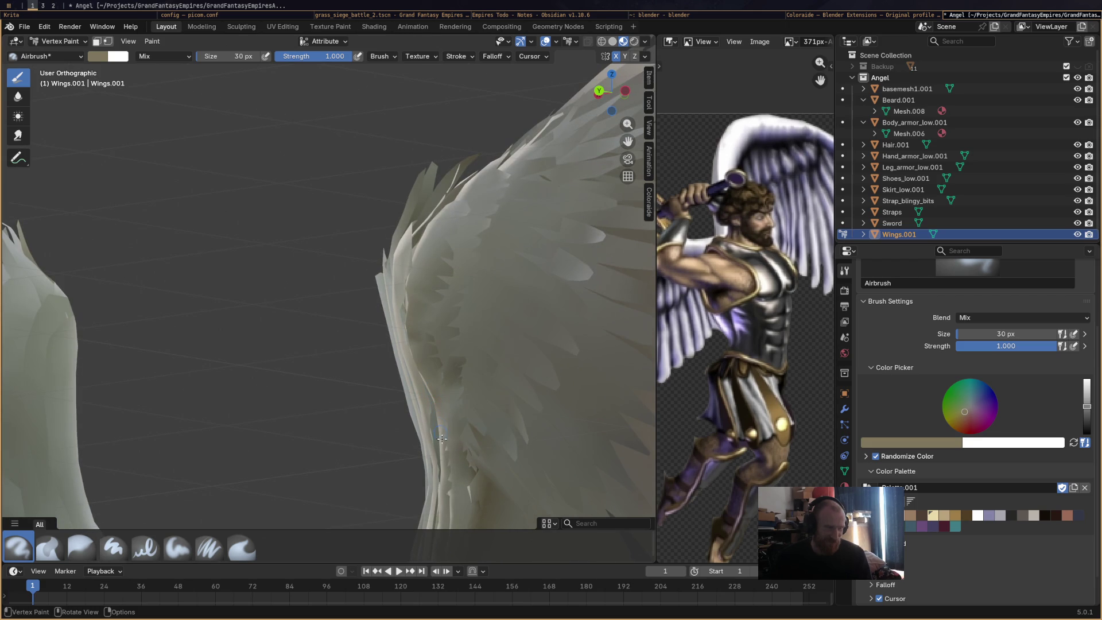
{"action": "middle_click_drag", "start_coordinate": [458, 324], "coordinate": [453, 199]}
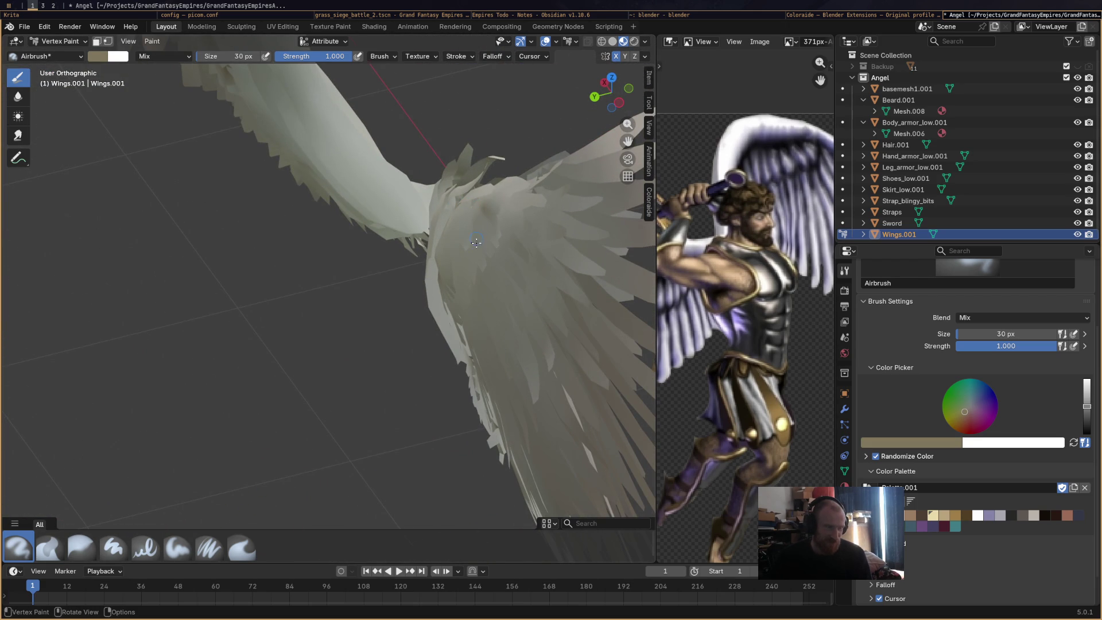
{"action": "middle_click_drag", "start_coordinate": [466, 257], "coordinate": [451, 263]}
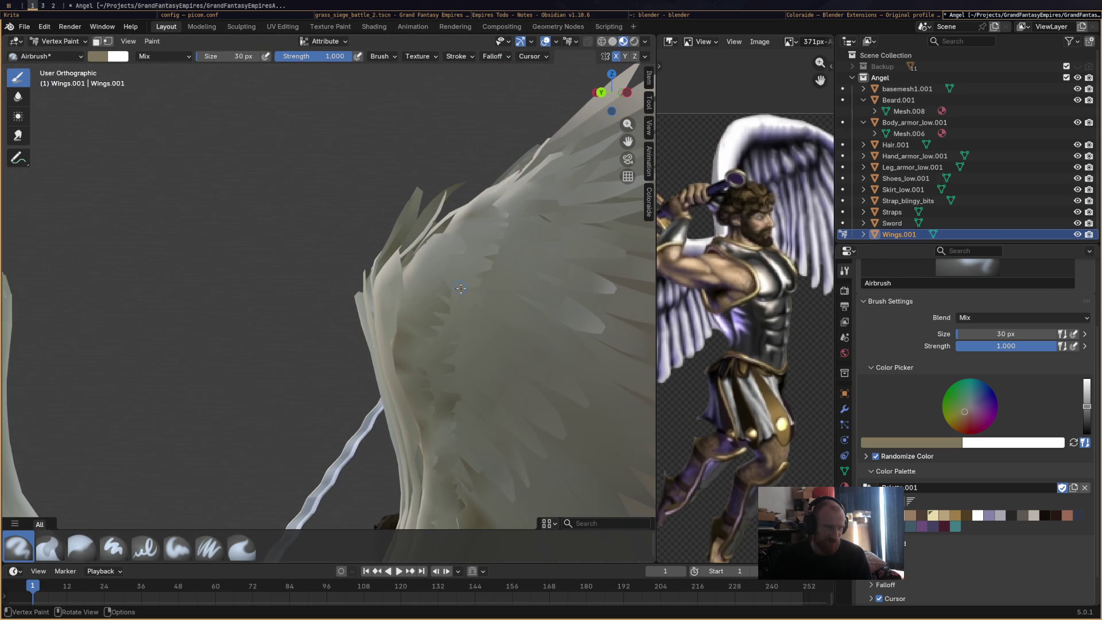
{"action": "key", "text": "ctrl"}
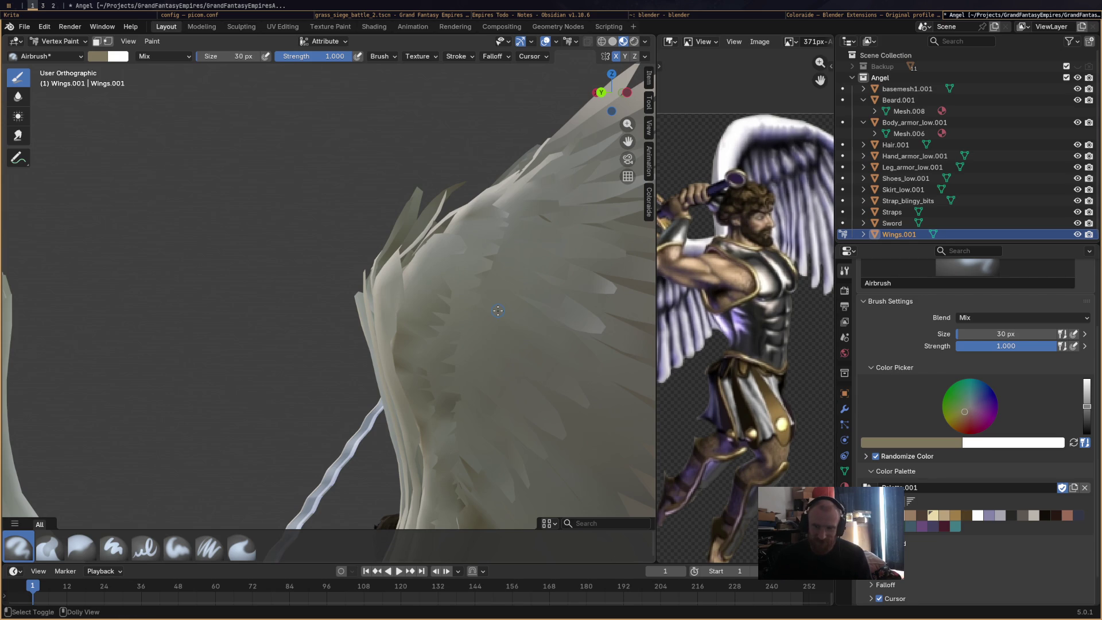
{"action": "key", "text": "ctrl+s"}
{"action": "scroll", "coordinate": [498, 310], "scroll_direction": "up", "scroll_amount": 2}
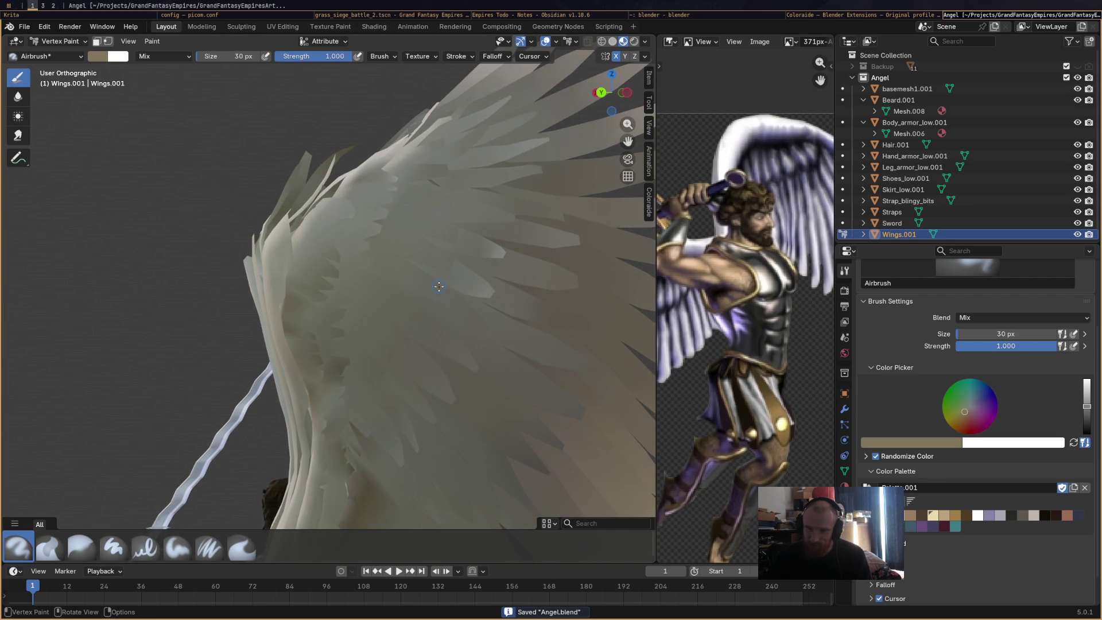
{"action": "mouse_move", "coordinate": [439, 287]}
{"action": "middle_mouse_down"}
{"action": "mouse_move", "coordinate": [422, 265]}
{"action": "mouse_move", "coordinate": [403, 282]}
{"action": "middle_mouse_up"}
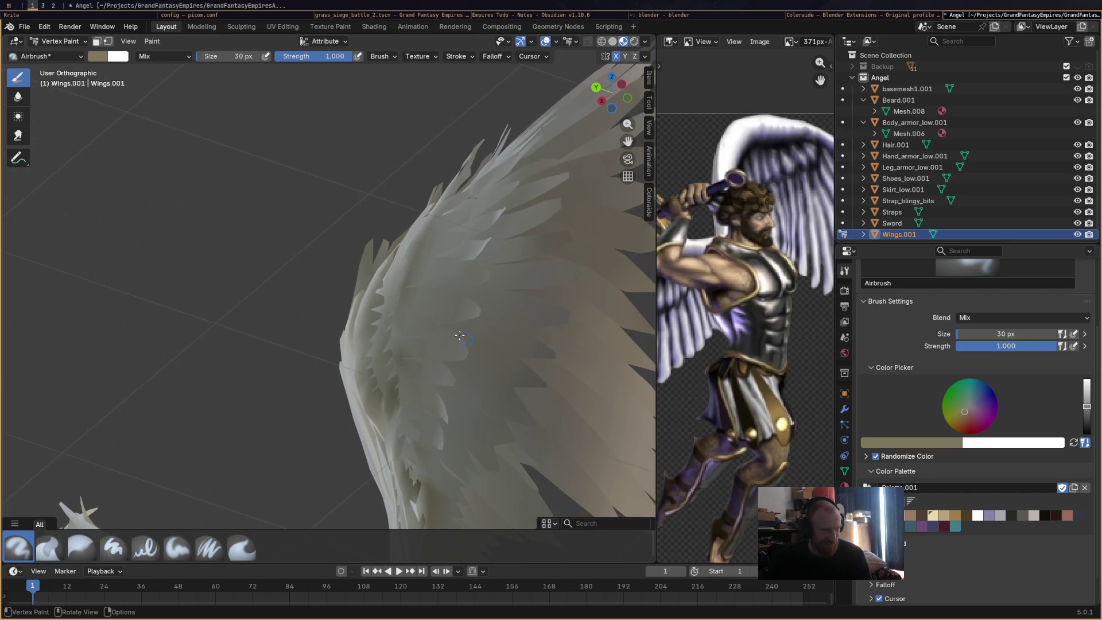
{"action": "middle_click_drag", "start_coordinate": [466, 336], "coordinate": [450, 292]}
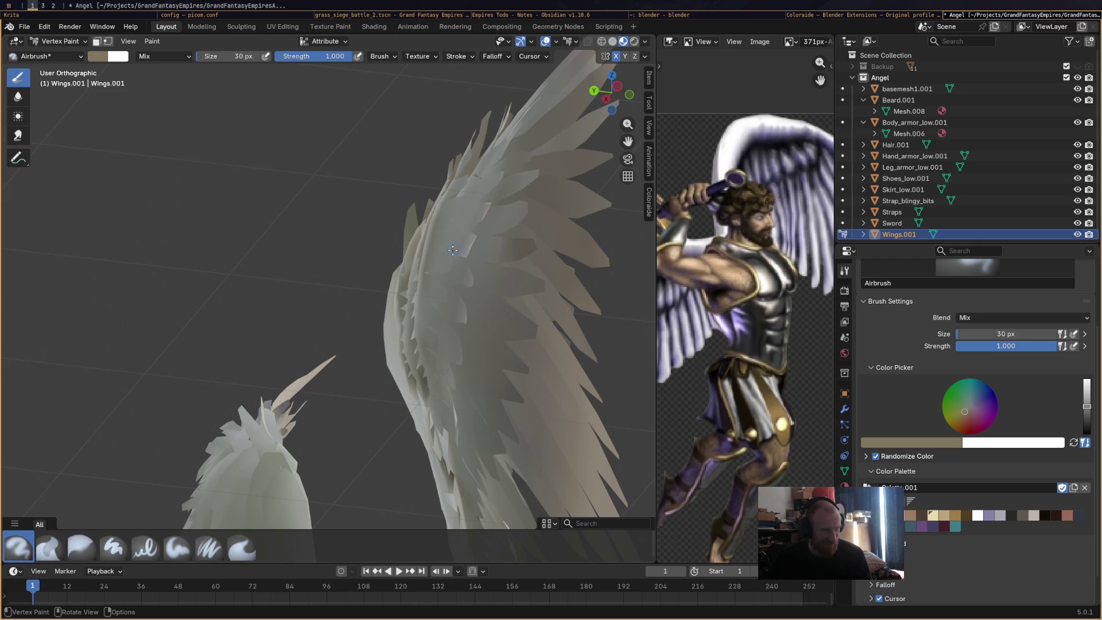
{"action": "mouse_move", "coordinate": [462, 221]}
{"action": "middle_mouse_down"}
{"action": "mouse_move", "coordinate": [482, 167]}
{"action": "mouse_move", "coordinate": [473, 310]}
{"action": "middle_mouse_up"}
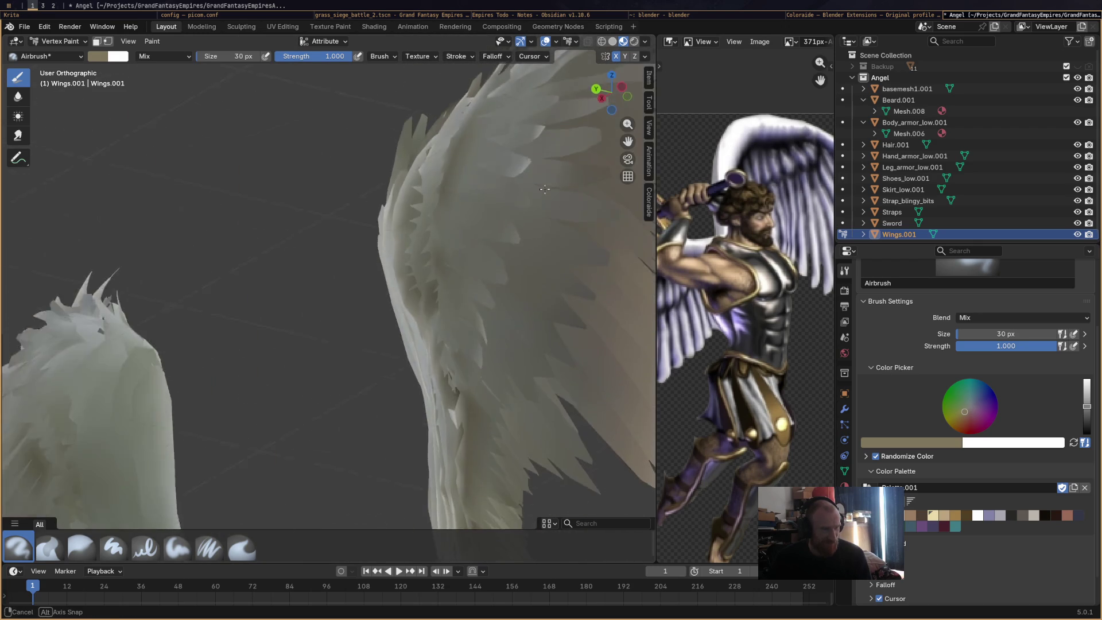
{"action": "scroll", "coordinate": [472, 309], "scroll_direction": "down", "scroll_amount": 5}
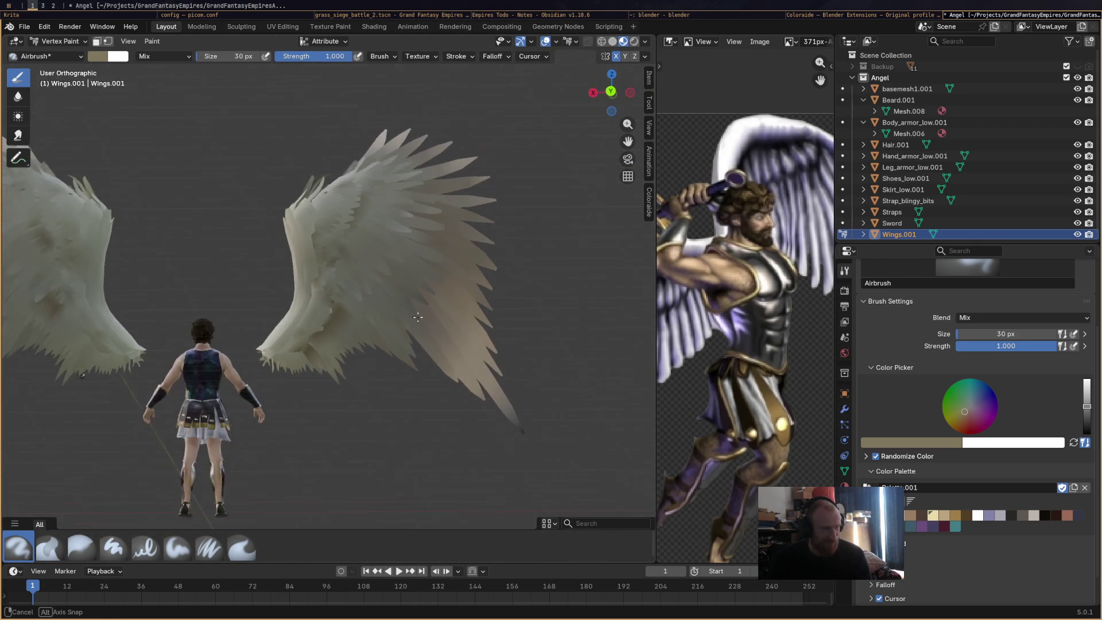
{"action": "scroll", "coordinate": [325, 265], "scroll_direction": "up", "scroll_amount": 6}
{"action": "scroll", "coordinate": [325, 265], "scroll_direction": "up", "scroll_amount": 2}
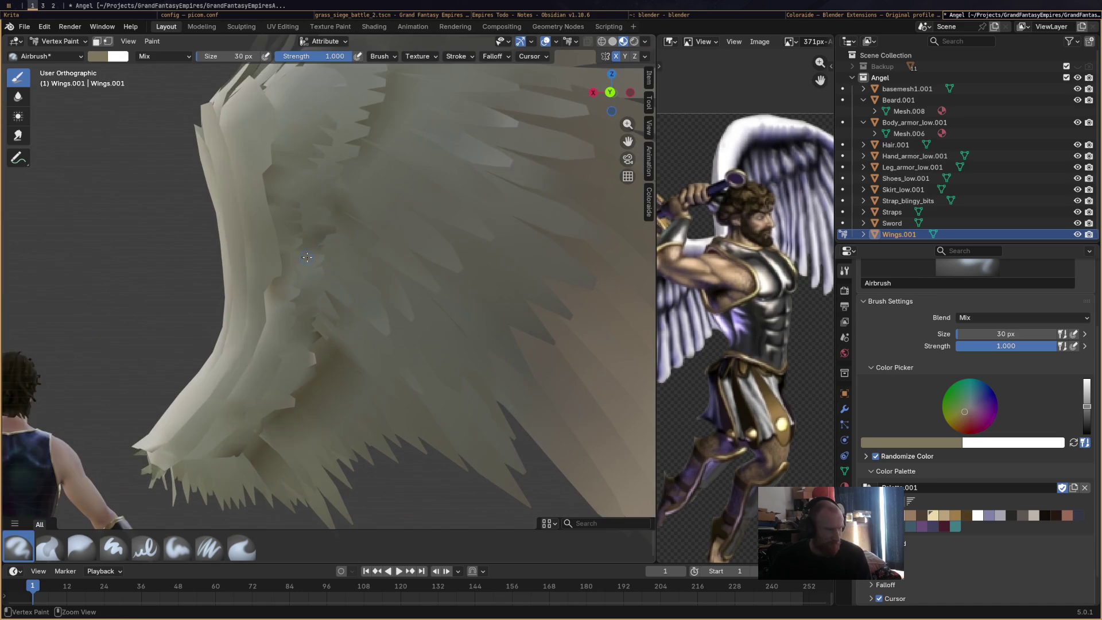
Brighten the brush to full value, sample the wing grey, then choose a light grey palette swatch.
{"action": "left_click_drag", "start_coordinate": [1087, 407], "coordinate": [1087, 381]}
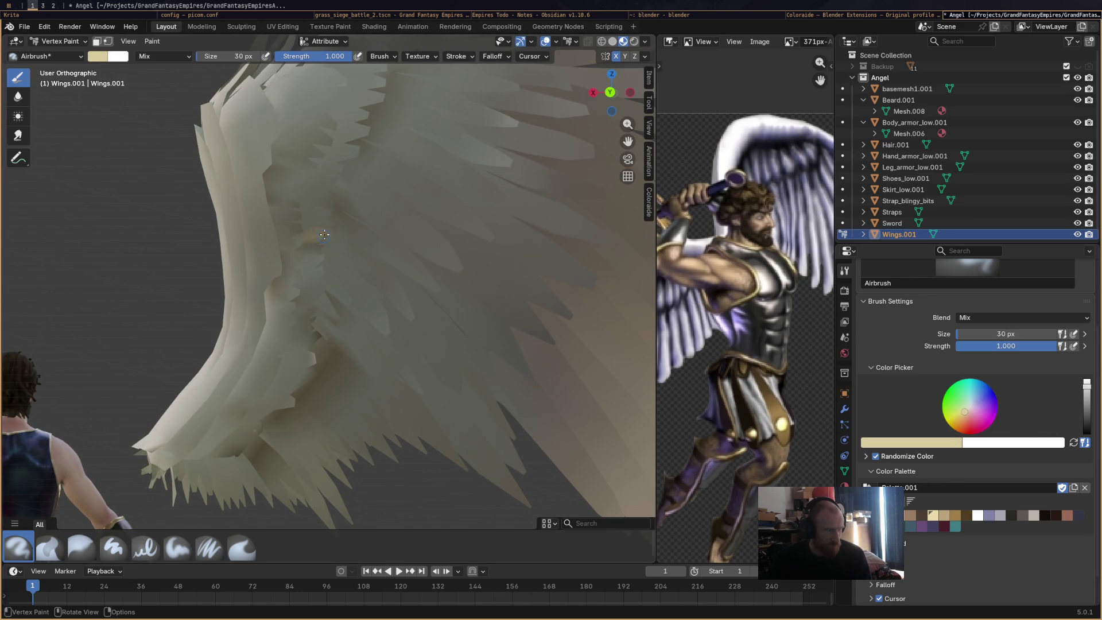
{"action": "scroll", "coordinate": [316, 252], "scroll_direction": "down", "scroll_amount": 3}
{"action": "scroll", "coordinate": [369, 276], "scroll_direction": "down", "scroll_amount": 2}
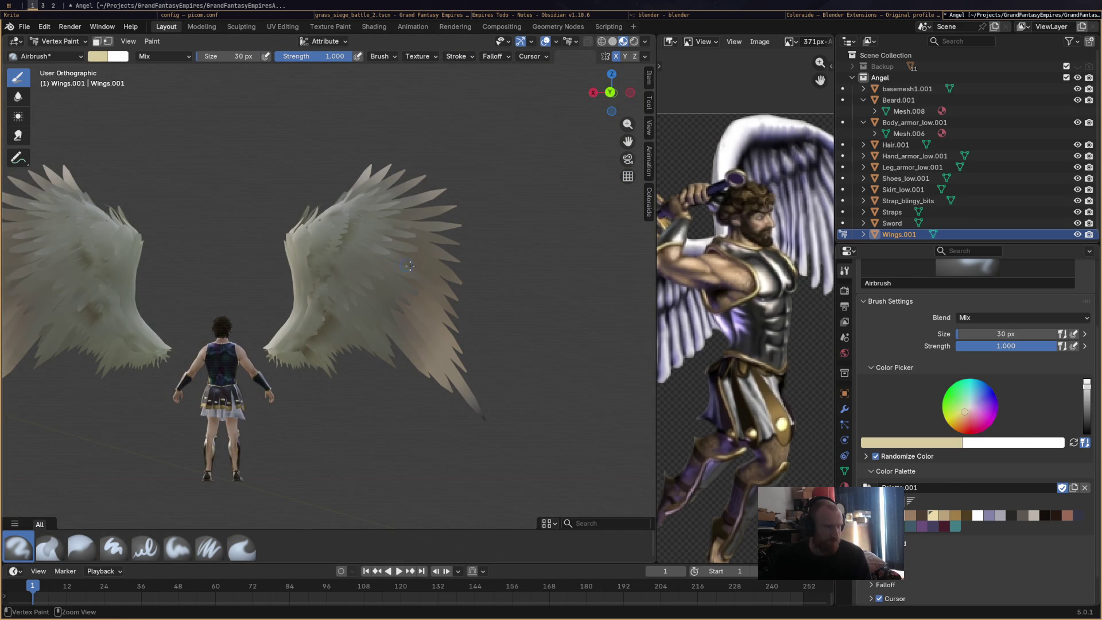
{"action": "middle_click_drag", "start_coordinate": [408, 266], "coordinate": [339, 328]}
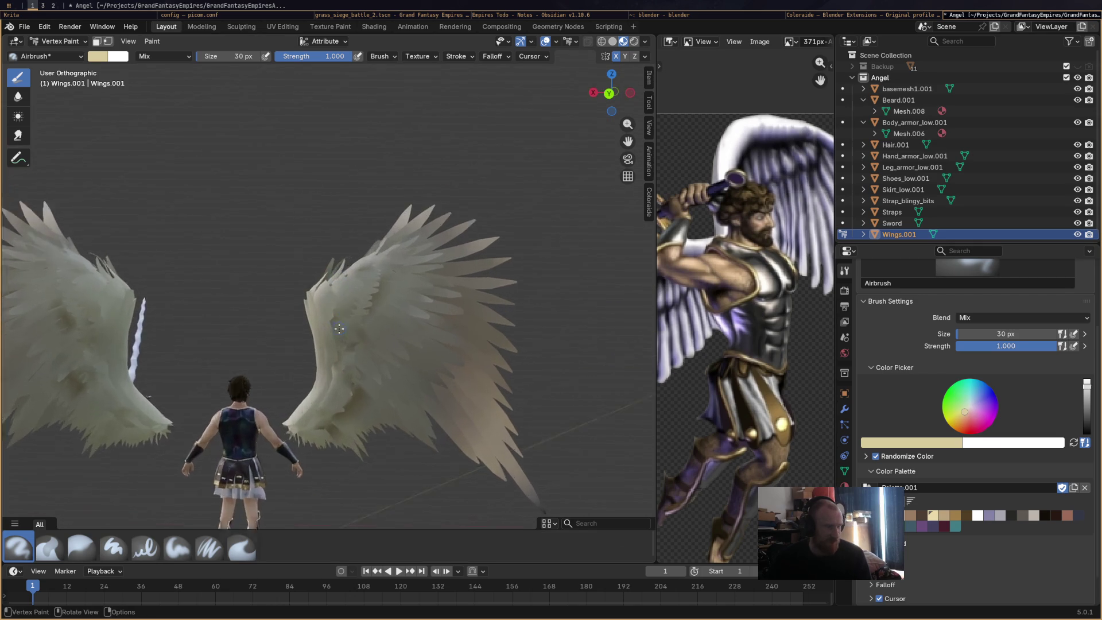
{"action": "scroll", "coordinate": [338, 329], "scroll_direction": "up", "scroll_amount": 4}
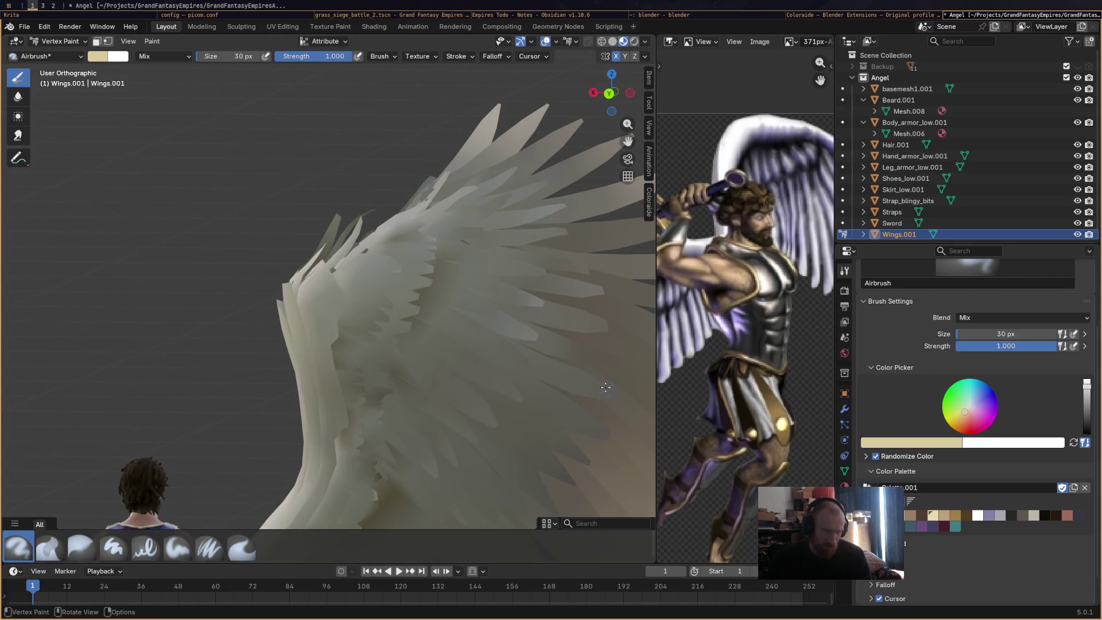
{"action": "key", "text": "s"}
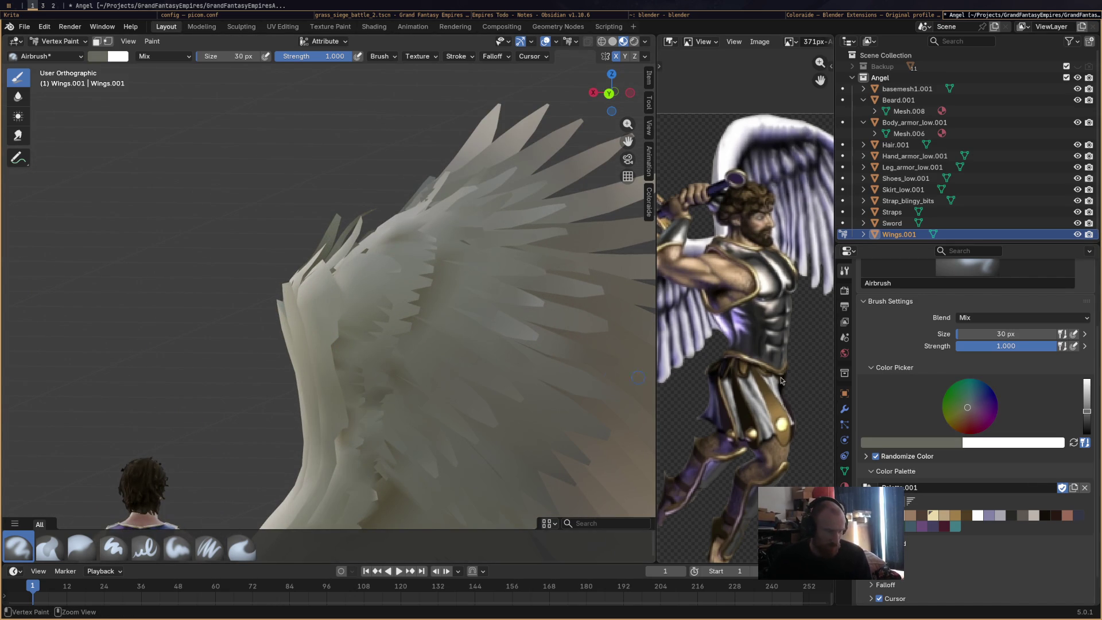
{"action": "left_click", "coordinate": [946, 520]}
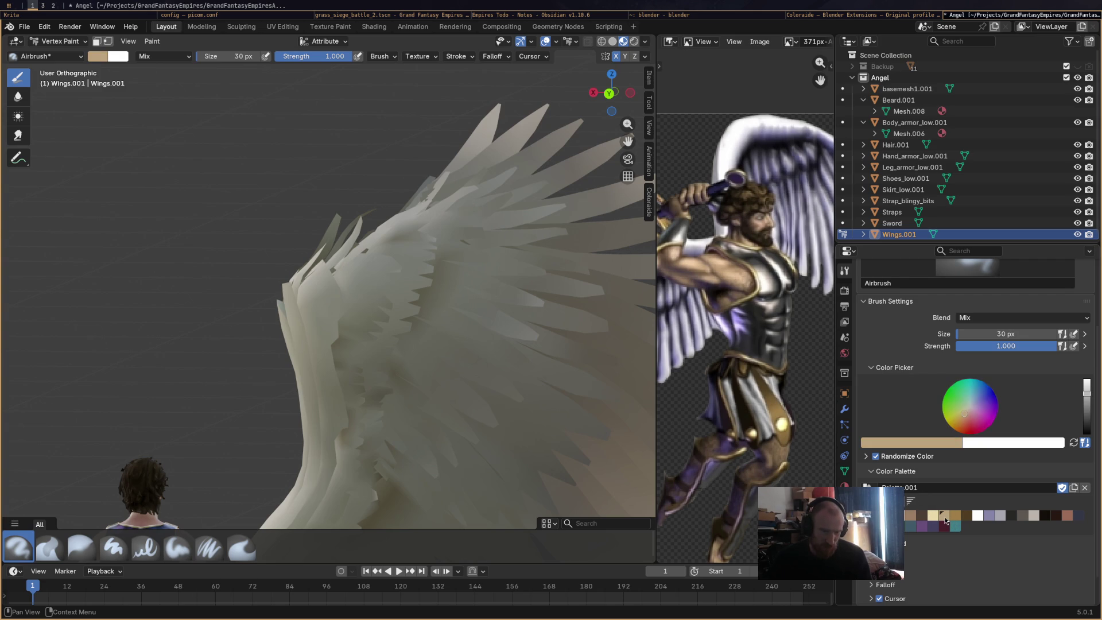
{"action": "left_click", "coordinate": [1000, 517]}
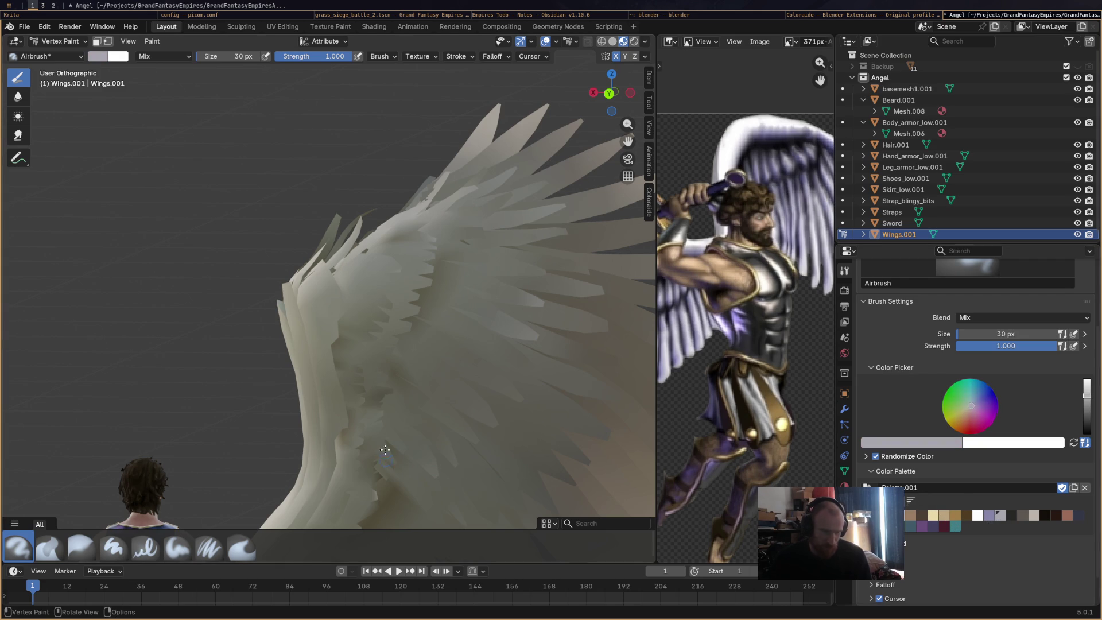
{"action": "scroll", "coordinate": [382, 389], "scroll_direction": "down", "scroll_amount": 5}
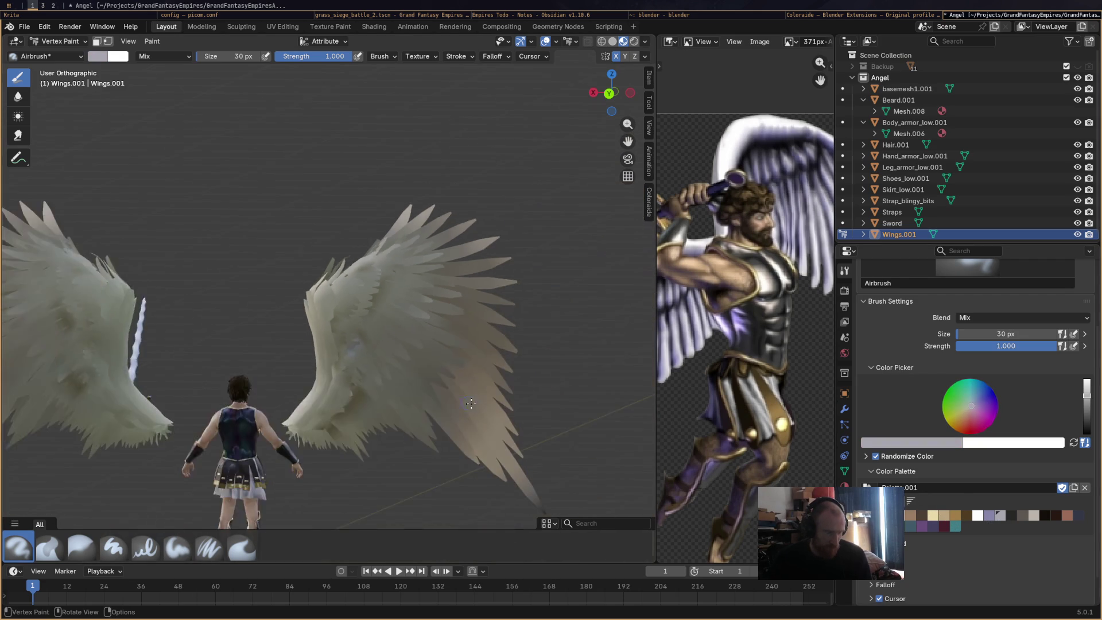
Airbrush lighter grey shading over the right wing's lower feathers, picking another light grey swatch.
{"action": "middle_click_drag", "start_coordinate": [382, 389], "coordinate": [382, 410]}
{"action": "scroll", "coordinate": [382, 411], "scroll_direction": "up", "scroll_amount": 5}
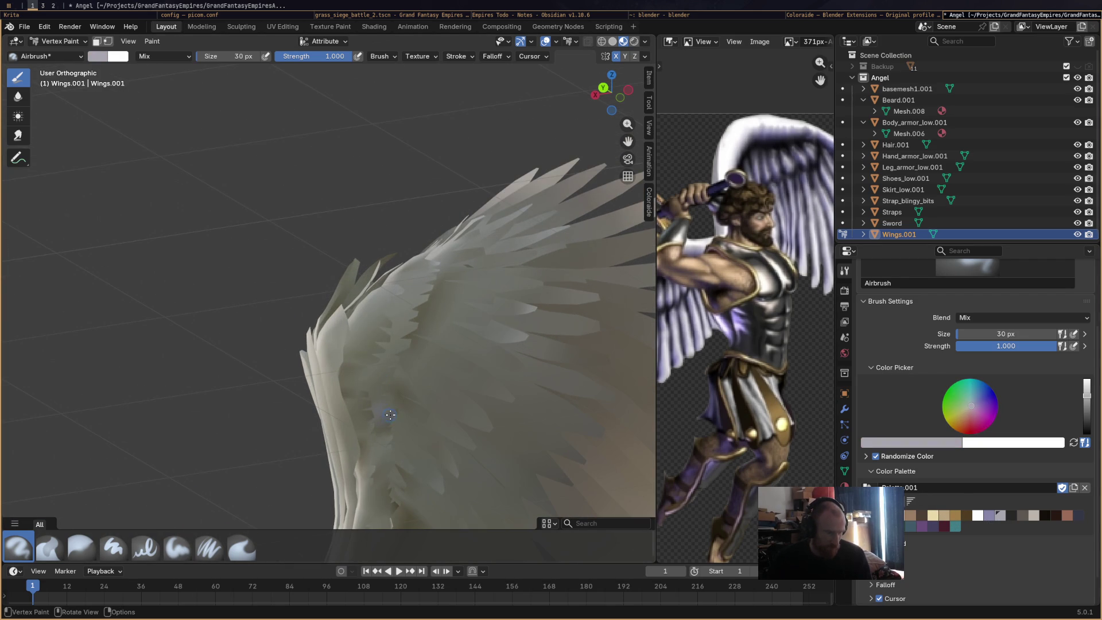
{"action": "scroll", "coordinate": [433, 423], "scroll_direction": "down", "scroll_amount": 5}
{"action": "middle_click_drag", "start_coordinate": [432, 423], "coordinate": [443, 423]}
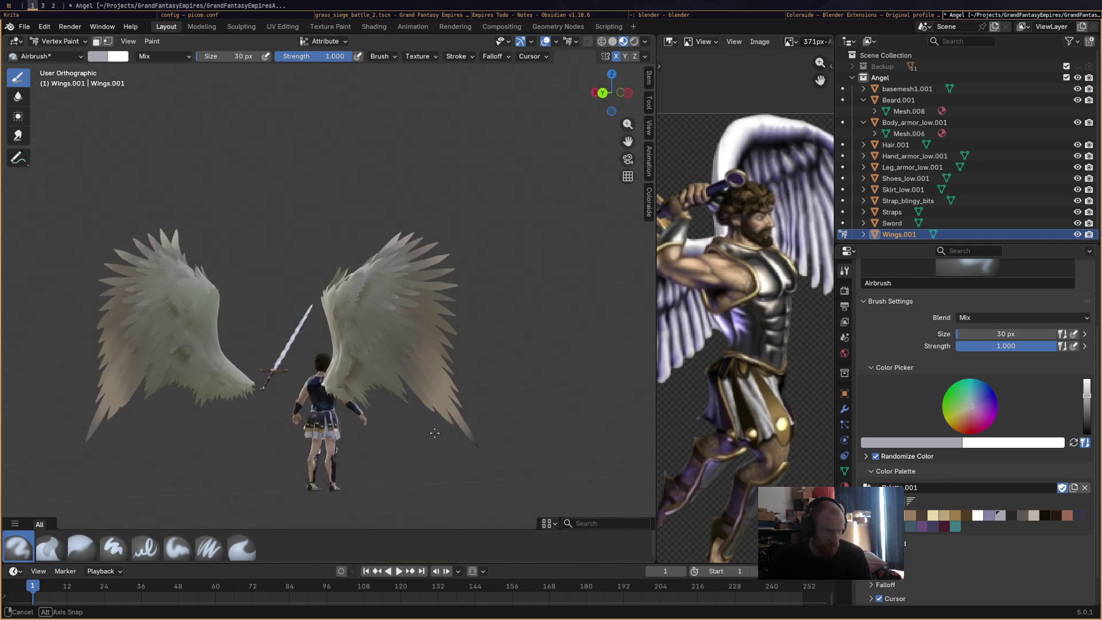
{"action": "middle_click_drag", "start_coordinate": [416, 378], "coordinate": [359, 314]}
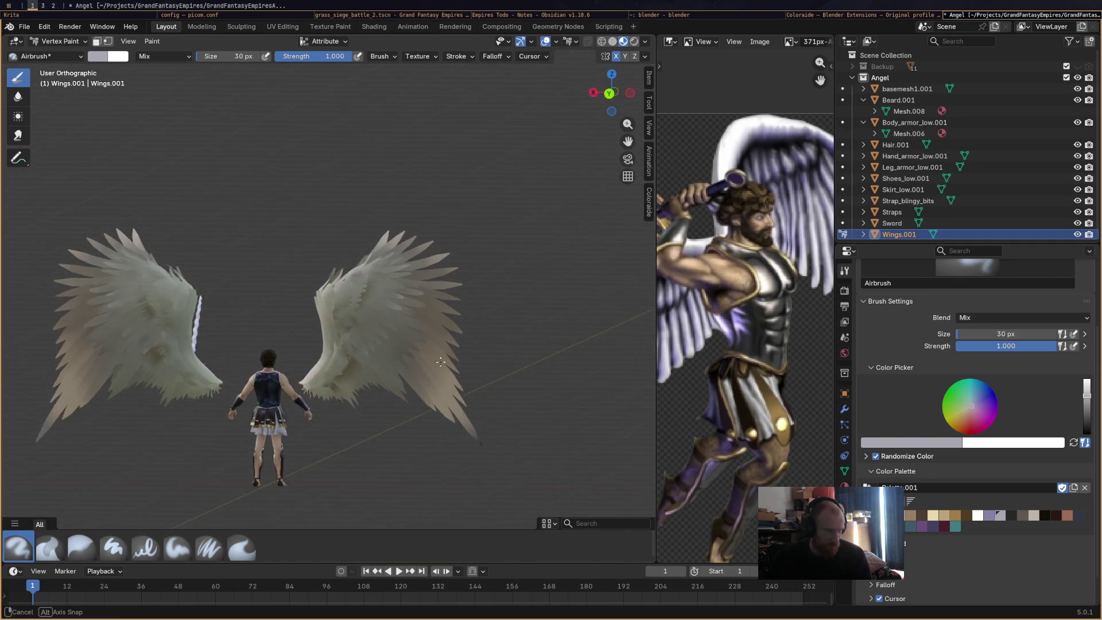
{"action": "scroll", "coordinate": [358, 314], "scroll_direction": "up", "scroll_amount": 4}
{"action": "scroll", "coordinate": [359, 313], "scroll_direction": "up", "scroll_amount": 2}
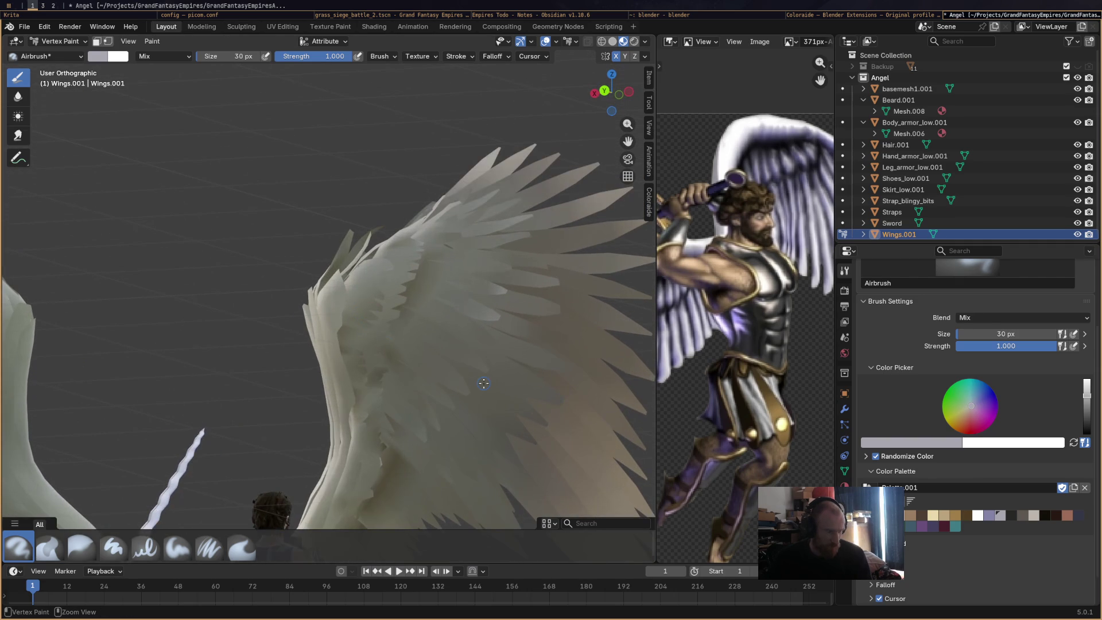
{"action": "key", "text": "shift"}
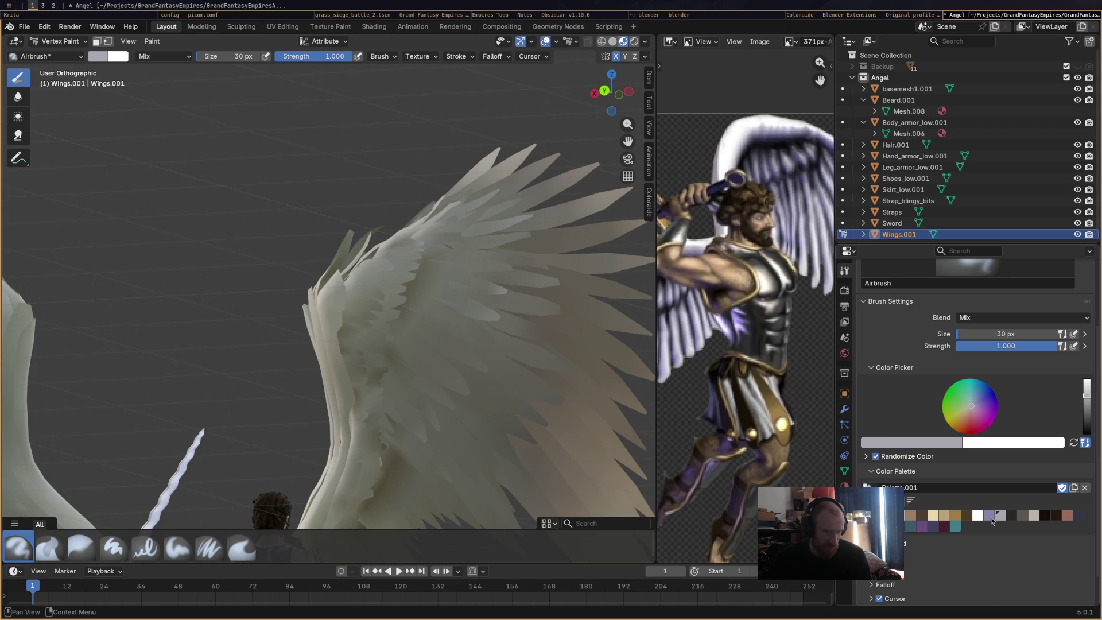
{"action": "left_click", "coordinate": [1034, 515]}
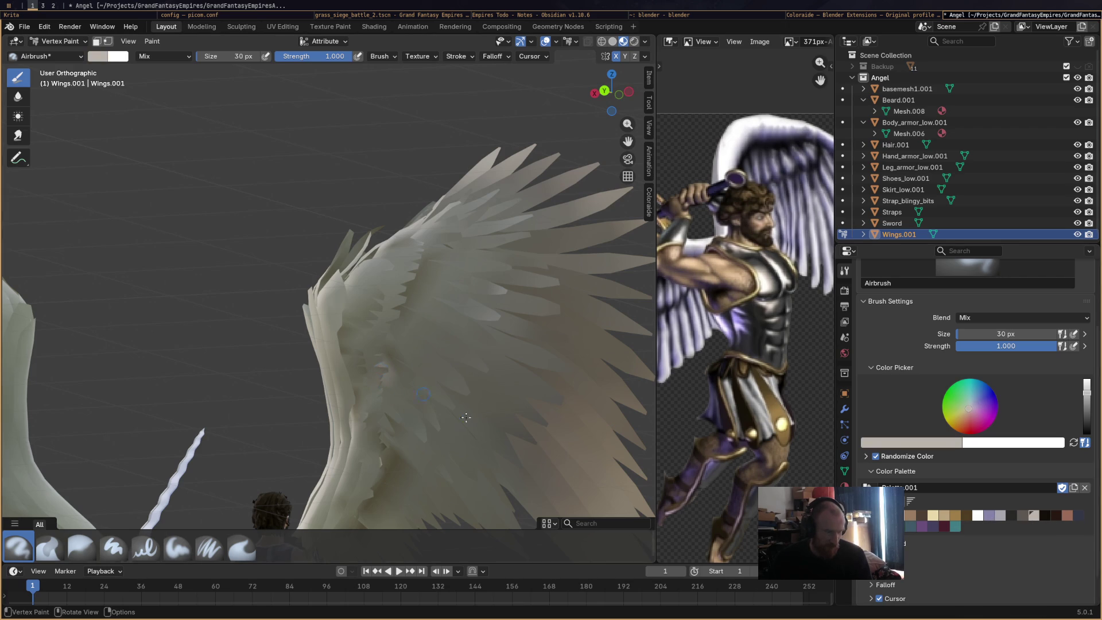
{"action": "scroll", "coordinate": [466, 418], "scroll_direction": "down", "scroll_amount": 3}
{"action": "mouse_move", "coordinate": [466, 418]}
{"action": "middle_mouse_down"}
{"action": "mouse_move", "coordinate": [482, 448]}
{"action": "mouse_move", "coordinate": [471, 451]}
{"action": "middle_mouse_up"}
{"action": "scroll", "coordinate": [487, 459], "scroll_direction": "up", "scroll_amount": 3}
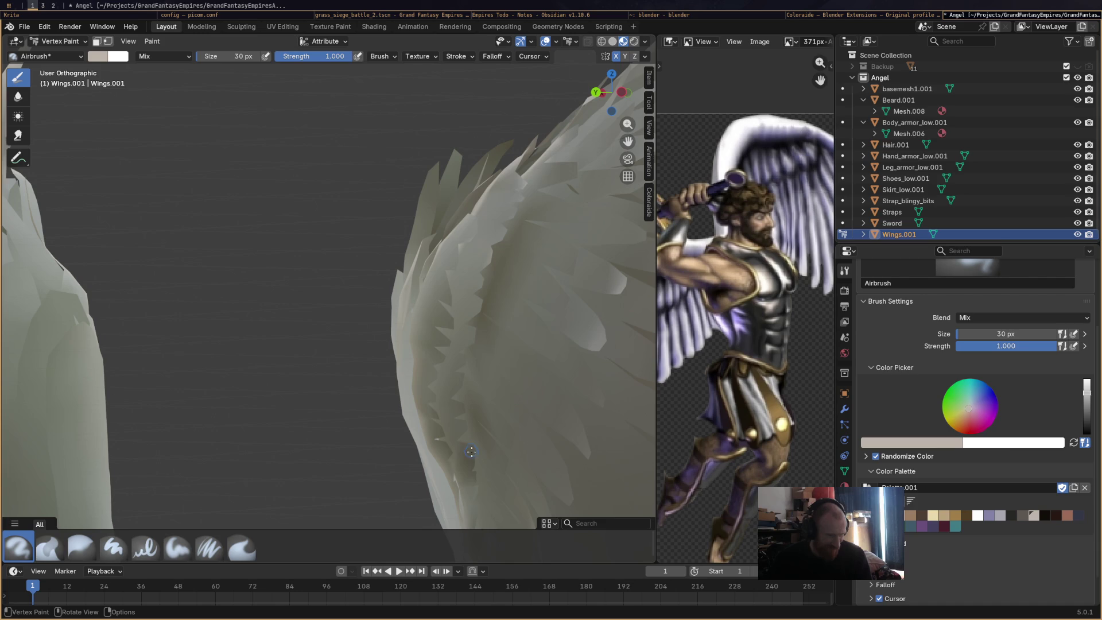
{"action": "mouse_move", "coordinate": [479, 440]}
{"action": "middle_mouse_down"}
{"action": "mouse_move", "coordinate": [511, 396]}
{"action": "mouse_move", "coordinate": [418, 416]}
{"action": "mouse_move", "coordinate": [434, 420]}
{"action": "middle_mouse_up"}
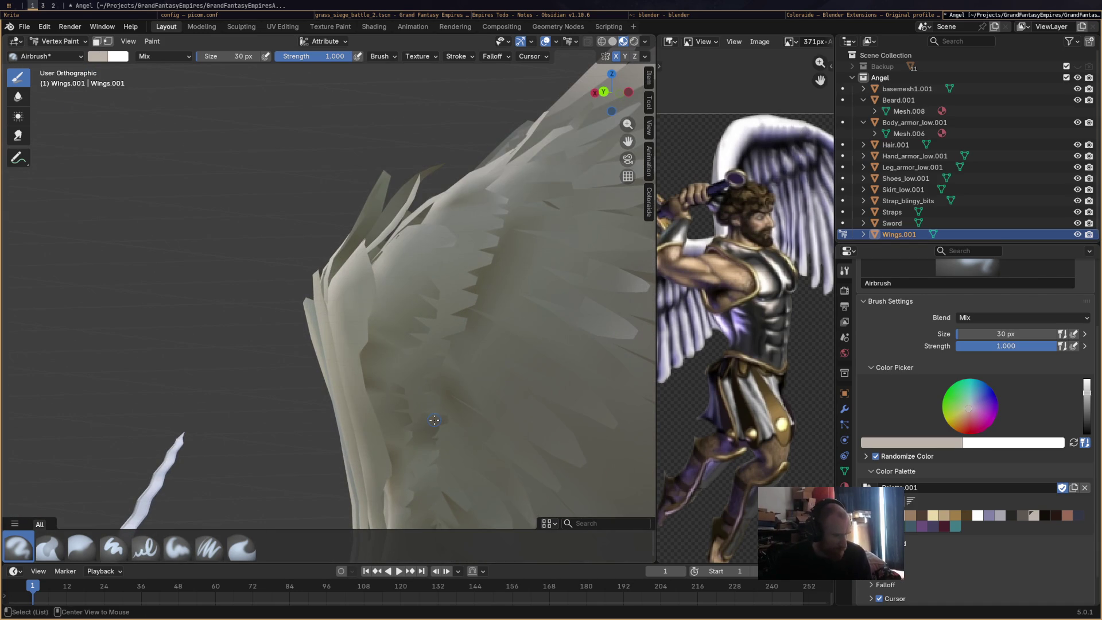
Restrict painting to selected faces, select all wing faces, and try the Average brush before returning to the airbrush.
{"action": "left_click", "coordinate": [97, 41]}
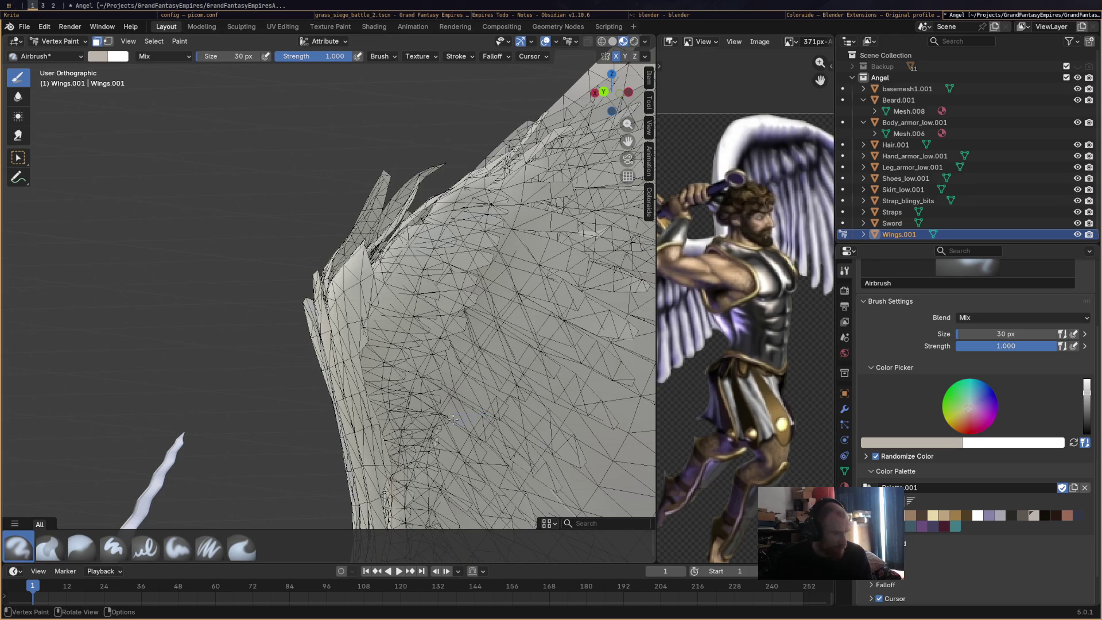
{"action": "mouse_move", "coordinate": [457, 418]}
{"action": "middle_mouse_down"}
{"action": "mouse_move", "coordinate": [545, 423]}
{"action": "mouse_move", "coordinate": [422, 420]}
{"action": "middle_mouse_up"}
{"action": "left_click", "coordinate": [410, 423], "text": "shift"}
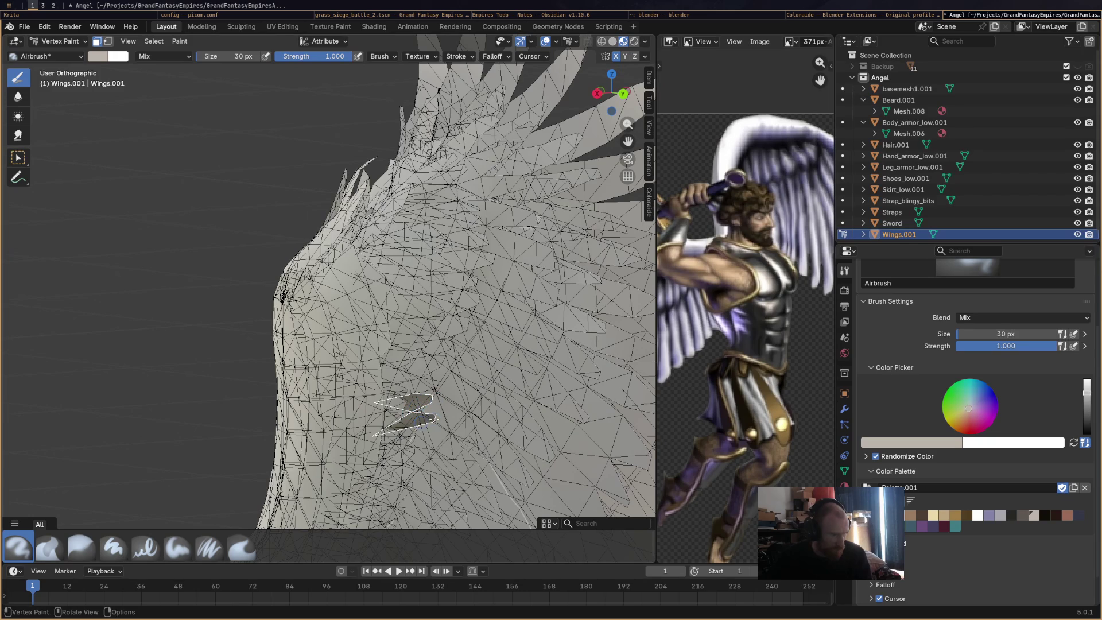
{"action": "key", "text": "a"}
{"action": "middle_click_drag", "start_coordinate": [424, 418], "coordinate": [350, 423]}
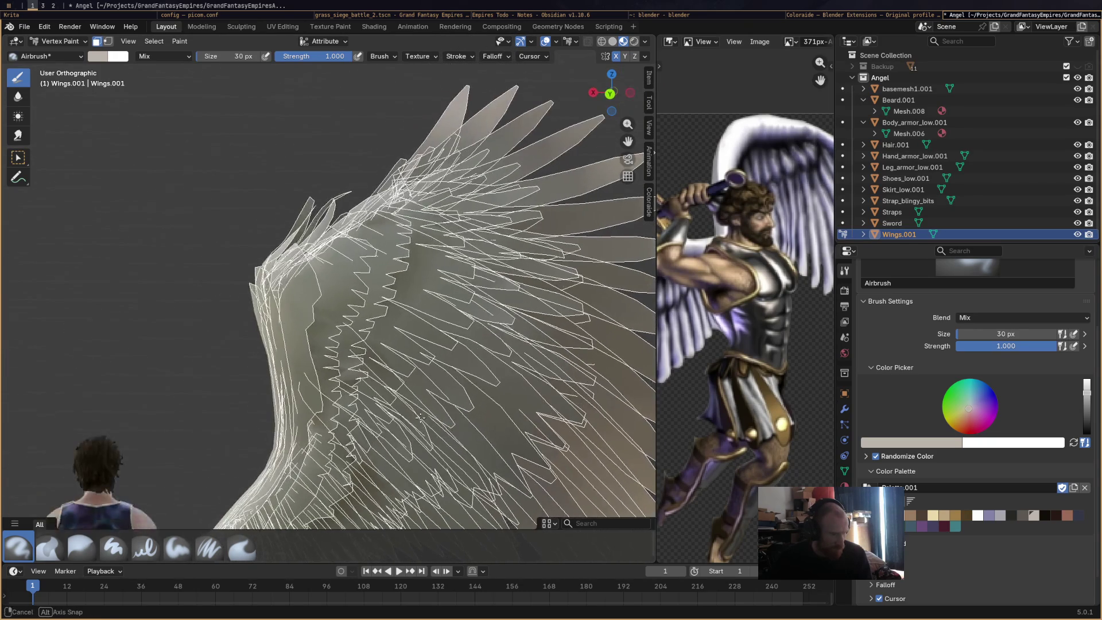
{"action": "left_click", "coordinate": [48, 547]}
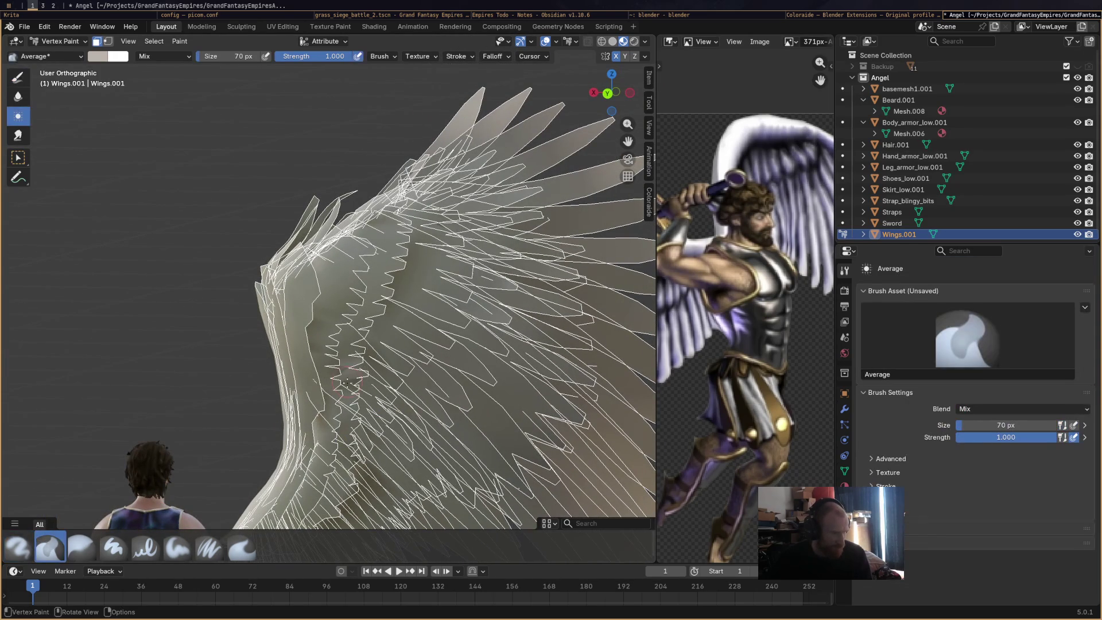
{"action": "left_click", "coordinate": [17, 547]}
{"action": "scroll", "coordinate": [395, 414], "scroll_direction": "up", "scroll_amount": 2}
{"action": "scroll", "coordinate": [355, 384], "scroll_direction": "up", "scroll_amount": 2}
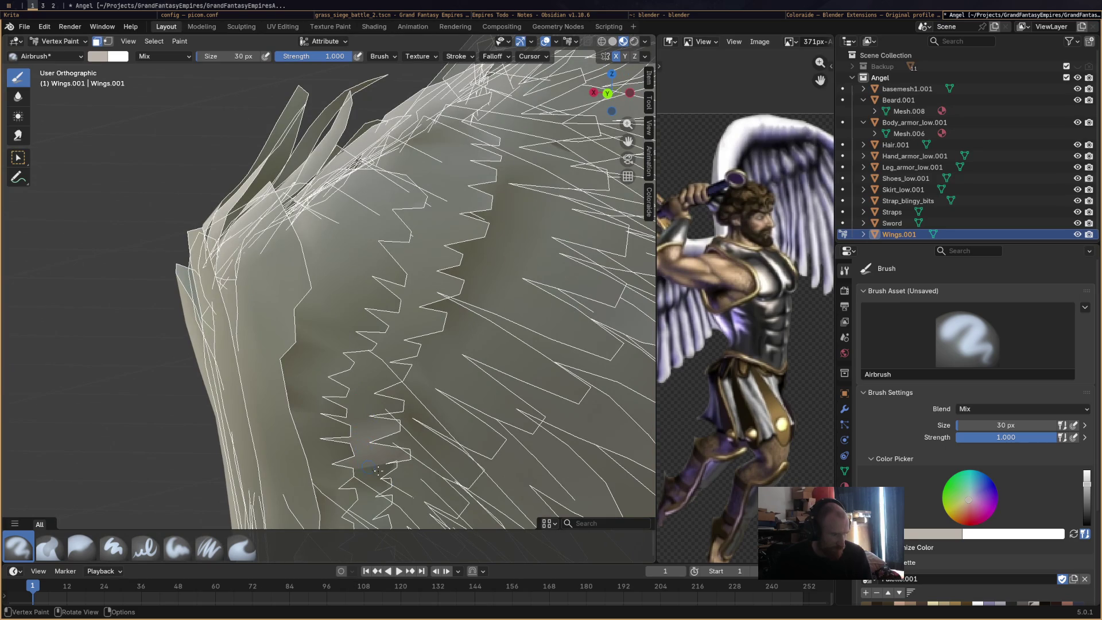
{"action": "scroll", "coordinate": [376, 424], "scroll_direction": "down", "scroll_amount": 2}
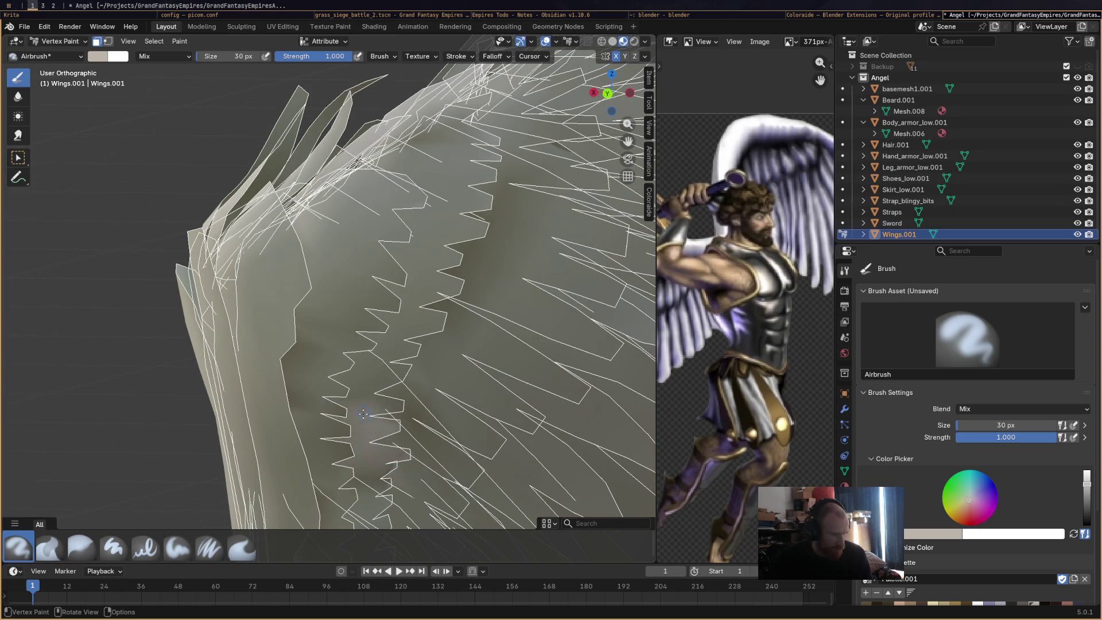
{"action": "scroll", "coordinate": [404, 425], "scroll_direction": "down", "scroll_amount": 2}
{"action": "scroll", "coordinate": [433, 426], "scroll_direction": "down", "scroll_amount": 2}
{"action": "scroll", "coordinate": [418, 419], "scroll_direction": "down", "scroll_amount": 2}
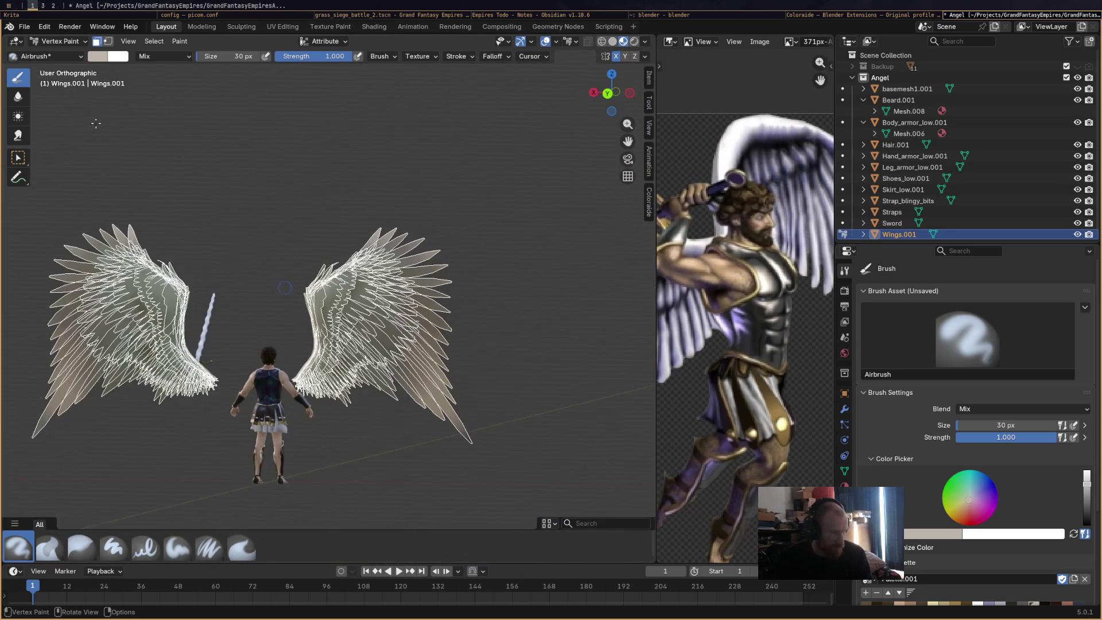
Return the wings to Object Mode and deselect them.
{"action": "left_click", "coordinate": [56, 41]}
{"action": "left_click", "coordinate": [226, 179]}
Orbit to a side view of the wings and bring up the interaction mode list.
{"action": "mouse_move", "coordinate": [242, 254]}
{"action": "middle_mouse_down"}
{"action": "mouse_move", "coordinate": [256, 253]}
{"action": "mouse_move", "coordinate": [392, 351]}
{"action": "mouse_move", "coordinate": [355, 312]}
{"action": "middle_mouse_up"}
{"action": "scroll", "coordinate": [355, 312], "scroll_direction": "down", "scroll_amount": 2}
{"action": "mouse_move", "coordinate": [394, 360]}
{"action": "middle_mouse_down"}
{"action": "mouse_move", "coordinate": [401, 389]}
{"action": "mouse_move", "coordinate": [428, 348]}
{"action": "middle_mouse_up"}
{"action": "scroll", "coordinate": [395, 366], "scroll_direction": "down", "scroll_amount": 2}
{"action": "scroll", "coordinate": [429, 349], "scroll_direction": "up", "scroll_amount": 1}
{"action": "scroll", "coordinate": [483, 427], "scroll_direction": "up", "scroll_amount": 2}
{"action": "scroll", "coordinate": [328, 335], "scroll_direction": "up", "scroll_amount": 2}
{"action": "scroll", "coordinate": [291, 323], "scroll_direction": "up", "scroll_amount": 3}
{"action": "scroll", "coordinate": [290, 323], "scroll_direction": "up", "scroll_amount": 2}
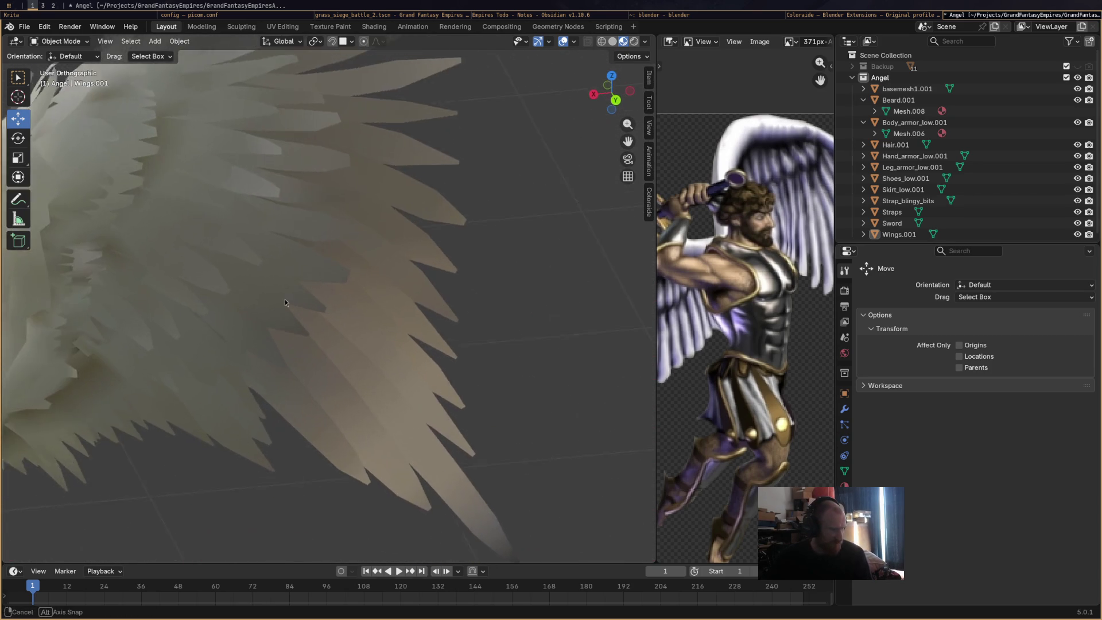
{"action": "scroll", "coordinate": [283, 301], "scroll_direction": "up", "scroll_amount": 2}
{"action": "mouse_move", "coordinate": [283, 300]}
{"action": "middle_mouse_down"}
{"action": "mouse_move", "coordinate": [268, 296]}
{"action": "mouse_move", "coordinate": [314, 322]}
{"action": "middle_mouse_up"}
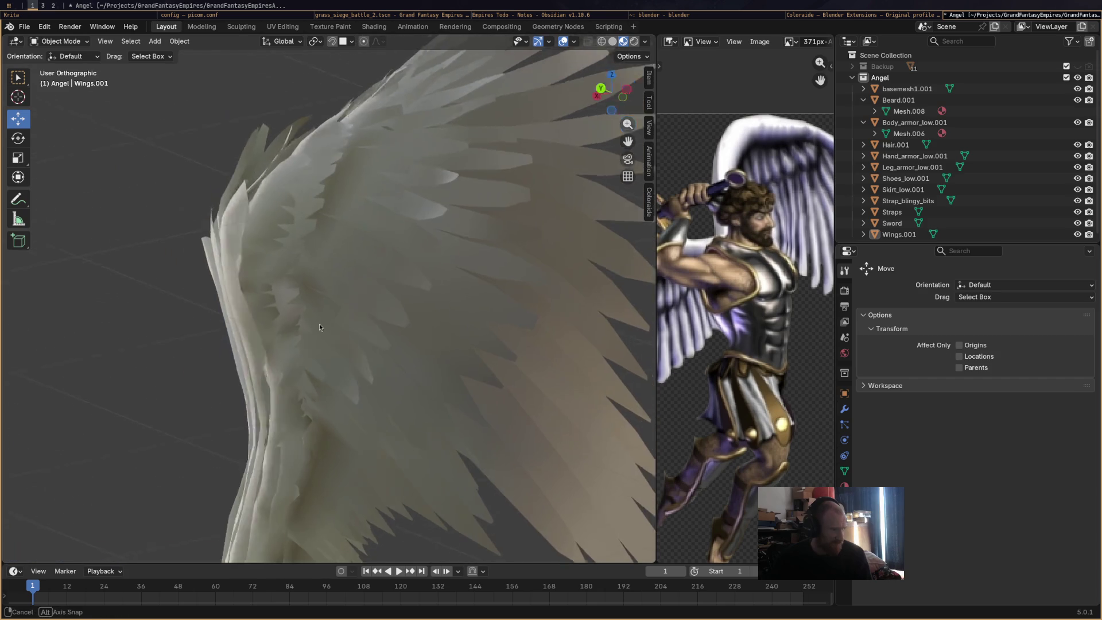
{"action": "left_click", "coordinate": [61, 40]}
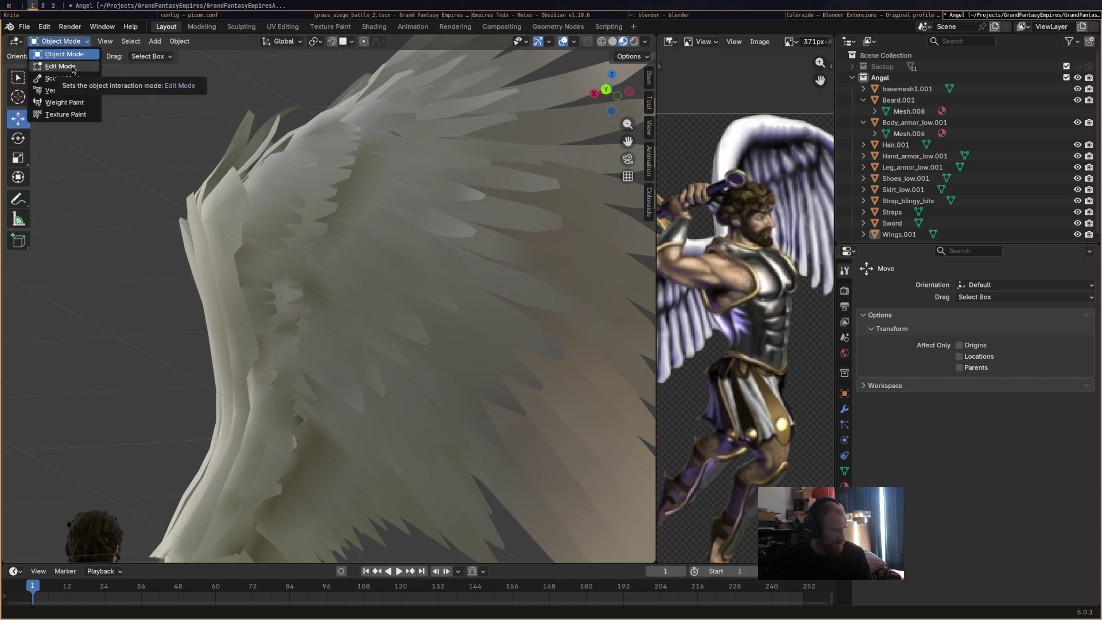
Switch the wings to Edit Mode and select an edge path running along the wing's edge.
{"action": "left_click", "coordinate": [61, 66]}
{"action": "mouse_move", "coordinate": [317, 308]}
{"action": "middle_mouse_down"}
{"action": "mouse_move", "coordinate": [297, 258]}
{"action": "mouse_move", "coordinate": [319, 243]}
{"action": "mouse_move", "coordinate": [372, 245]}
{"action": "mouse_move", "coordinate": [336, 270]}
{"action": "middle_mouse_up"}
{"action": "left_click", "coordinate": [320, 243]}
{"action": "scroll", "coordinate": [341, 256], "scroll_direction": "up", "scroll_amount": 2}
{"action": "scroll", "coordinate": [343, 257], "scroll_direction": "down", "scroll_amount": 4}
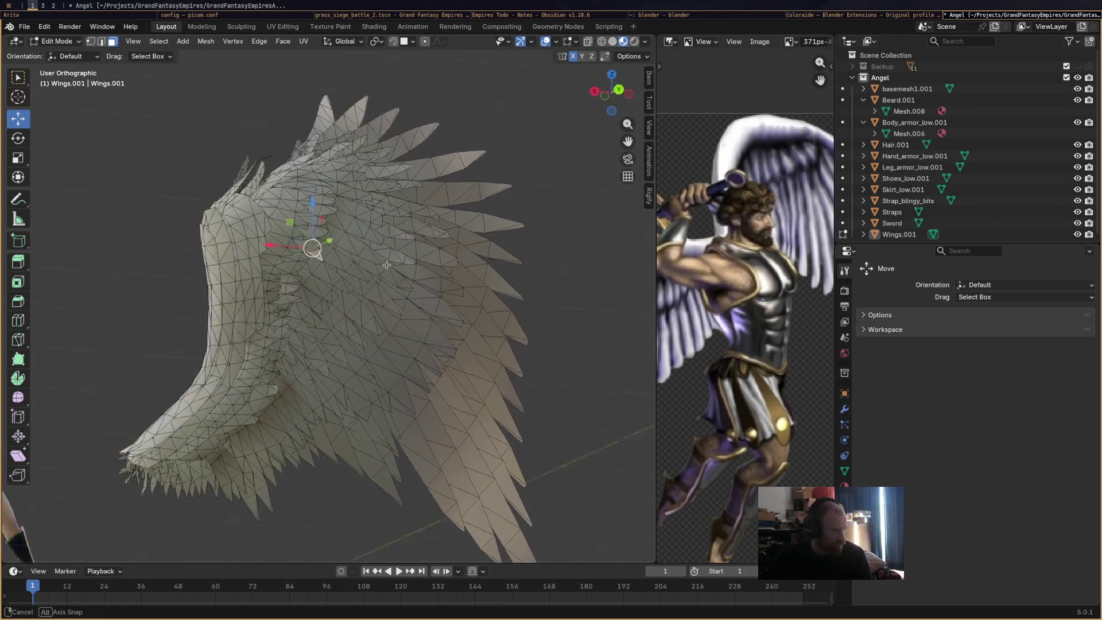
{"action": "scroll", "coordinate": [335, 270], "scroll_direction": "up", "scroll_amount": 3}
{"action": "scroll", "coordinate": [336, 270], "scroll_direction": "up", "scroll_amount": 2}
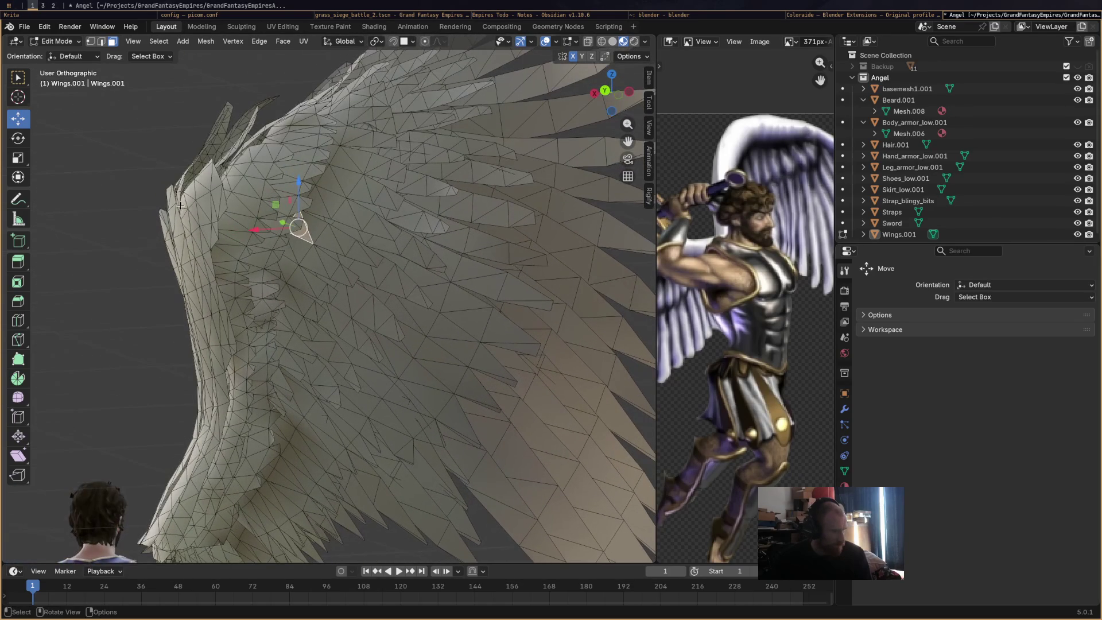
{"action": "left_click", "coordinate": [220, 389], "text": "ctrl"}
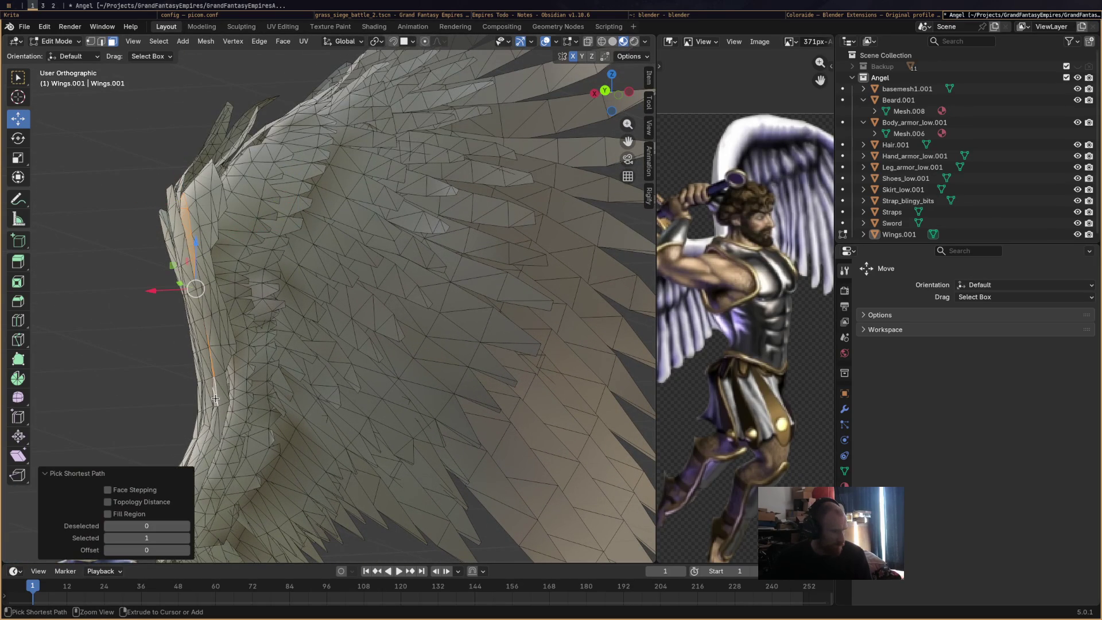
{"action": "middle_click_drag", "start_coordinate": [217, 311], "coordinate": [218, 281]}
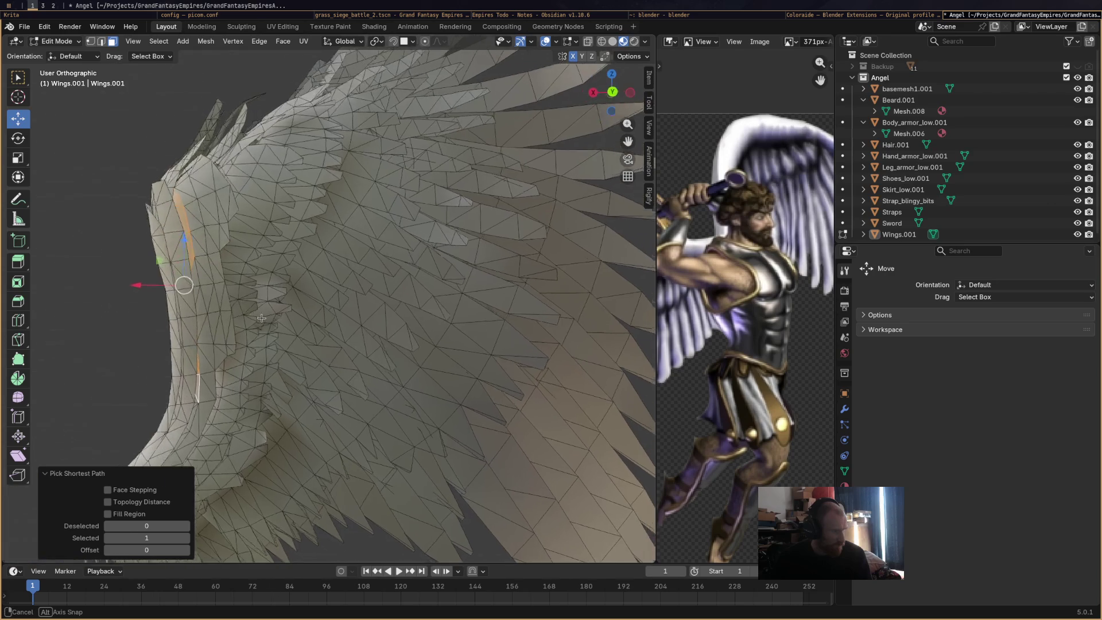
{"action": "middle_click_drag", "start_coordinate": [184, 234], "coordinate": [184, 275]}
{"action": "left_click", "coordinate": [180, 265], "text": "shift"}
{"action": "mouse_move", "coordinate": [168, 362]}
{"action": "middle_mouse_down"}
{"action": "mouse_move", "coordinate": [110, 442]}
{"action": "mouse_move", "coordinate": [99, 427]}
{"action": "middle_mouse_up"}
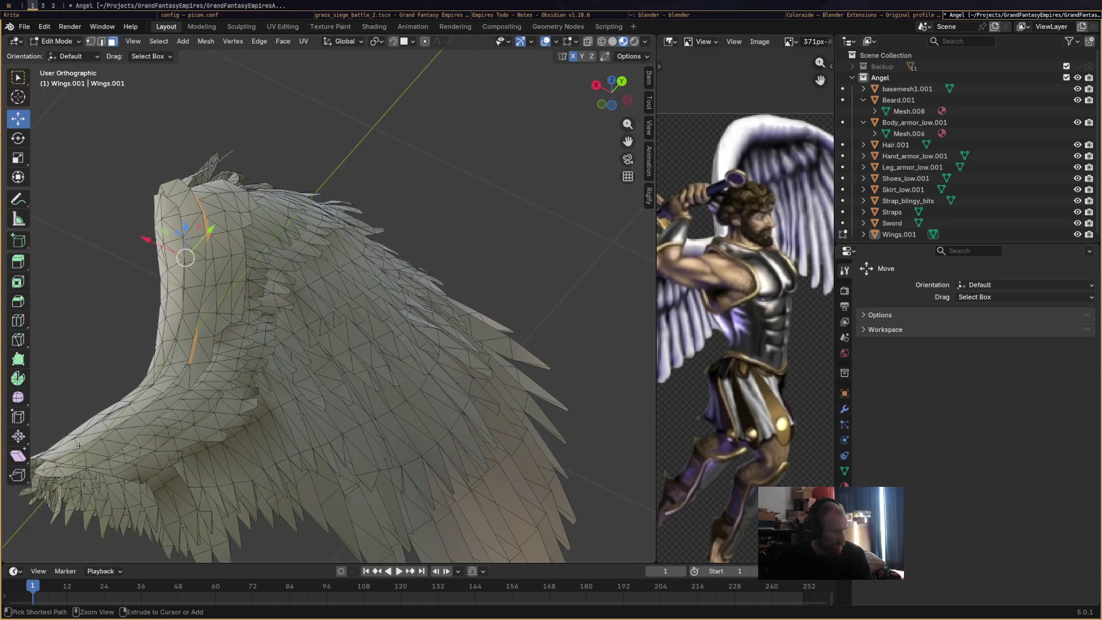
{"action": "left_click", "coordinate": [194, 284], "text": "ctrl"}
{"action": "mouse_move", "coordinate": [194, 284]}
{"action": "middle_mouse_down"}
{"action": "mouse_move", "coordinate": [230, 362]}
{"action": "mouse_move", "coordinate": [219, 355]}
{"action": "mouse_move", "coordinate": [299, 374]}
{"action": "middle_mouse_up"}
{"action": "left_click", "coordinate": [299, 373], "text": "ctrl"}
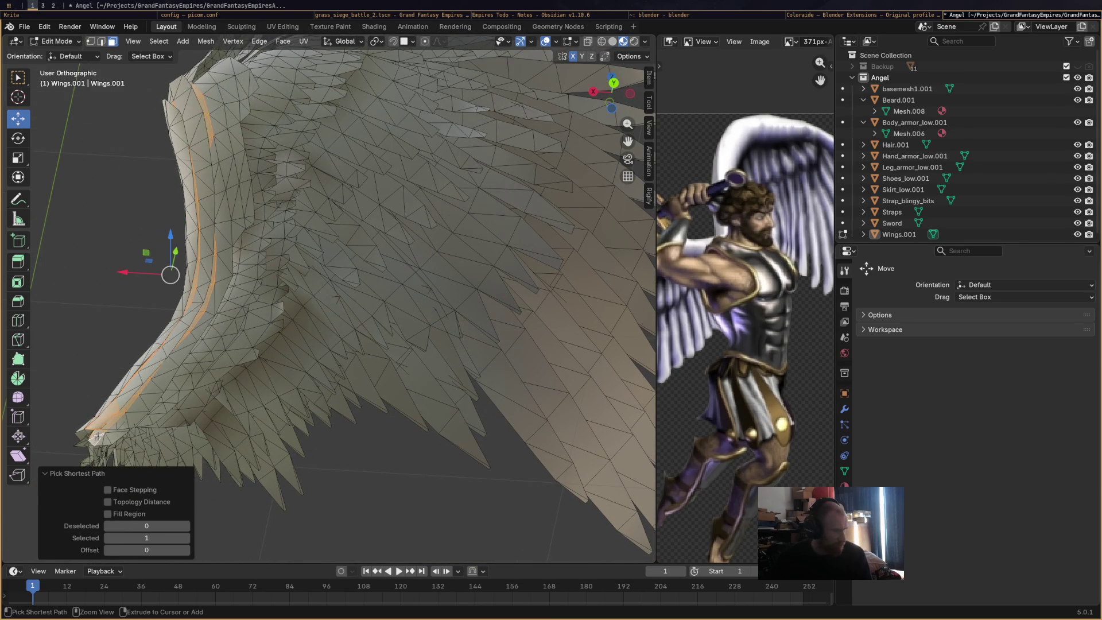
Undo stray extensions, continue the path along the wing edge, and select a long strip of faces.
{"action": "mouse_move", "coordinate": [298, 374]}
{"action": "middle_mouse_down"}
{"action": "mouse_move", "coordinate": [253, 272]}
{"action": "mouse_move", "coordinate": [246, 195]}
{"action": "middle_mouse_up"}
{"action": "key", "text": "ctrl+z"}
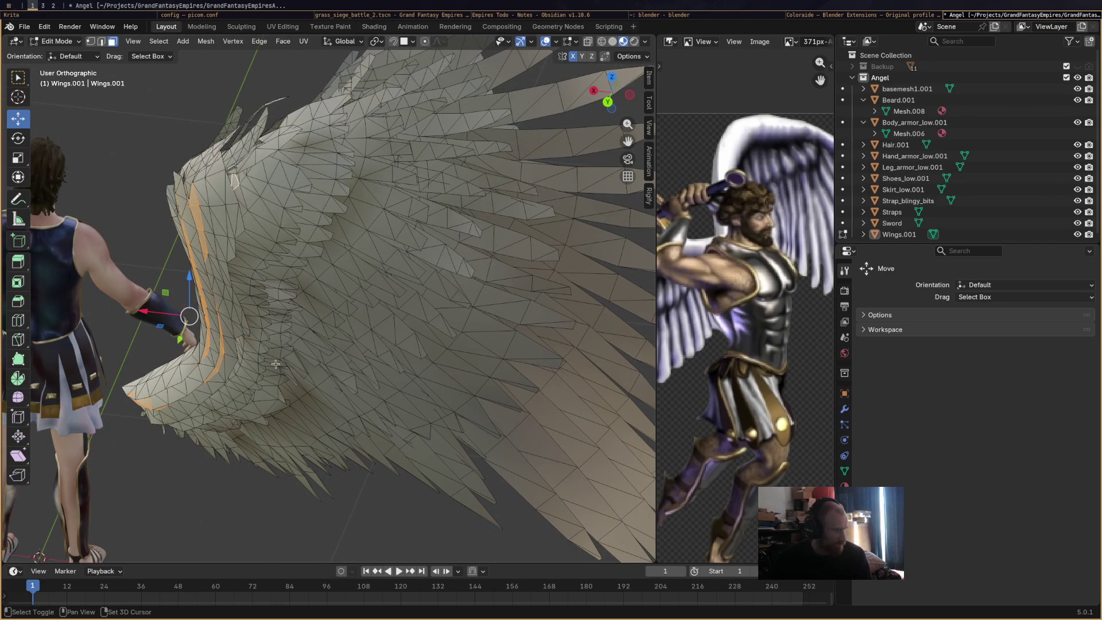
{"action": "middle_click_drag", "start_coordinate": [237, 190], "coordinate": [266, 351]}
{"action": "middle_click_drag", "start_coordinate": [224, 387], "coordinate": [146, 518]}
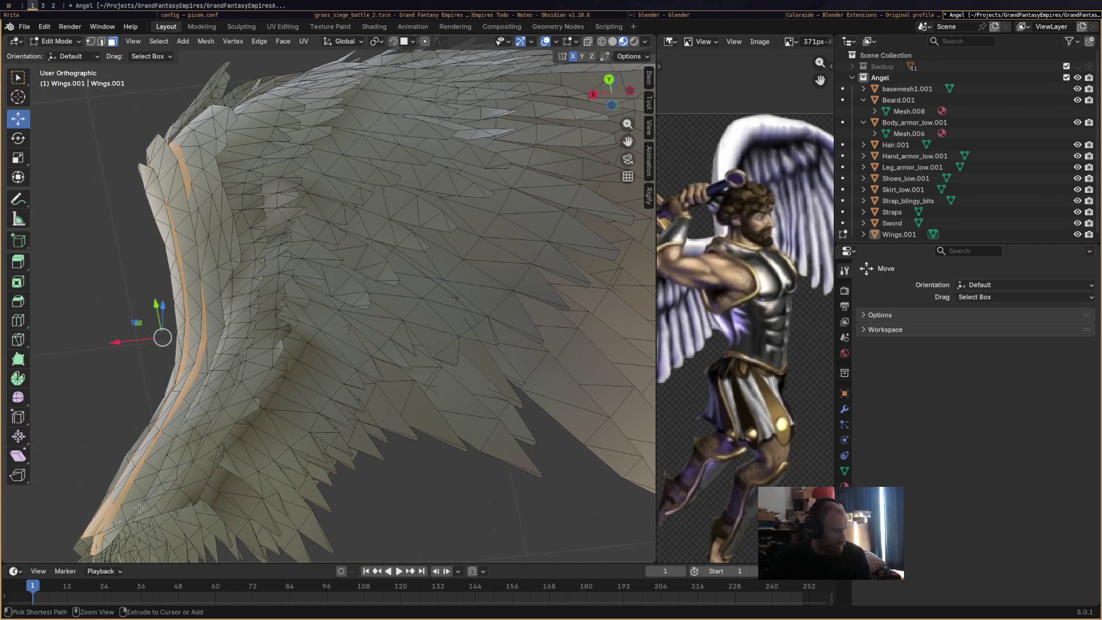
{"action": "left_click", "coordinate": [138, 508], "text": "ctrl"}
{"action": "key", "text": "ctrl+z"}
{"action": "left_click", "coordinate": [155, 492], "text": "ctrl"}
{"action": "middle_click_drag", "start_coordinate": [154, 491], "coordinate": [293, 432]}
{"action": "scroll", "coordinate": [258, 345], "scroll_direction": "up", "scroll_amount": 2}
{"action": "scroll", "coordinate": [250, 319], "scroll_direction": "up", "scroll_amount": 2}
{"action": "scroll", "coordinate": [245, 302], "scroll_direction": "up", "scroll_amount": 2}
{"action": "scroll", "coordinate": [243, 293], "scroll_direction": "up", "scroll_amount": 2}
{"action": "middle_click_drag", "start_coordinate": [242, 293], "coordinate": [211, 130]}
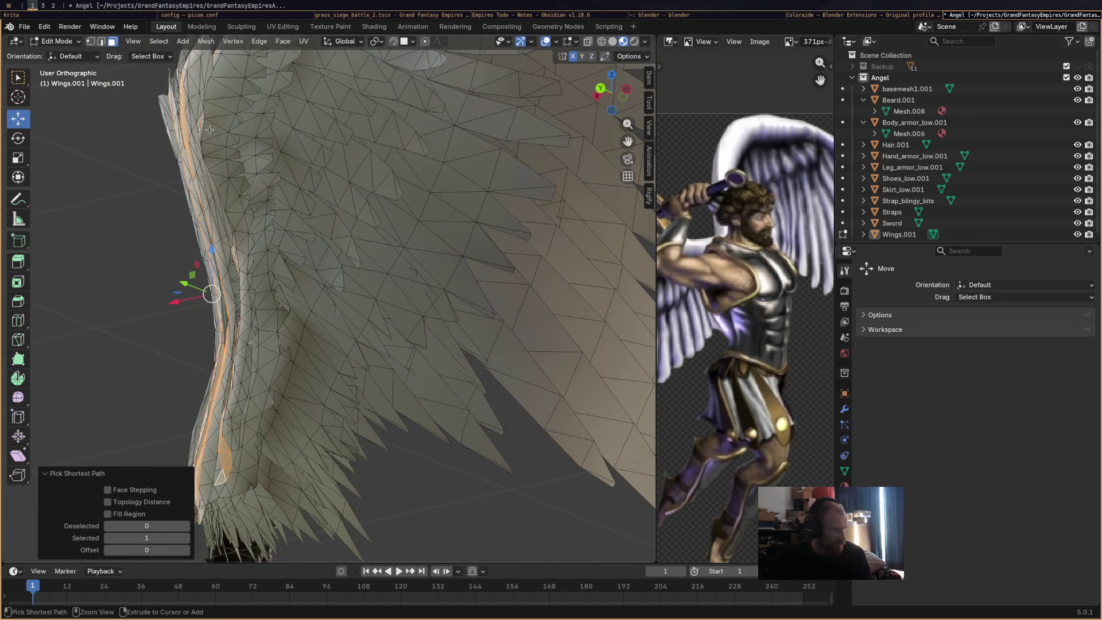
{"action": "left_click", "coordinate": [204, 123], "text": "ctrl+shift"}
{"action": "mouse_move", "coordinate": [204, 124]}
{"action": "middle_mouse_down"}
{"action": "mouse_move", "coordinate": [330, 226]}
{"action": "mouse_move", "coordinate": [215, 310]}
{"action": "mouse_move", "coordinate": [181, 401]}
{"action": "mouse_move", "coordinate": [167, 385]}
{"action": "middle_mouse_up"}
{"action": "scroll", "coordinate": [215, 310], "scroll_direction": "down", "scroll_amount": 3}
{"action": "scroll", "coordinate": [215, 310], "scroll_direction": "up", "scroll_amount": 2}
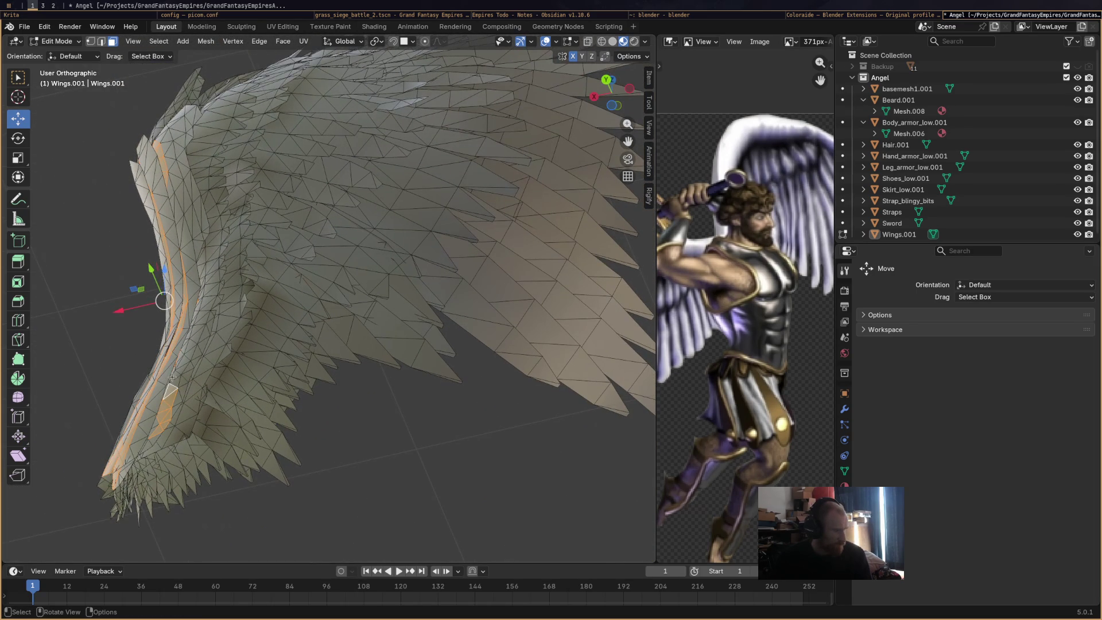
{"action": "scroll", "coordinate": [172, 377], "scroll_direction": "up", "scroll_amount": 2}
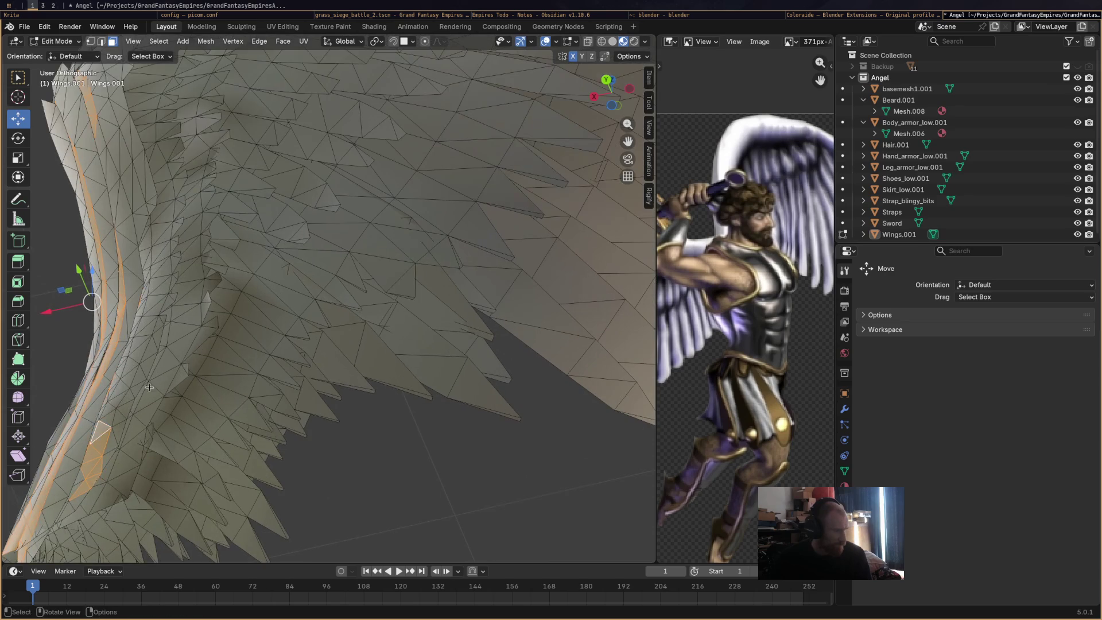
{"action": "scroll", "coordinate": [124, 395], "scroll_direction": "up", "scroll_amount": 1}
{"action": "scroll", "coordinate": [164, 399], "scroll_direction": "up", "scroll_amount": 1}
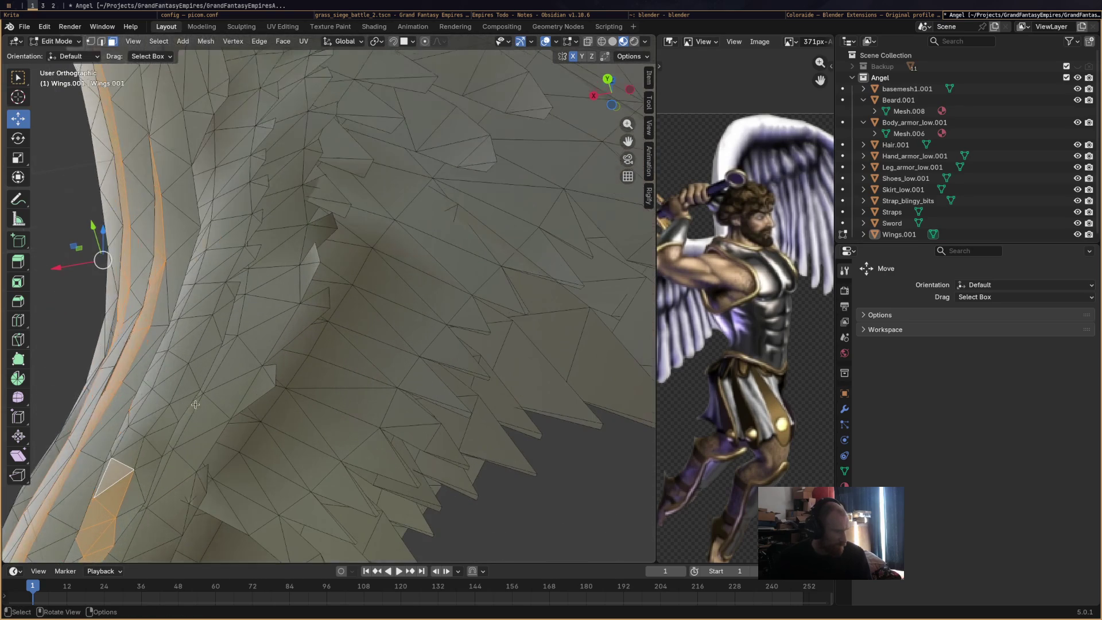
Add the thin triangular faces one by one along the lower part of the inner-edge strip.
{"action": "left_click", "coordinate": [110, 464], "text": "shift"}
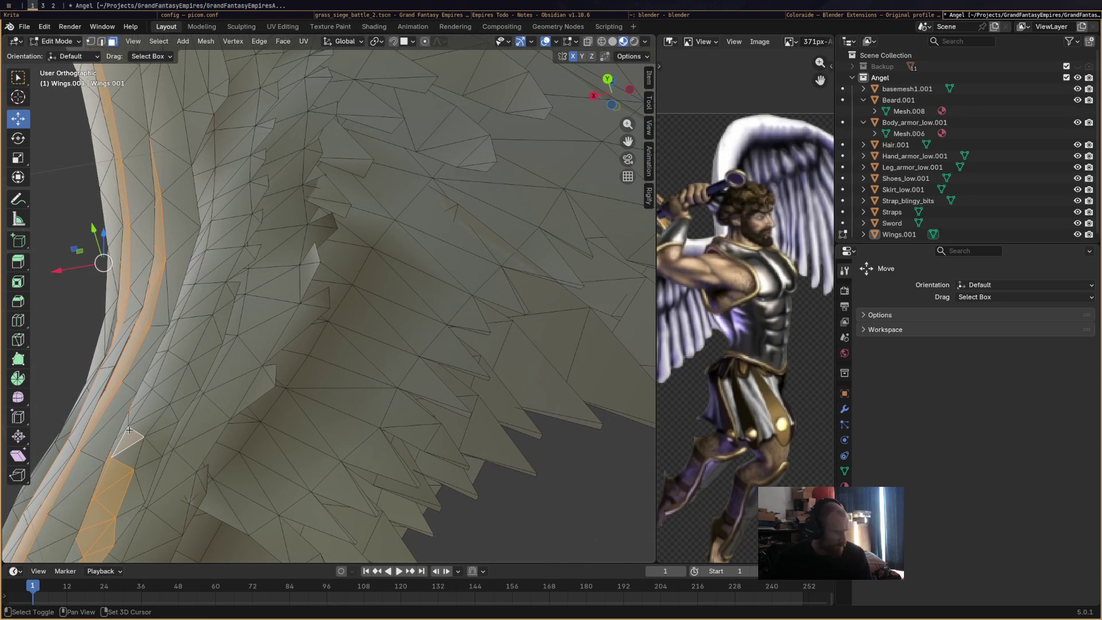
{"action": "left_click", "coordinate": [125, 449], "text": "ctrl"}
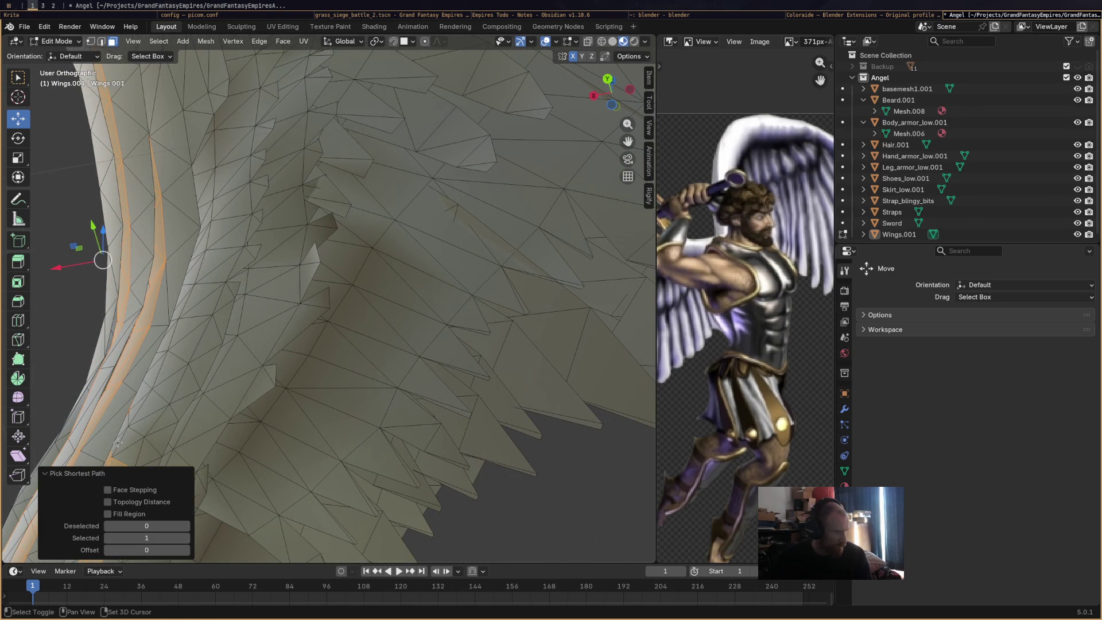
{"action": "left_click", "coordinate": [118, 443], "text": "shift"}
{"action": "left_click", "coordinate": [142, 399], "text": "shift"}
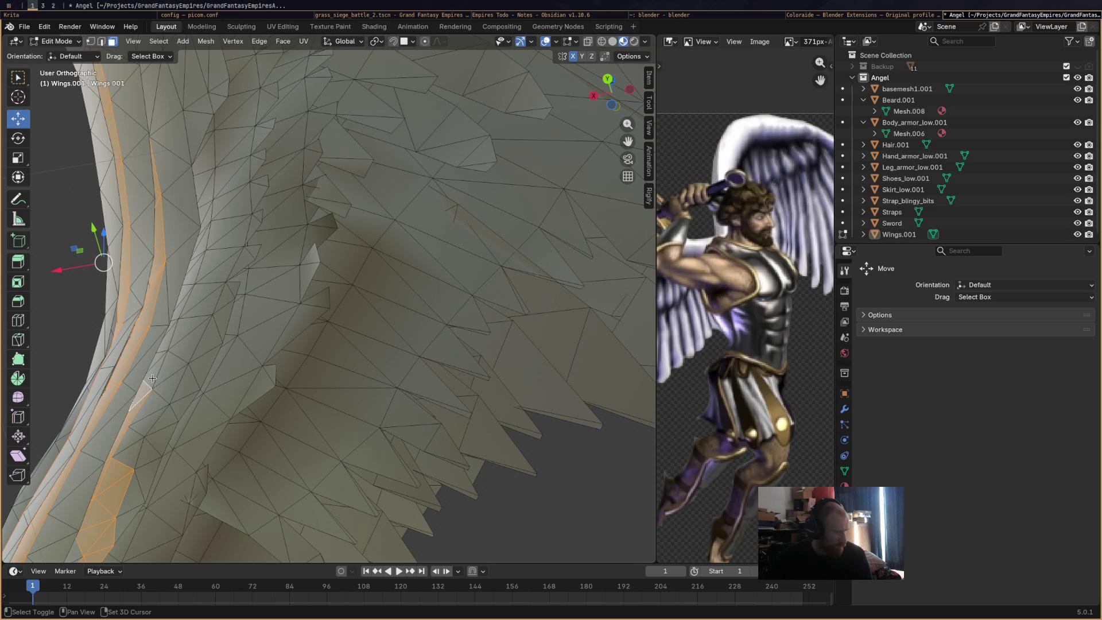
{"action": "left_click", "coordinate": [169, 341], "text": "shift"}
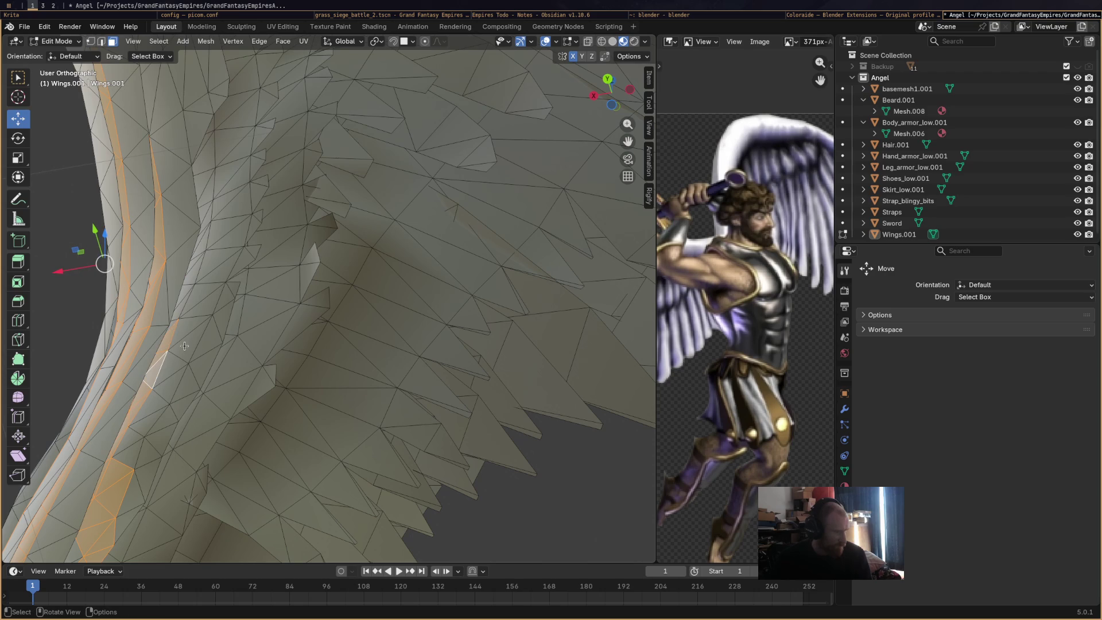
{"action": "left_click", "coordinate": [181, 317], "text": "shift"}
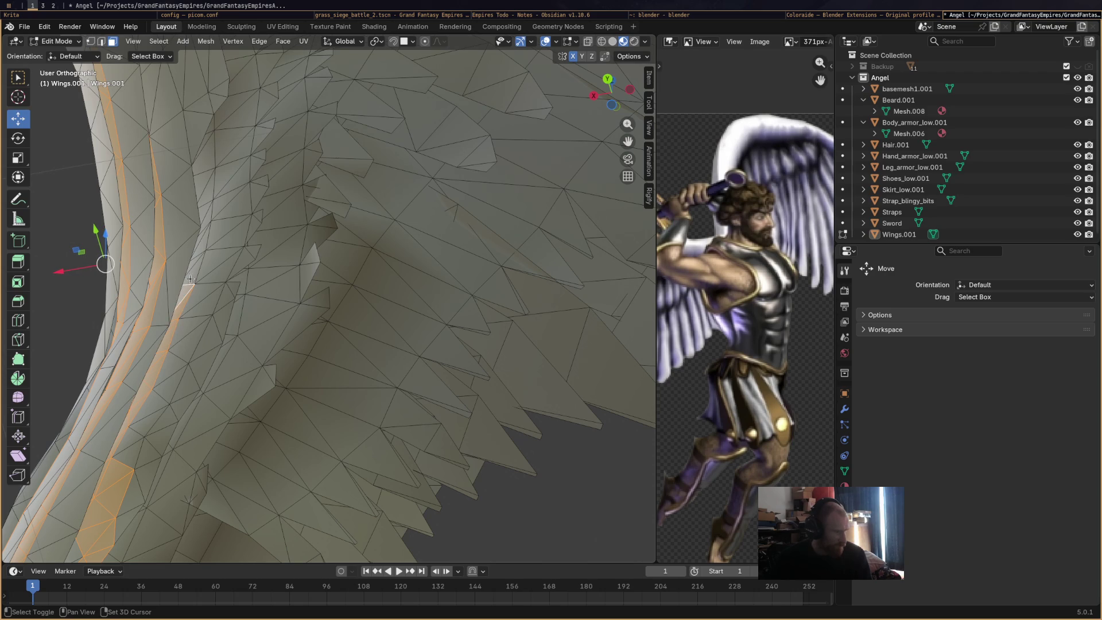
Box-select an edge and extend the face selection further up the wing's inner-edge strip.
{"action": "key", "text": "b"}
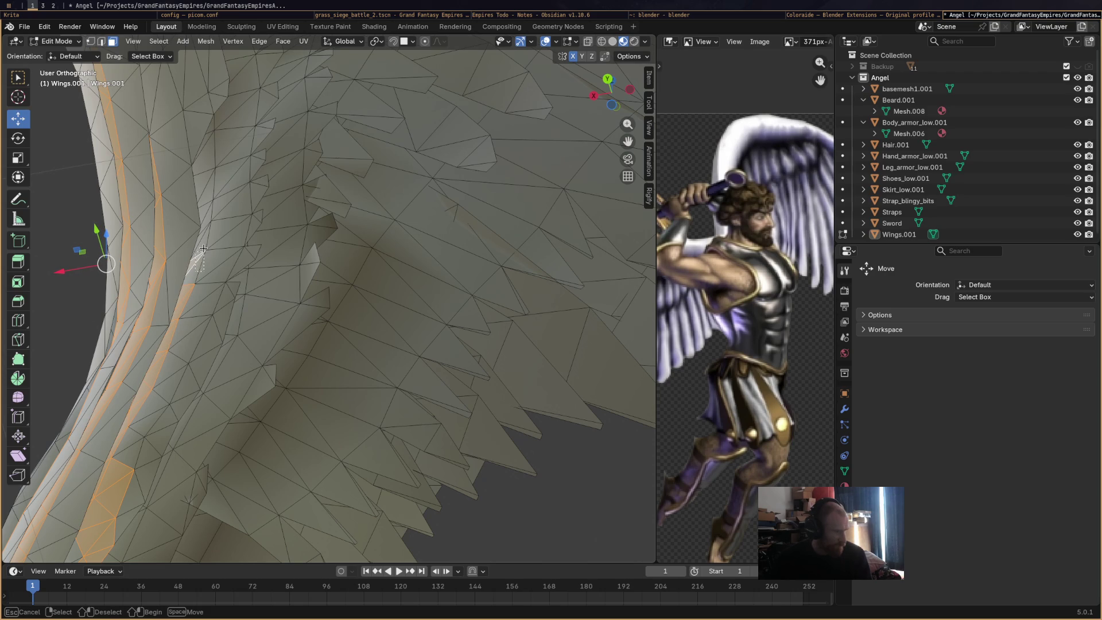
{"action": "left_click_drag", "start_coordinate": [195, 255], "coordinate": [199, 248]}
{"action": "left_click", "coordinate": [205, 203], "text": "shift"}
{"action": "left_click", "coordinate": [208, 181], "text": "shift"}
{"action": "left_click", "coordinate": [208, 149], "text": "shift"}
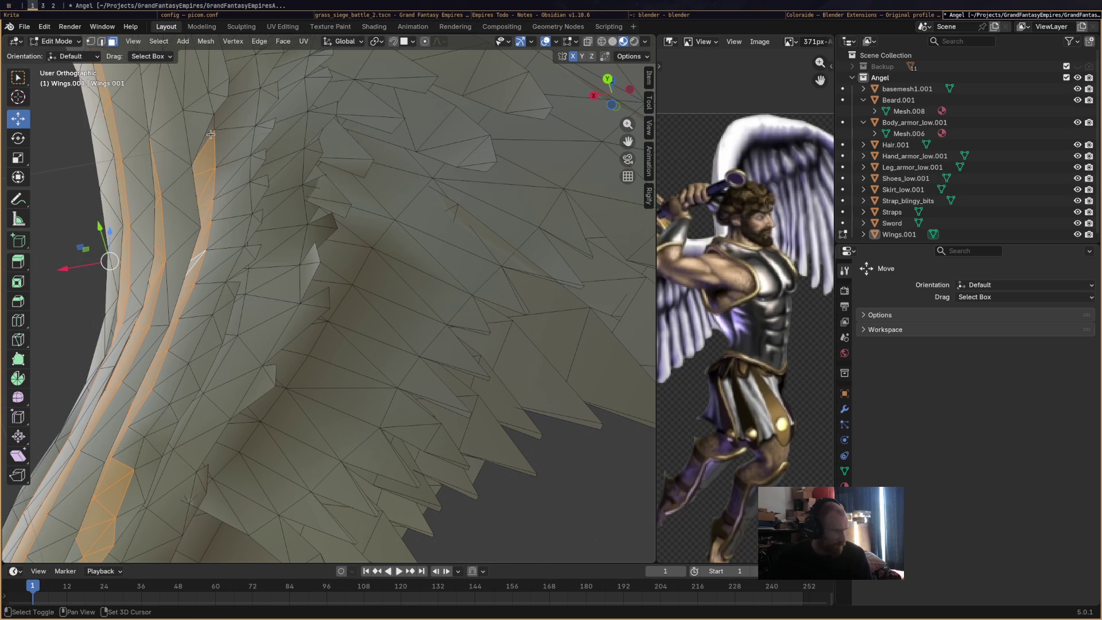
{"action": "scroll", "coordinate": [210, 130], "scroll_direction": "down", "scroll_amount": 3}
{"action": "scroll", "coordinate": [210, 129], "scroll_direction": "down", "scroll_amount": 2}
{"action": "mouse_move", "coordinate": [210, 129]}
{"action": "middle_mouse_down"}
{"action": "mouse_move", "coordinate": [278, 353]}
{"action": "mouse_move", "coordinate": [294, 229]}
{"action": "middle_mouse_up"}
{"action": "scroll", "coordinate": [264, 162], "scroll_direction": "up", "scroll_amount": 1}
{"action": "left_click", "coordinate": [275, 161], "text": "shift"}
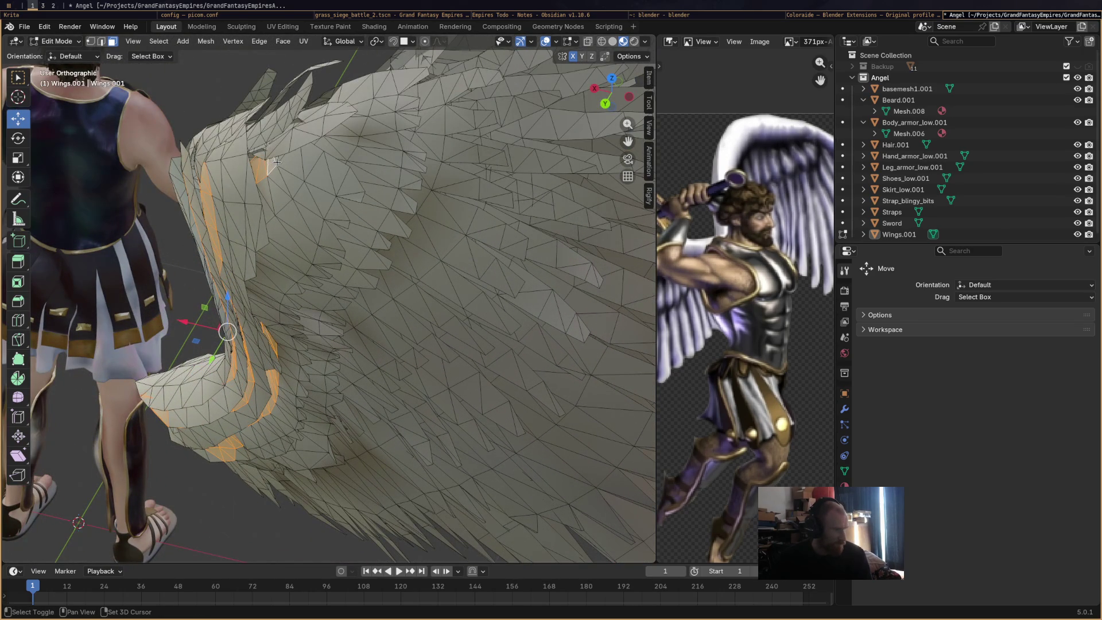
{"action": "scroll", "coordinate": [284, 173], "scroll_direction": "down", "scroll_amount": 3}
{"action": "scroll", "coordinate": [327, 259], "scroll_direction": "up", "scroll_amount": 4}
{"action": "mouse_move", "coordinate": [327, 258]}
{"action": "middle_mouse_down"}
{"action": "mouse_move", "coordinate": [349, 291]}
{"action": "mouse_move", "coordinate": [263, 331]}
{"action": "middle_mouse_up"}
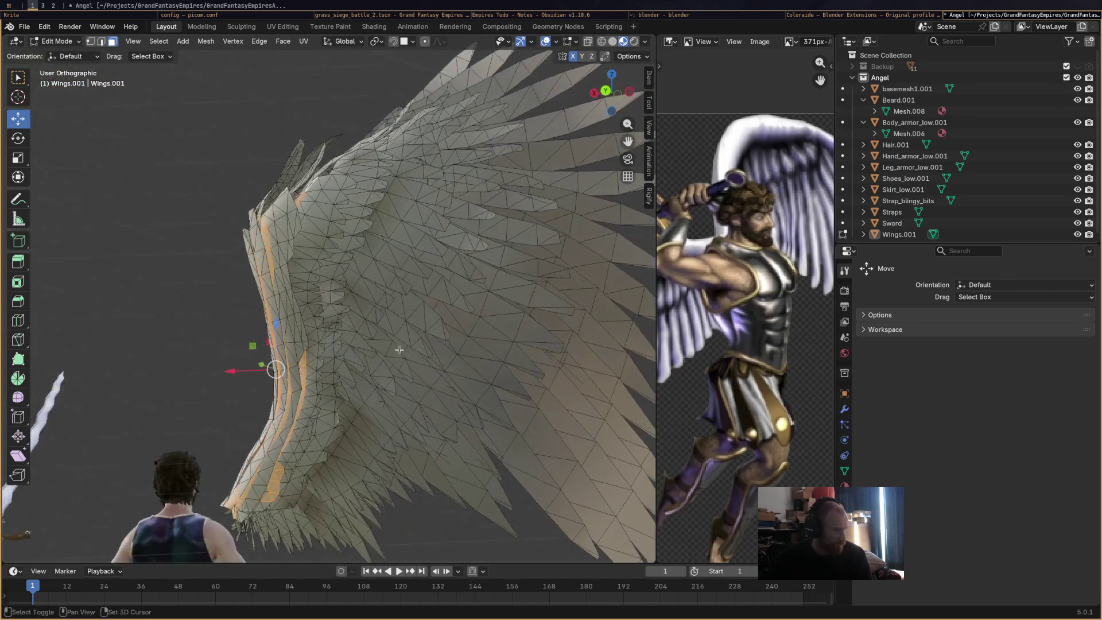
{"action": "scroll", "coordinate": [263, 330], "scroll_direction": "up", "scroll_amount": 2}
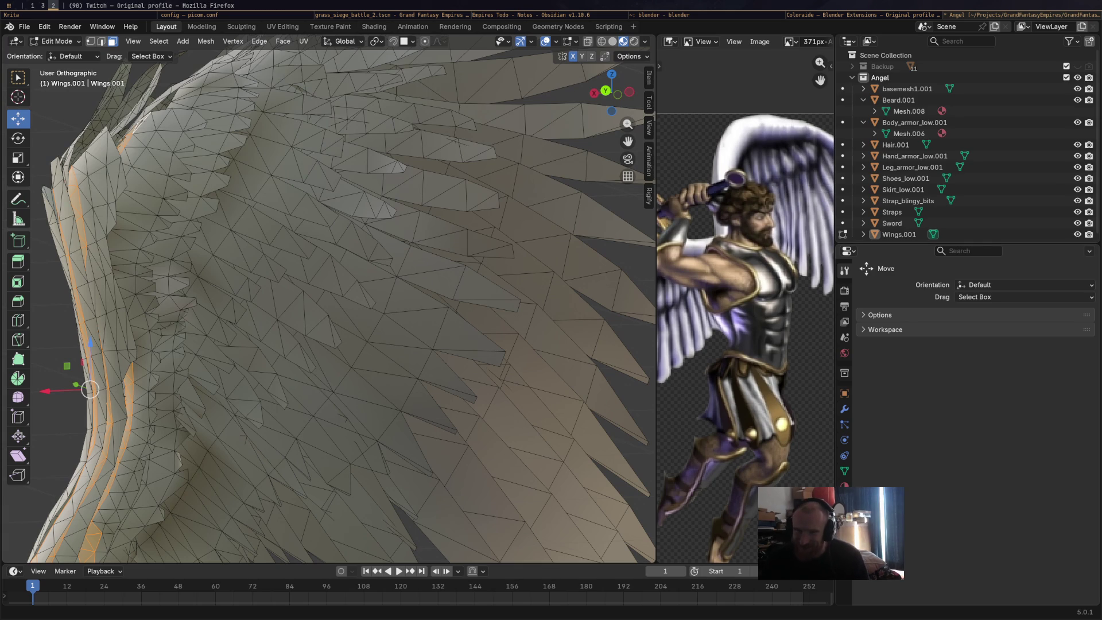
{"action": "key", "text": "super+3"}
{"action": "key", "text": "alt+Left"}
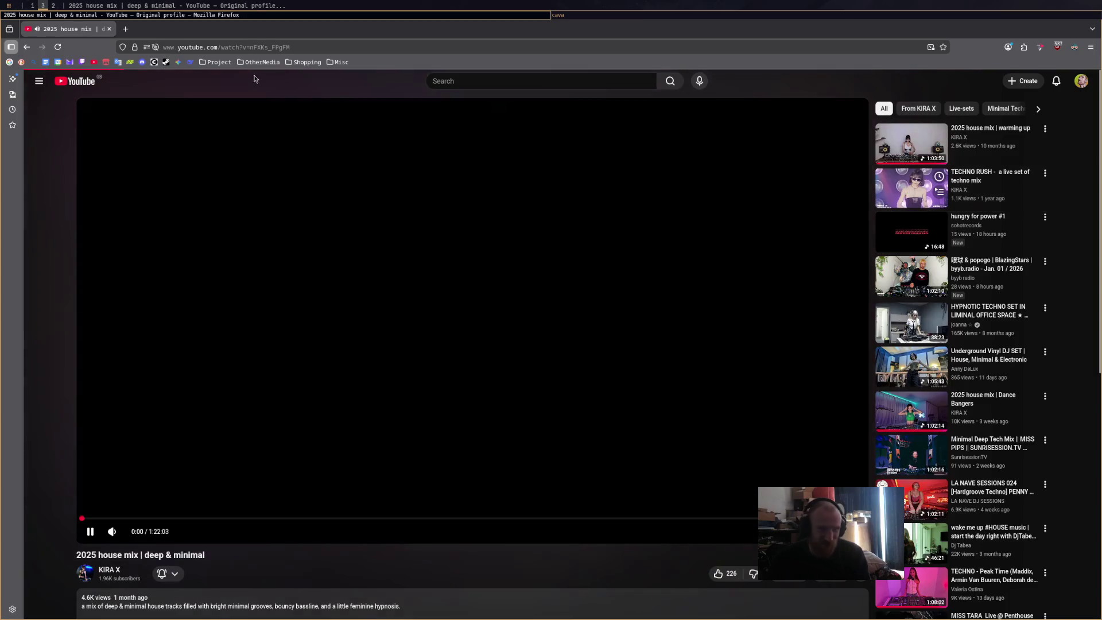
{"action": "left_click", "coordinate": [898, 137]}
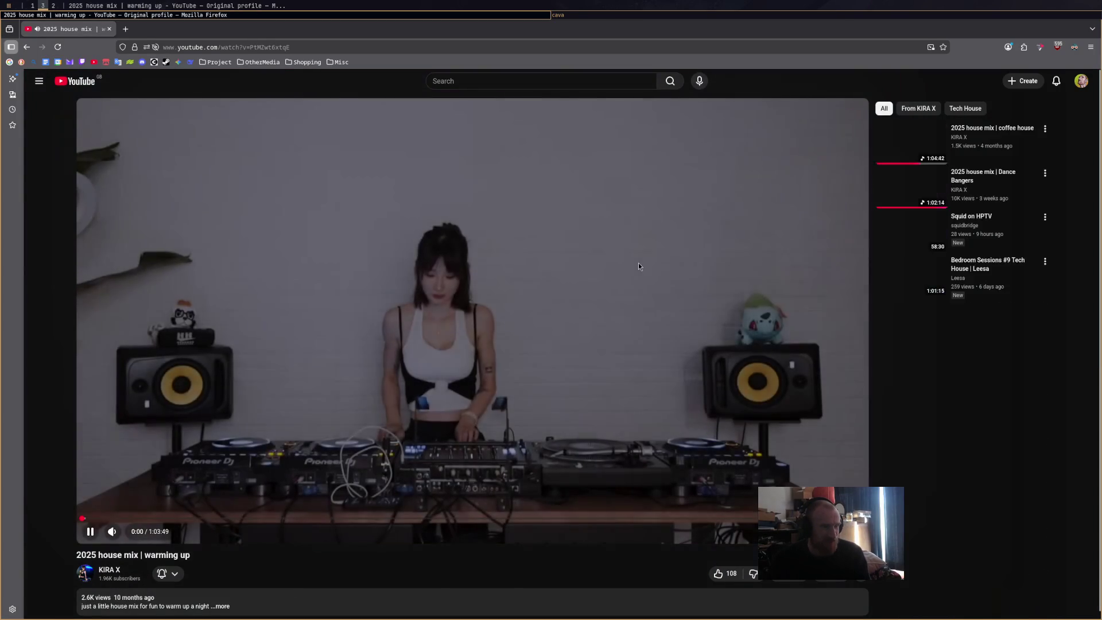
{"action": "key", "text": "super+1"}
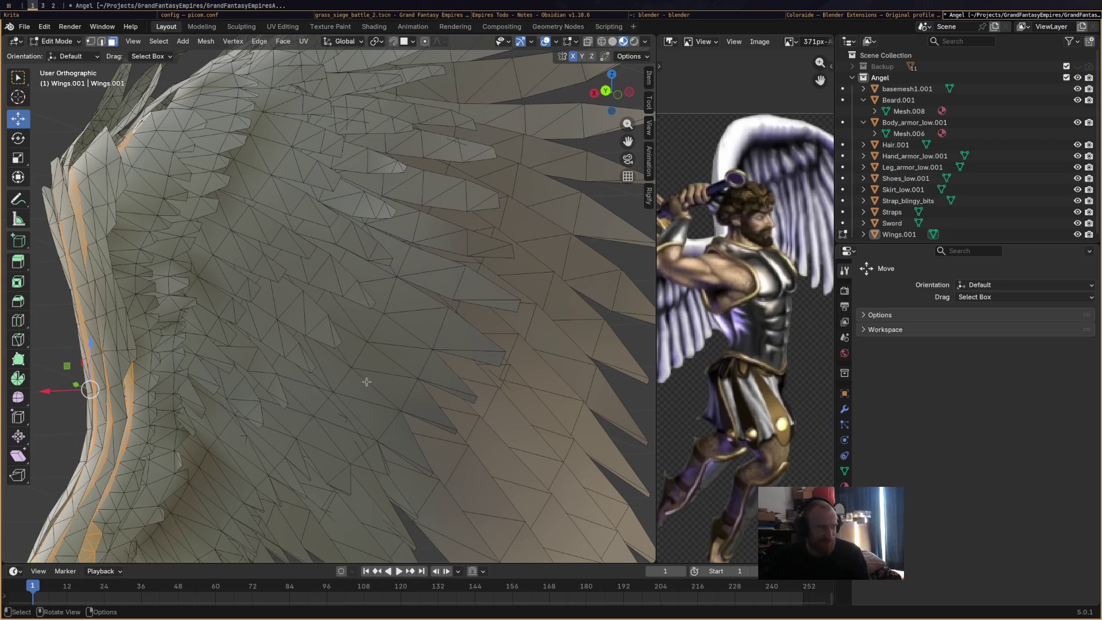
{"action": "scroll", "coordinate": [423, 371], "scroll_direction": "up", "scroll_amount": 2}
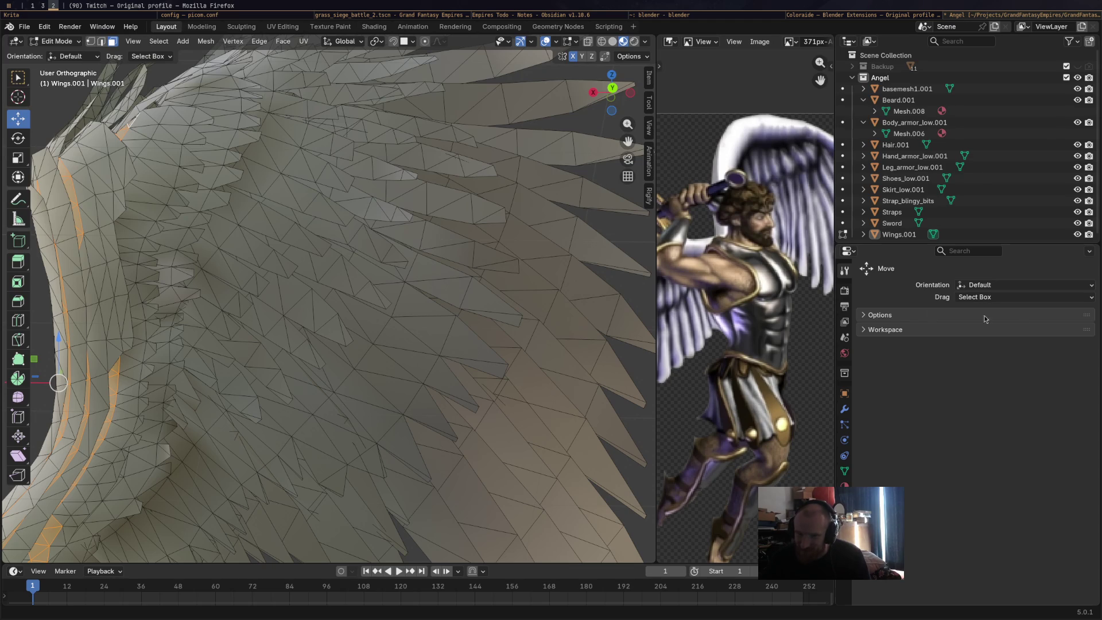
Pan the angel reference image and orbit to see the whole wing mesh beside it.
{"action": "middle_click_drag", "start_coordinate": [772, 306], "coordinate": [756, 291]}
{"action": "scroll", "coordinate": [756, 291], "scroll_direction": "down", "scroll_amount": 2}
{"action": "scroll", "coordinate": [361, 301], "scroll_direction": "down", "scroll_amount": 3}
{"action": "mouse_move", "coordinate": [363, 301]}
{"action": "middle_mouse_down"}
{"action": "mouse_move", "coordinate": [405, 306]}
{"action": "mouse_move", "coordinate": [392, 377]}
{"action": "mouse_move", "coordinate": [477, 472]}
{"action": "middle_mouse_up"}
{"action": "scroll", "coordinate": [393, 377], "scroll_direction": "up", "scroll_amount": 2}
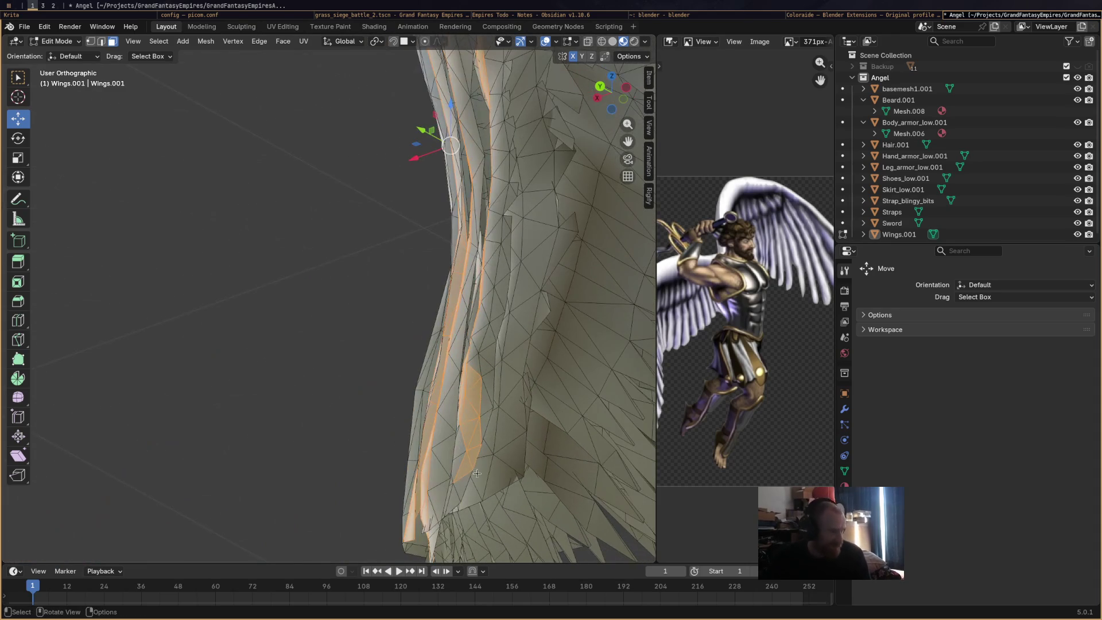
Toggle and add a cluster of faces near the wing's lower inner edge to the selection.
{"action": "left_click", "coordinate": [461, 436], "text": "shift"}
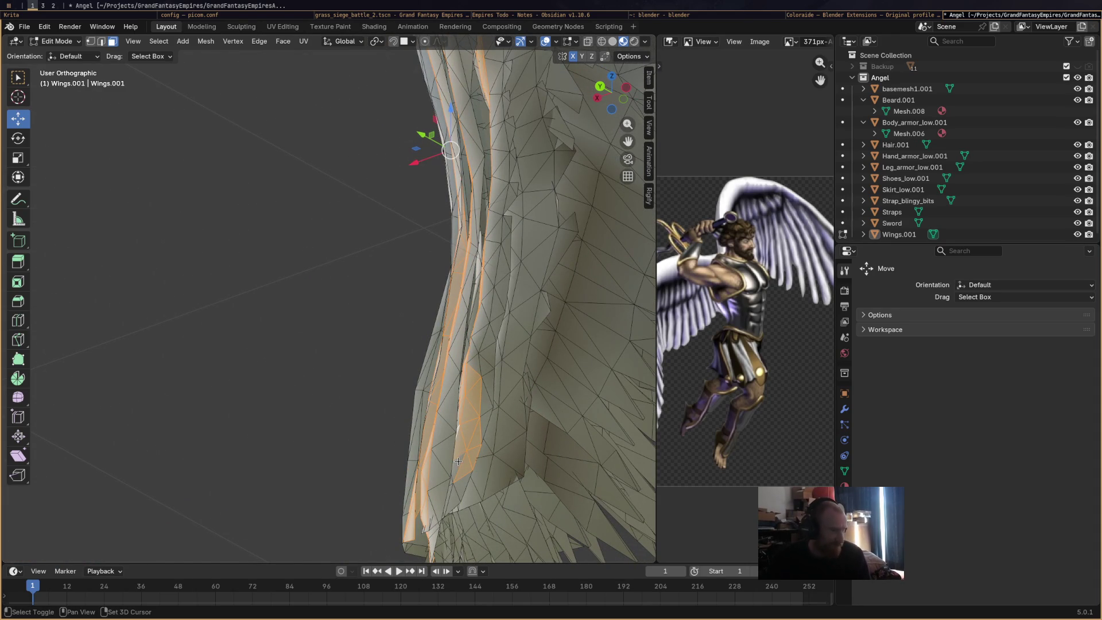
{"action": "left_click", "coordinate": [451, 486], "text": "shift"}
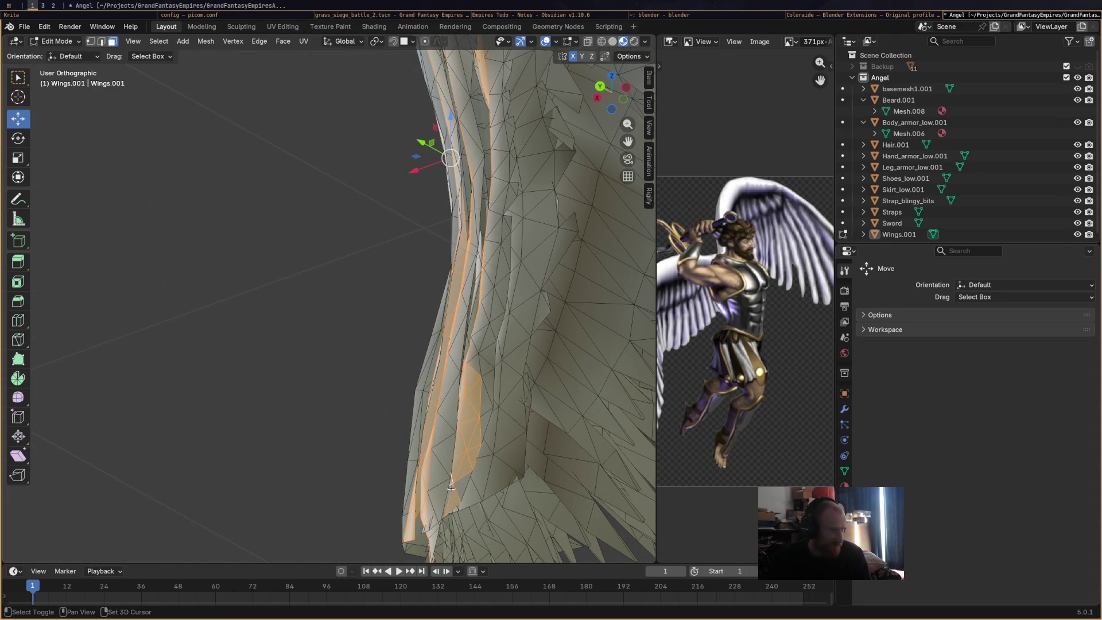
{"action": "left_click", "coordinate": [463, 485], "text": "shift"}
{"action": "left_click", "coordinate": [474, 454], "text": "shift"}
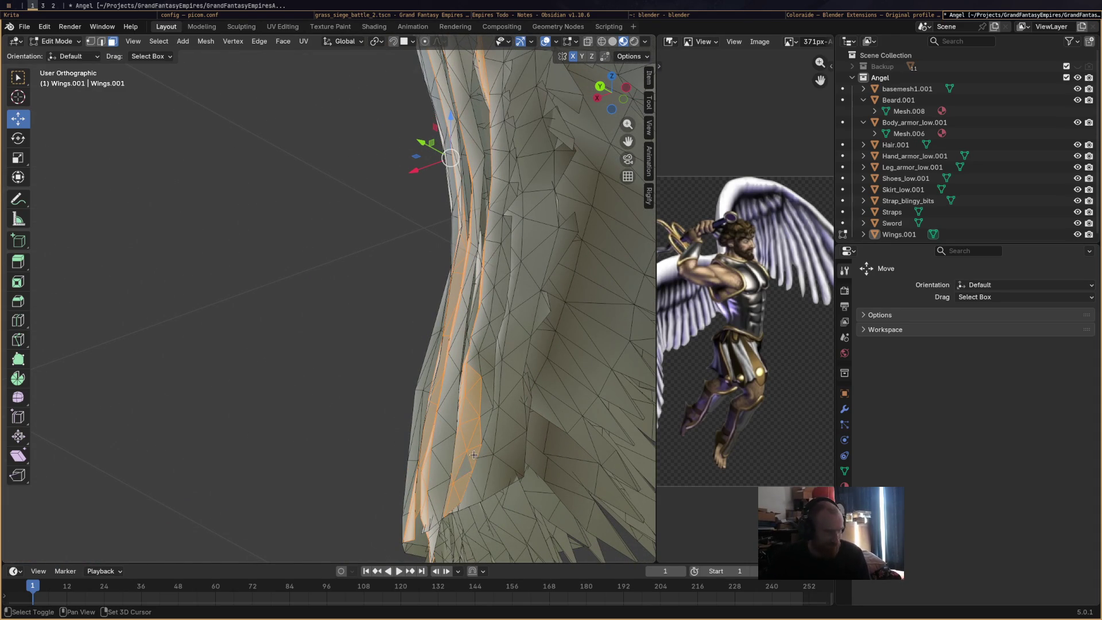
{"action": "left_click", "coordinate": [461, 487], "text": "shift"}
{"action": "left_click", "coordinate": [473, 430], "text": "shift"}
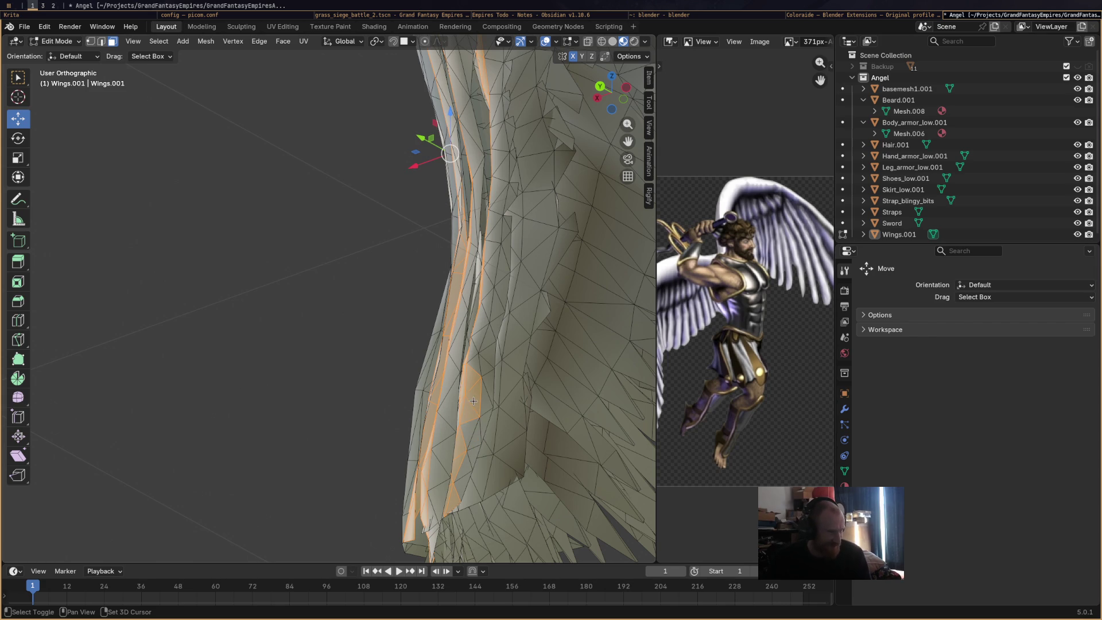
Orbit around the wing and extend the selection with a path and faces higher up the inner edge.
{"action": "middle_click_drag", "start_coordinate": [473, 412], "coordinate": [452, 508]}
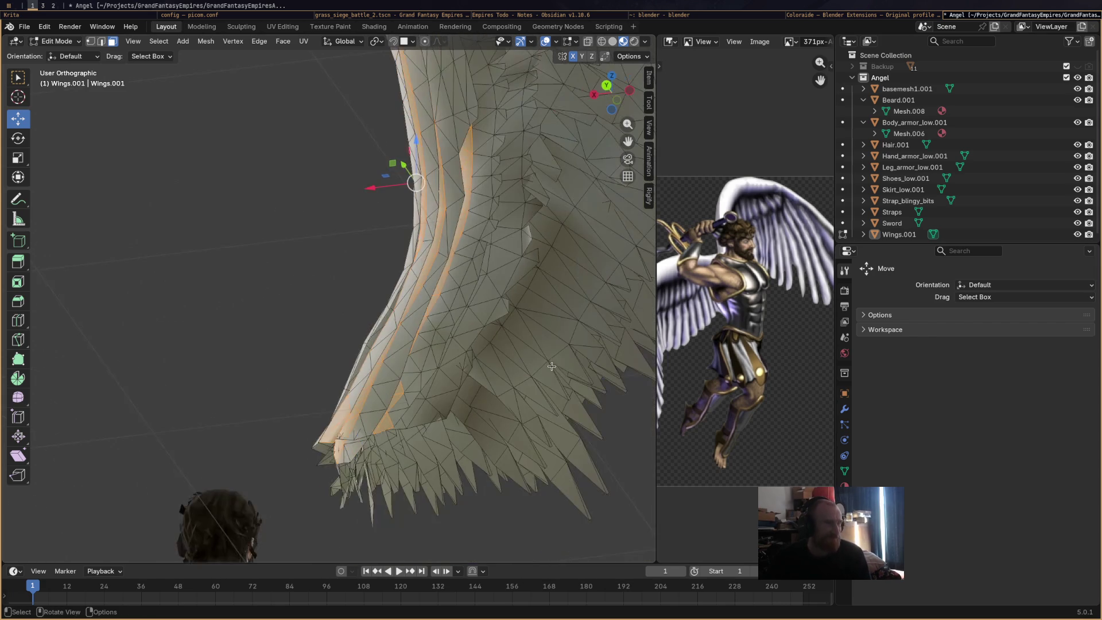
{"action": "middle_click_drag", "start_coordinate": [452, 509], "coordinate": [402, 210]}
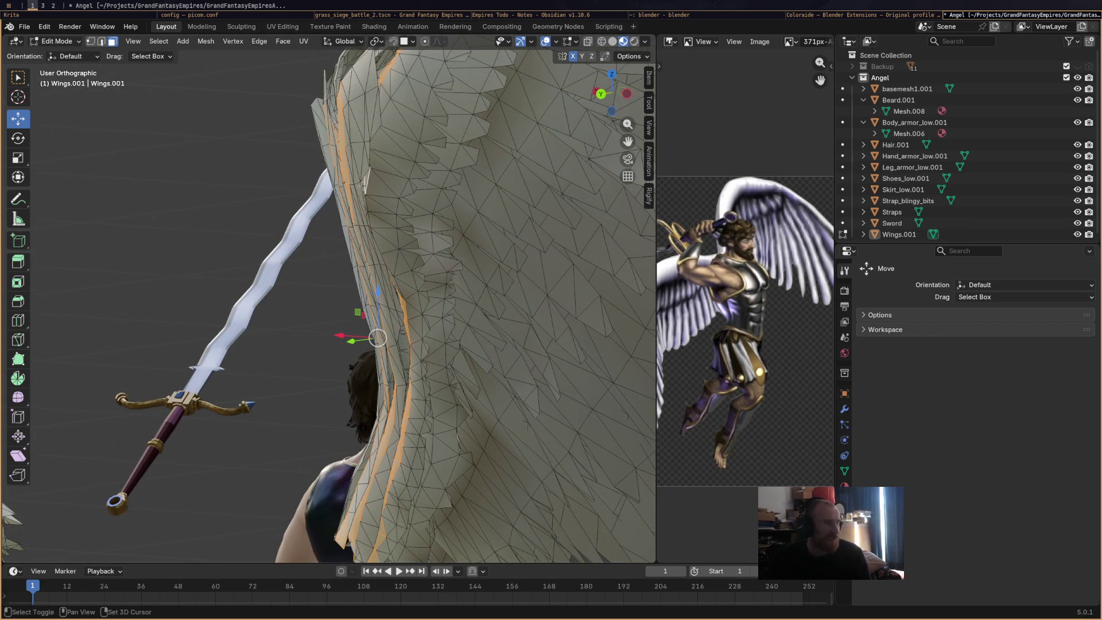
{"action": "mouse_move", "coordinate": [366, 198]}
{"action": "middle_mouse_down"}
{"action": "mouse_move", "coordinate": [416, 229]}
{"action": "mouse_move", "coordinate": [416, 329]}
{"action": "middle_mouse_up"}
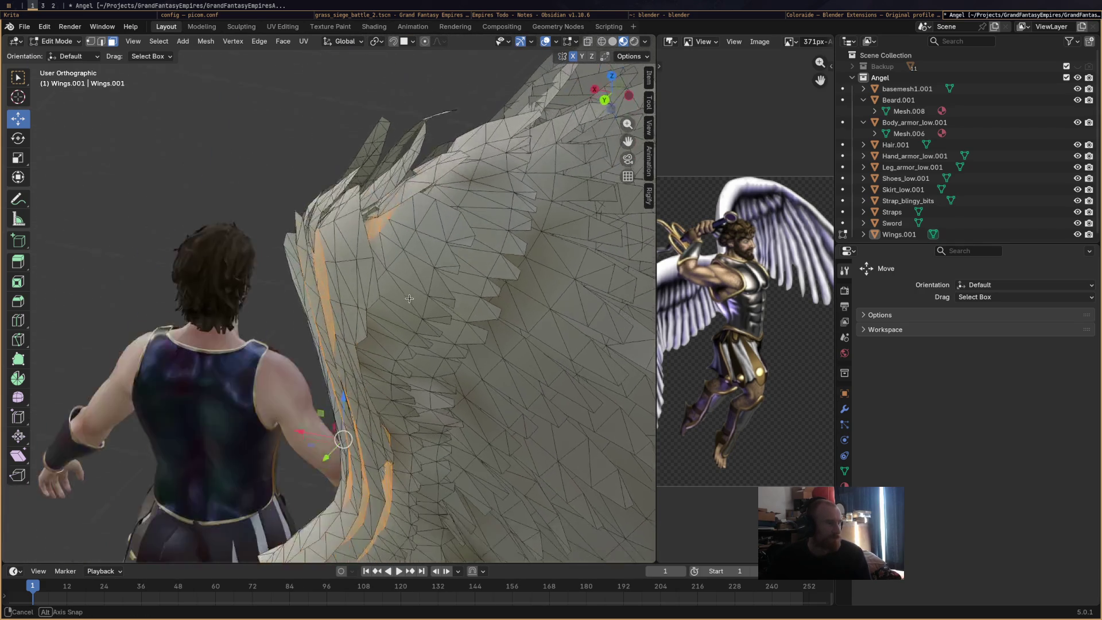
{"action": "middle_click_drag", "start_coordinate": [442, 332], "coordinate": [461, 181]}
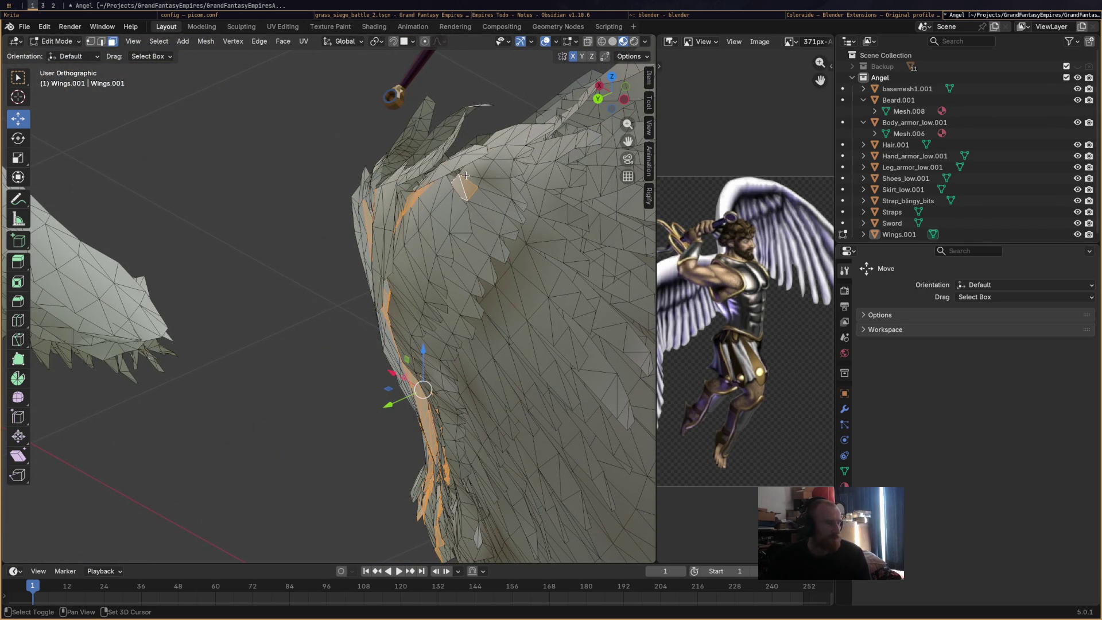
{"action": "middle_click_drag", "start_coordinate": [473, 171], "coordinate": [464, 308]}
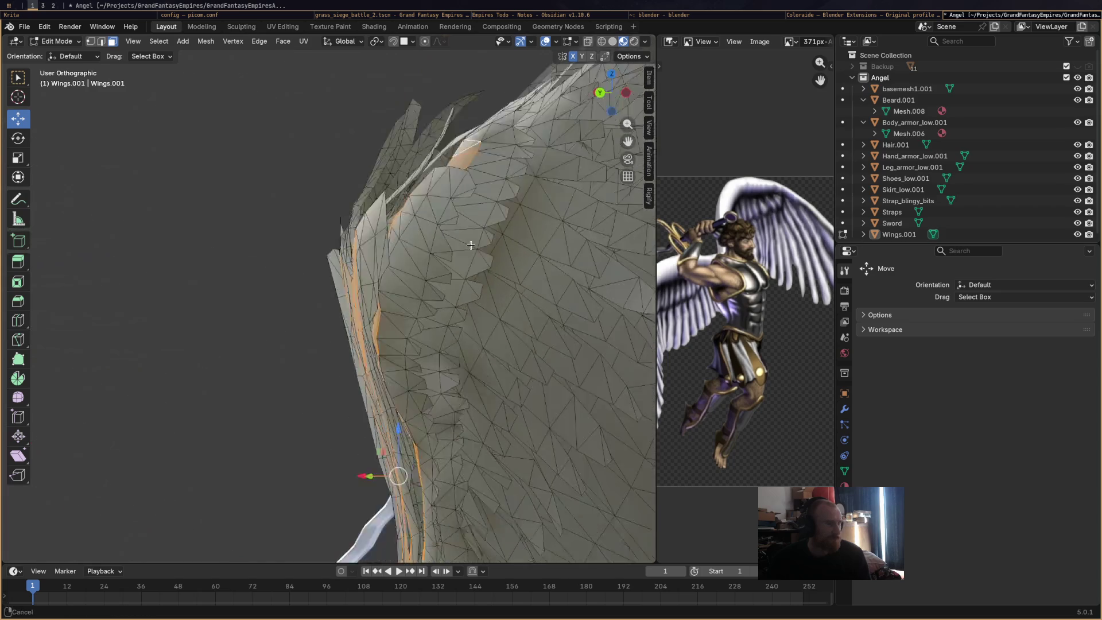
{"action": "mouse_move", "coordinate": [463, 307]}
{"action": "middle_mouse_down"}
{"action": "mouse_move", "coordinate": [432, 455]}
{"action": "mouse_move", "coordinate": [411, 347]}
{"action": "mouse_move", "coordinate": [405, 361]}
{"action": "middle_mouse_up"}
{"action": "left_click", "coordinate": [345, 378], "text": "ctrl"}
{"action": "mouse_move", "coordinate": [345, 377]}
{"action": "middle_mouse_down"}
{"action": "mouse_move", "coordinate": [425, 363]}
{"action": "mouse_move", "coordinate": [372, 347]}
{"action": "mouse_move", "coordinate": [376, 459]}
{"action": "mouse_move", "coordinate": [342, 140]}
{"action": "middle_mouse_up"}
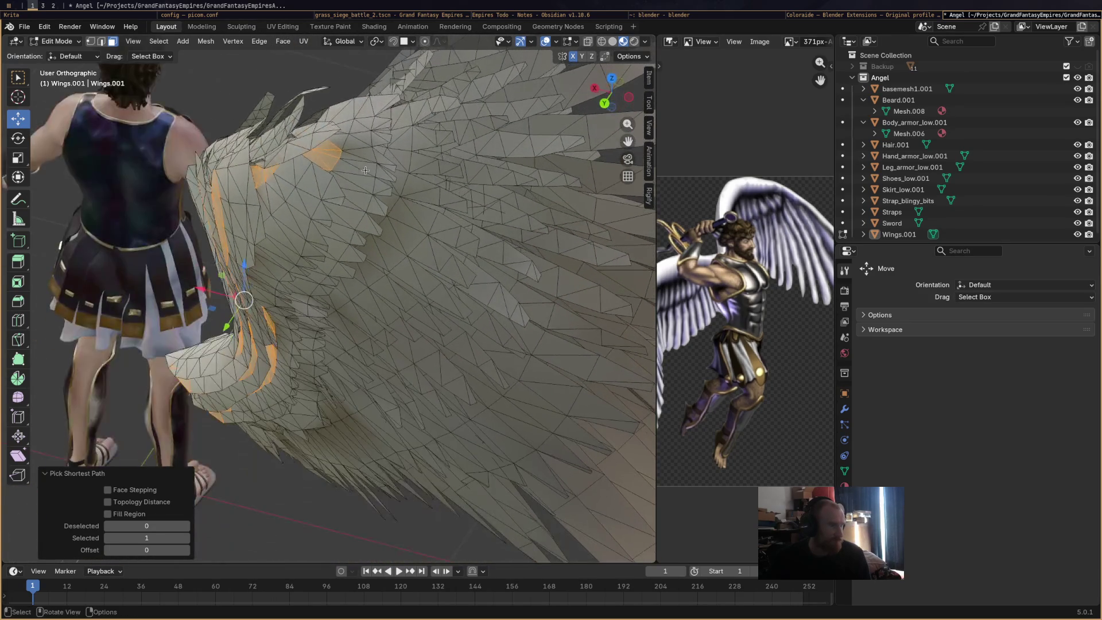
{"action": "left_click", "coordinate": [343, 140], "text": "shift"}
{"action": "left_click", "coordinate": [345, 110], "text": "shift"}
Extend the selection along the shortest path toward the lower wing, then bring up the mode list.
{"action": "mouse_move", "coordinate": [319, 110]}
{"action": "middle_mouse_down"}
{"action": "mouse_move", "coordinate": [418, 229]}
{"action": "mouse_move", "coordinate": [408, 140]}
{"action": "mouse_move", "coordinate": [372, 207]}
{"action": "middle_mouse_up"}
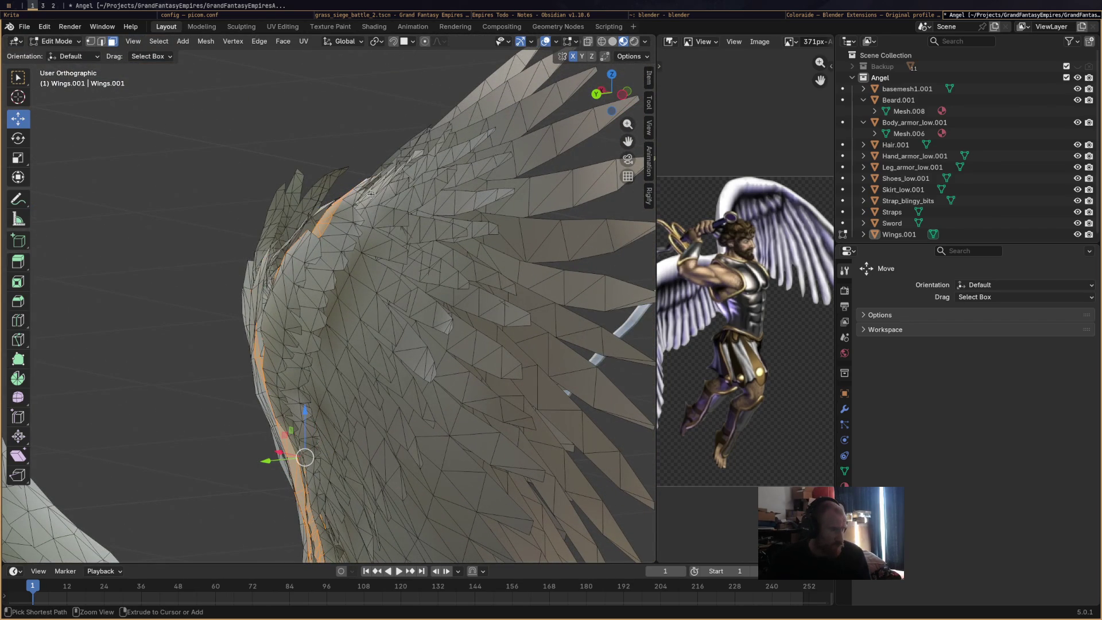
{"action": "mouse_move", "coordinate": [370, 191]}
{"action": "middle_mouse_down", "text": "shift"}
{"action": "mouse_move", "coordinate": [461, 251]}
{"action": "mouse_move", "coordinate": [423, 410]}
{"action": "mouse_move", "coordinate": [474, 283]}
{"action": "mouse_move", "coordinate": [373, 330]}
{"action": "mouse_move", "coordinate": [455, 316]}
{"action": "middle_mouse_up", "text": "shift"}
{"action": "left_click", "coordinate": [423, 411], "text": "ctrl"}
{"action": "left_click", "coordinate": [57, 41]}
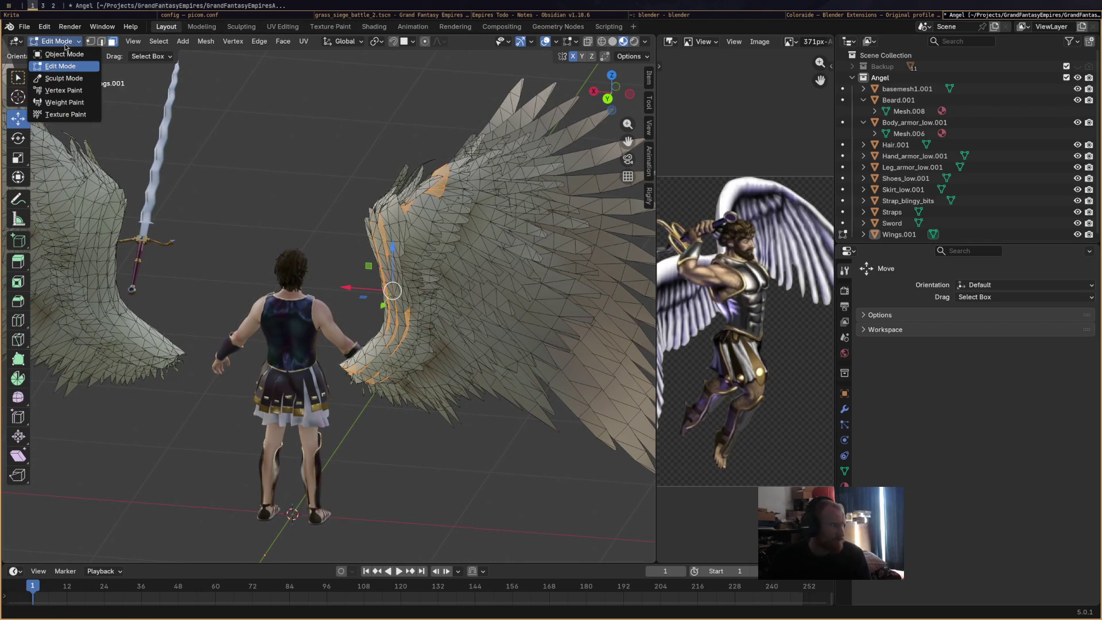
Switch to Vertex Paint, choose brown, enlarge the brush to 109 px and stroke along the wing.
{"action": "left_click", "coordinate": [63, 90]}
{"action": "middle_click_drag", "start_coordinate": [360, 280], "coordinate": [389, 256]}
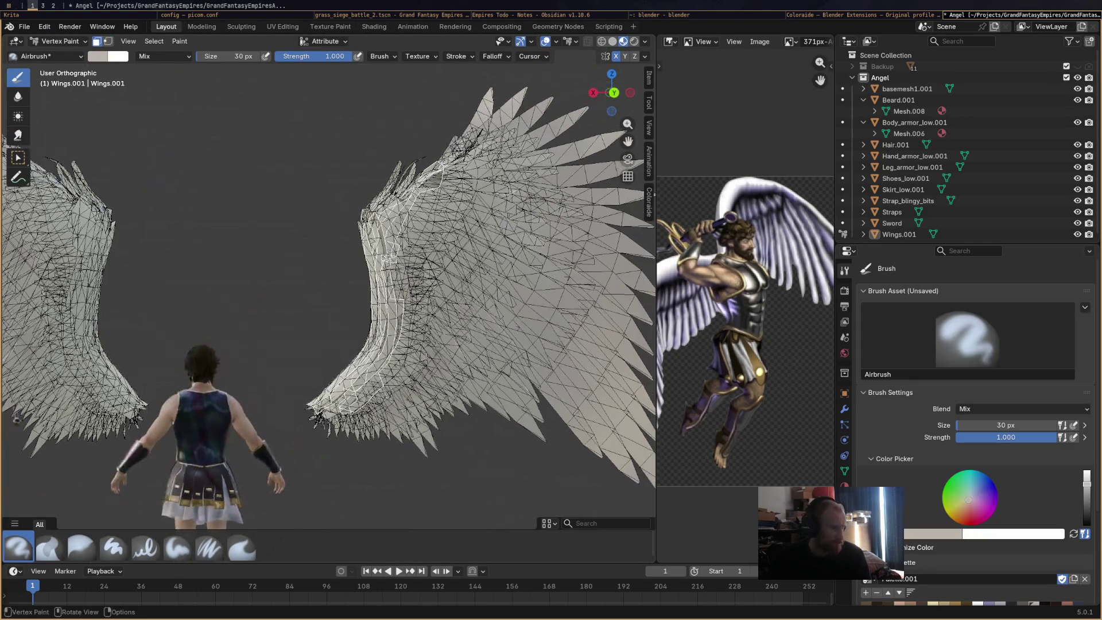
{"action": "scroll", "coordinate": [966, 540], "scroll_direction": "down", "scroll_amount": 3}
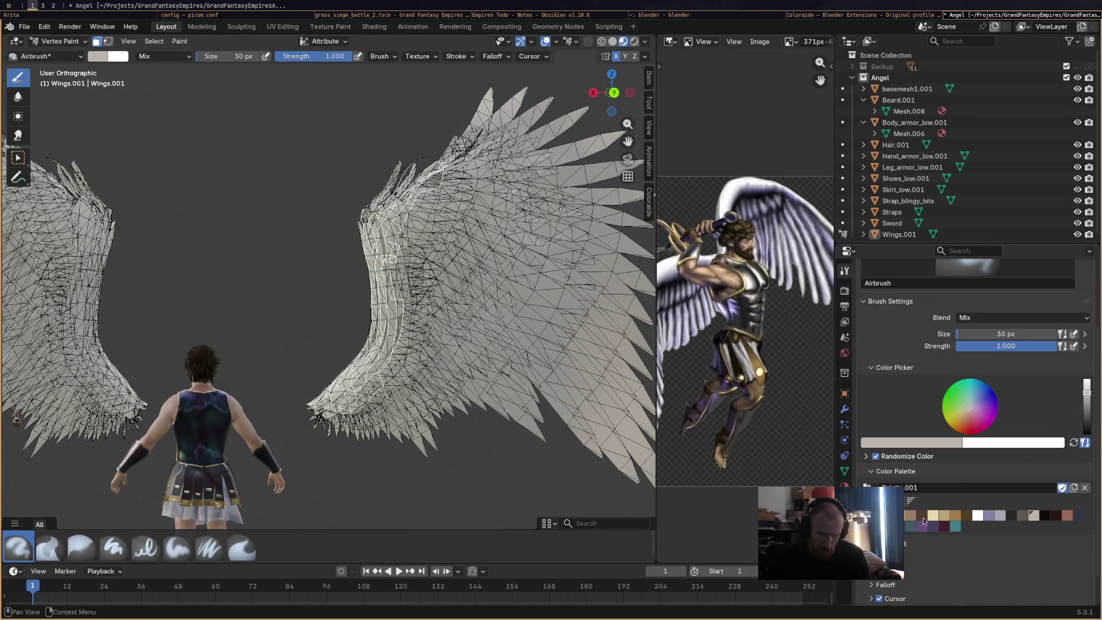
{"action": "left_click", "coordinate": [924, 519]}
{"action": "scroll", "coordinate": [387, 388], "scroll_direction": "up", "scroll_amount": 2}
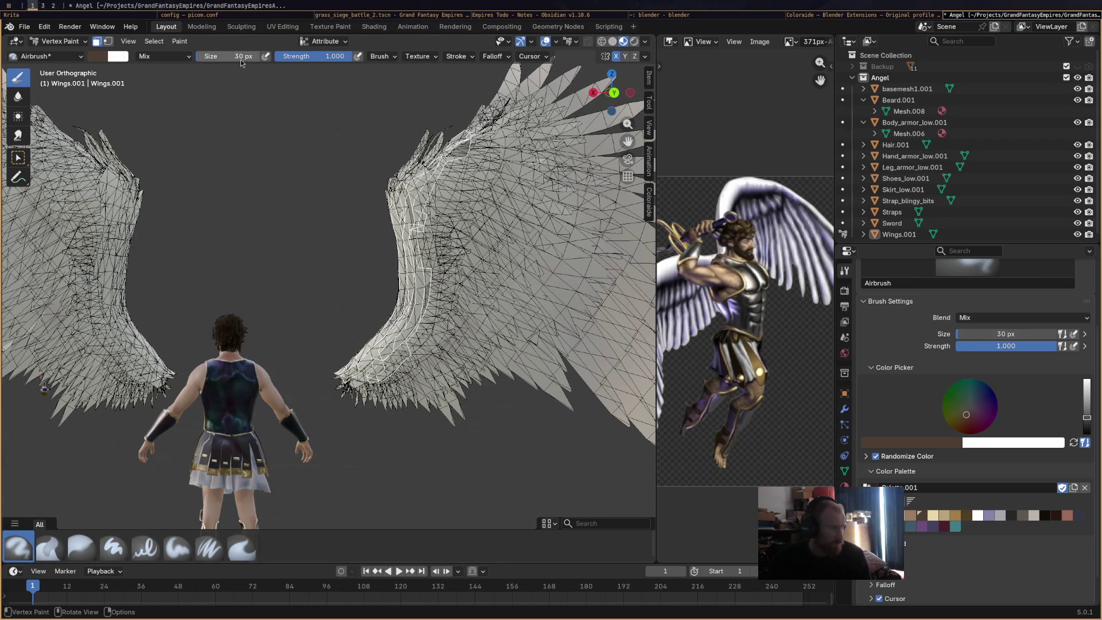
{"action": "left_click_drag", "start_coordinate": [211, 58], "coordinate": [280, 57]}
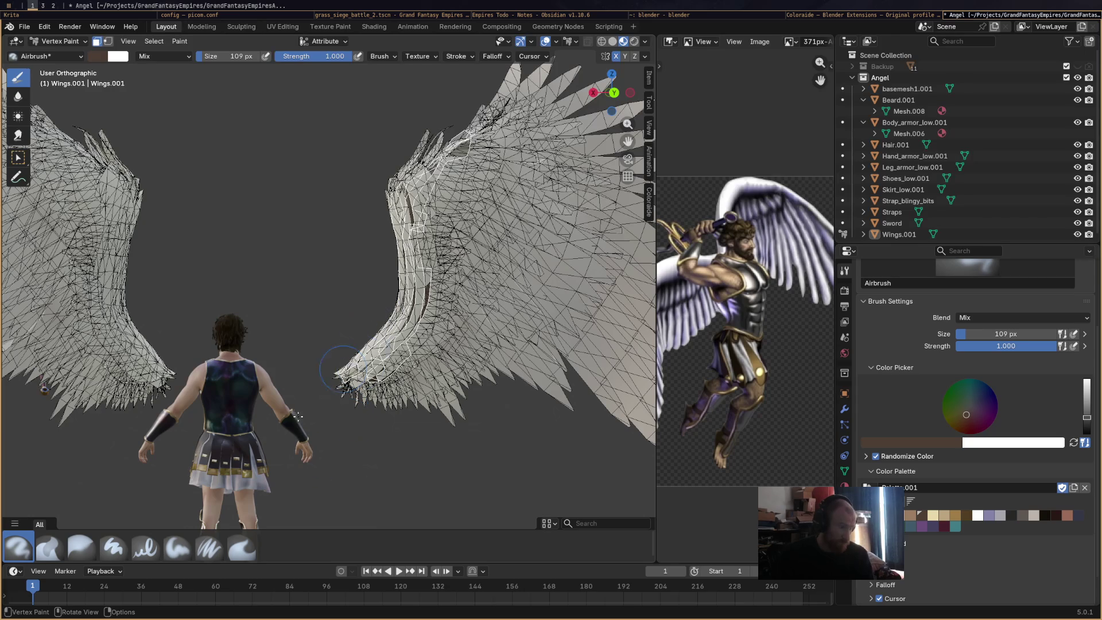
{"action": "left_click_drag", "start_coordinate": [362, 404], "coordinate": [482, 388]}
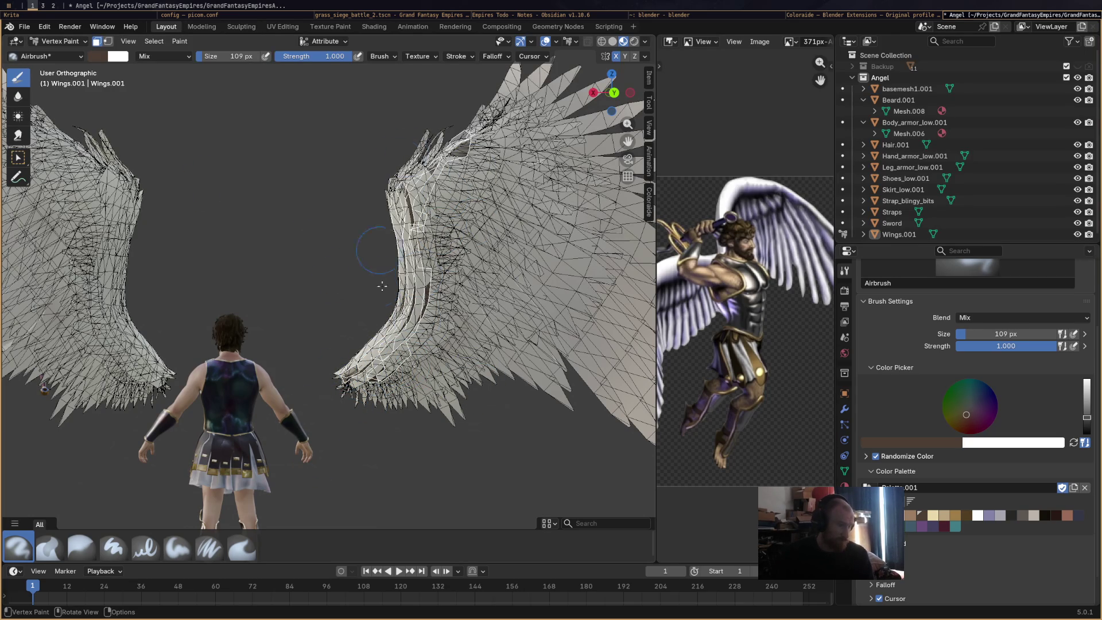
{"action": "scroll", "coordinate": [277, 205], "scroll_direction": "down", "scroll_amount": 2}
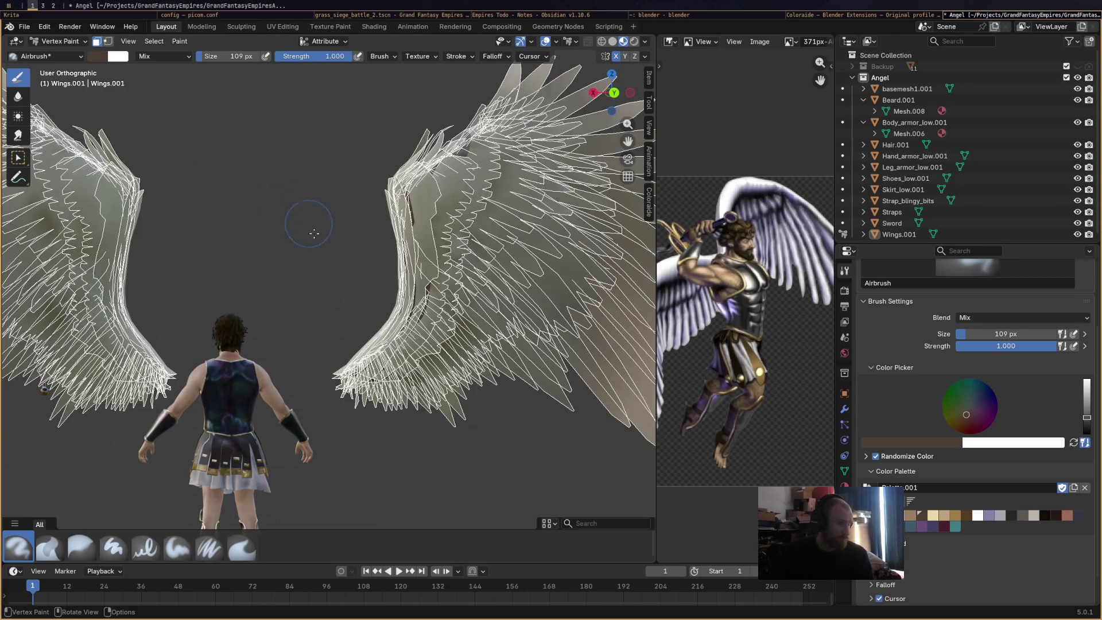
{"action": "scroll", "coordinate": [556, 269], "scroll_direction": "down", "scroll_amount": 1}
Cycle through Object and Weight Paint back to Vertex Paint and switch to the Average brush.
{"action": "middle_click_drag", "start_coordinate": [130, 362], "coordinate": [366, 284]}
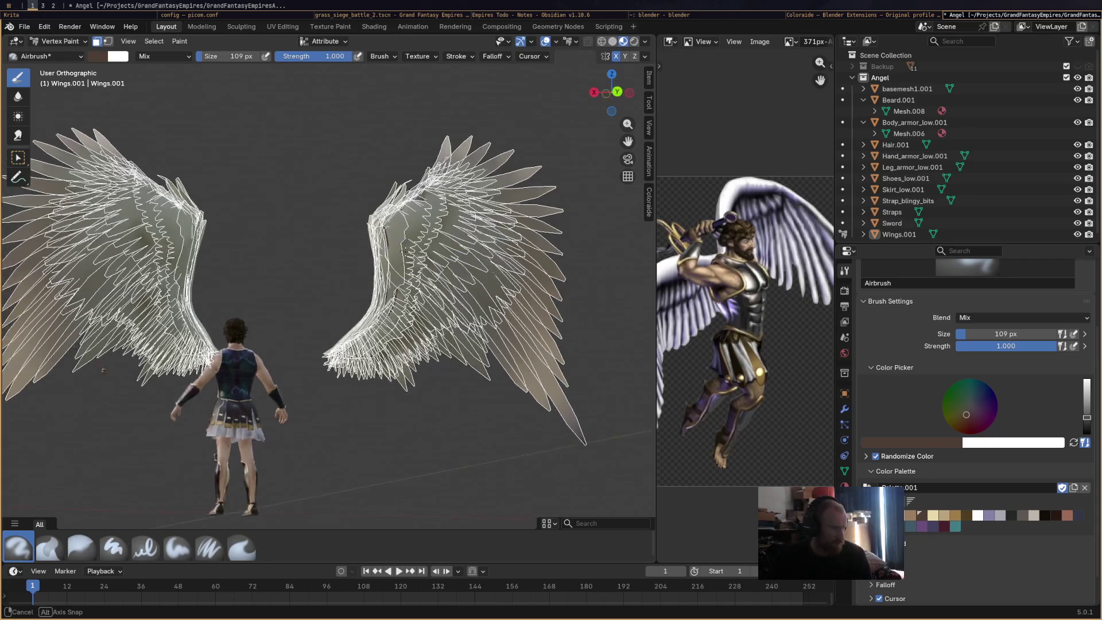
{"action": "left_click", "coordinate": [60, 41]}
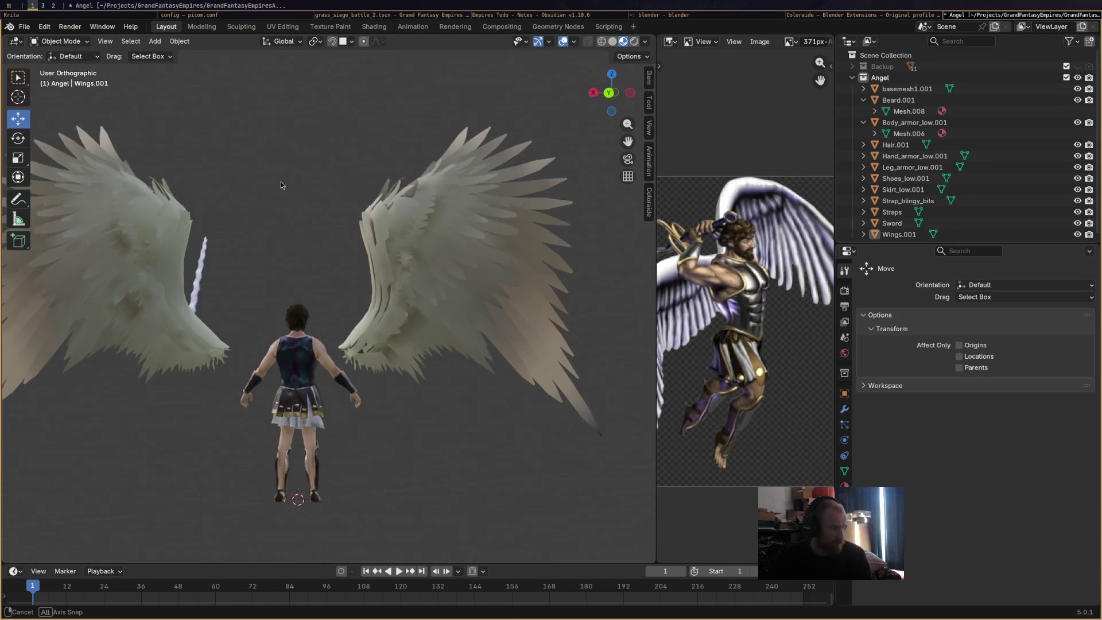
{"action": "middle_click_drag", "start_coordinate": [262, 186], "coordinate": [301, 182]}
{"action": "left_click", "coordinate": [76, 41]}
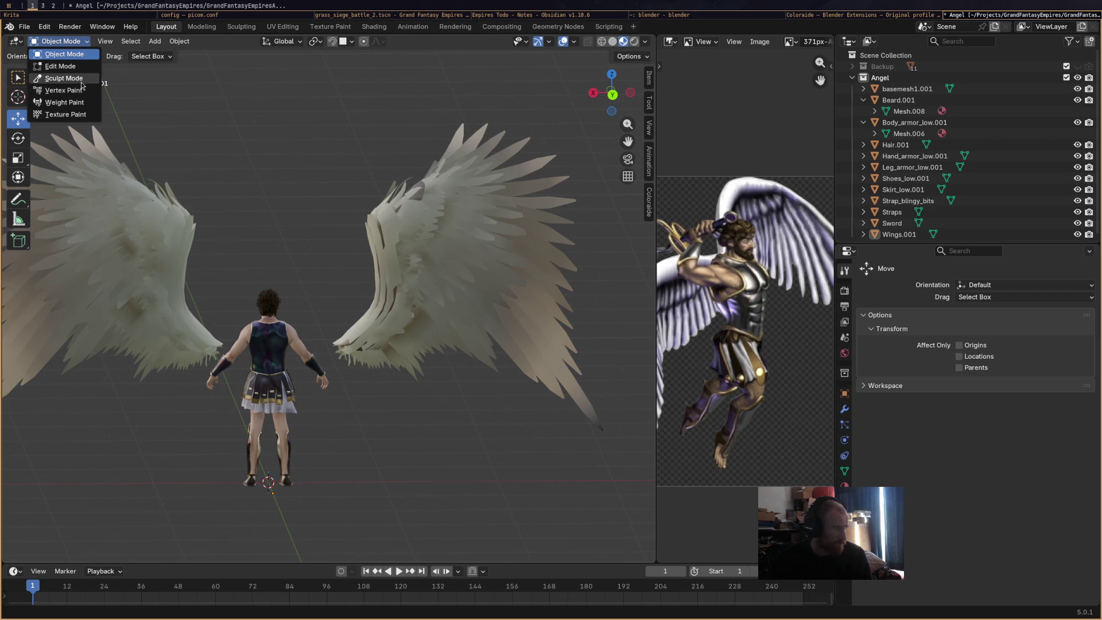
{"action": "left_click", "coordinate": [76, 100]}
{"action": "left_click", "coordinate": [61, 42]}
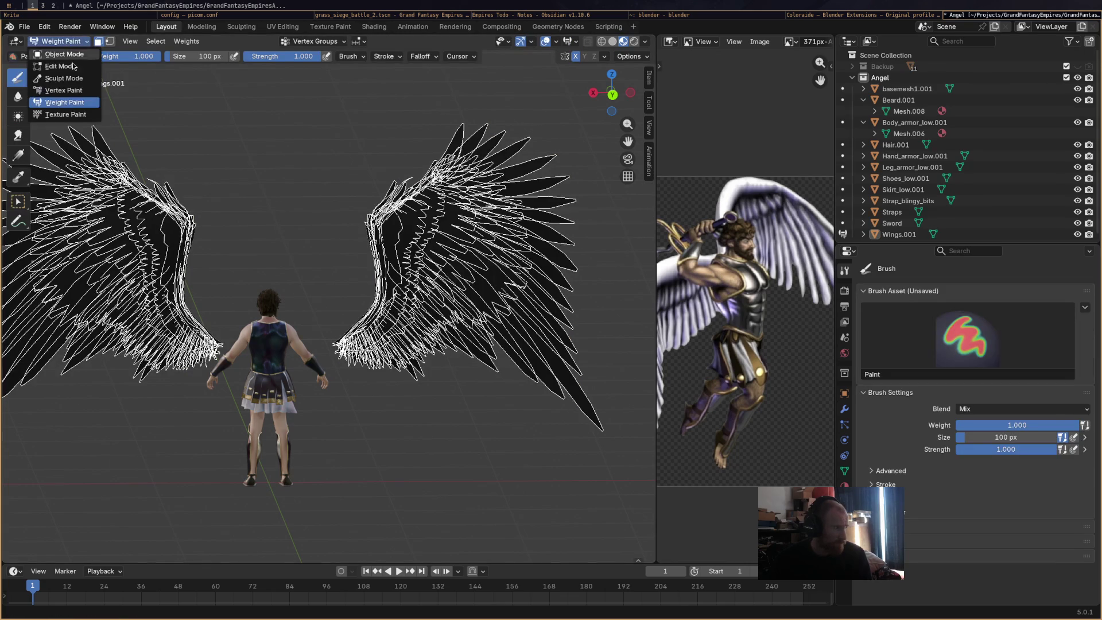
{"action": "left_click", "coordinate": [63, 90]}
{"action": "scroll", "coordinate": [381, 160], "scroll_direction": "up", "scroll_amount": 5}
{"action": "mouse_move", "coordinate": [381, 160]}
{"action": "middle_mouse_down"}
{"action": "mouse_move", "coordinate": [521, 290]}
{"action": "mouse_move", "coordinate": [467, 394]}
{"action": "middle_mouse_up"}
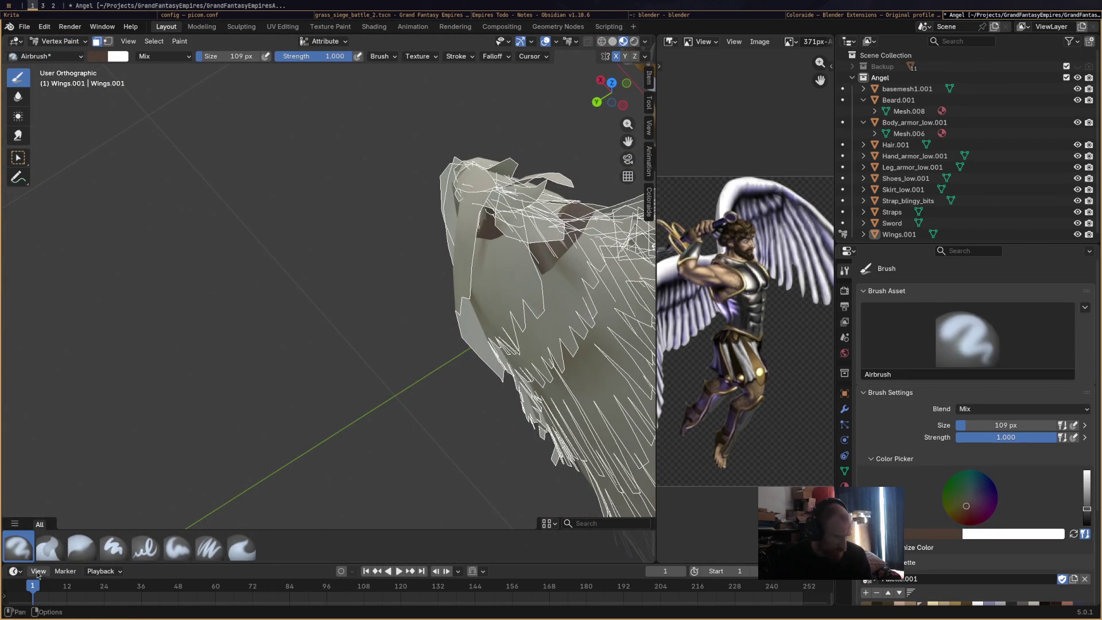
{"action": "left_click", "coordinate": [49, 547]}
{"action": "scroll", "coordinate": [250, 427], "scroll_direction": "up", "scroll_amount": 4}
Smooth the dark streaks along the wing's inner and lower edges with the Average brush.
{"action": "middle_click_drag", "start_coordinate": [250, 426], "coordinate": [376, 149]}
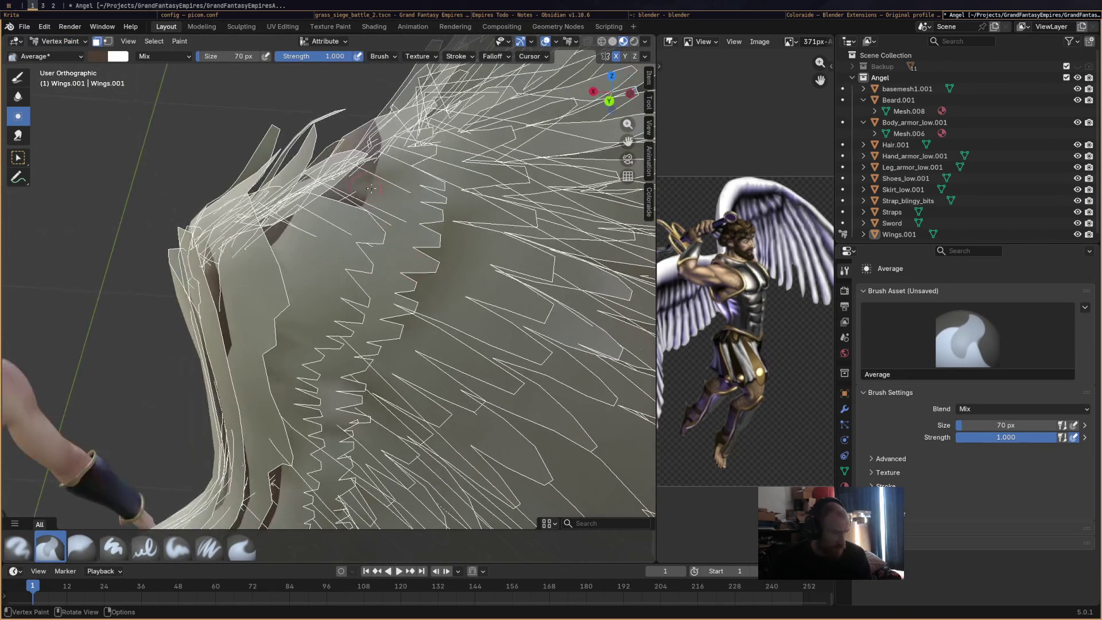
{"action": "left_click_drag", "start_coordinate": [373, 147], "coordinate": [374, 127]}
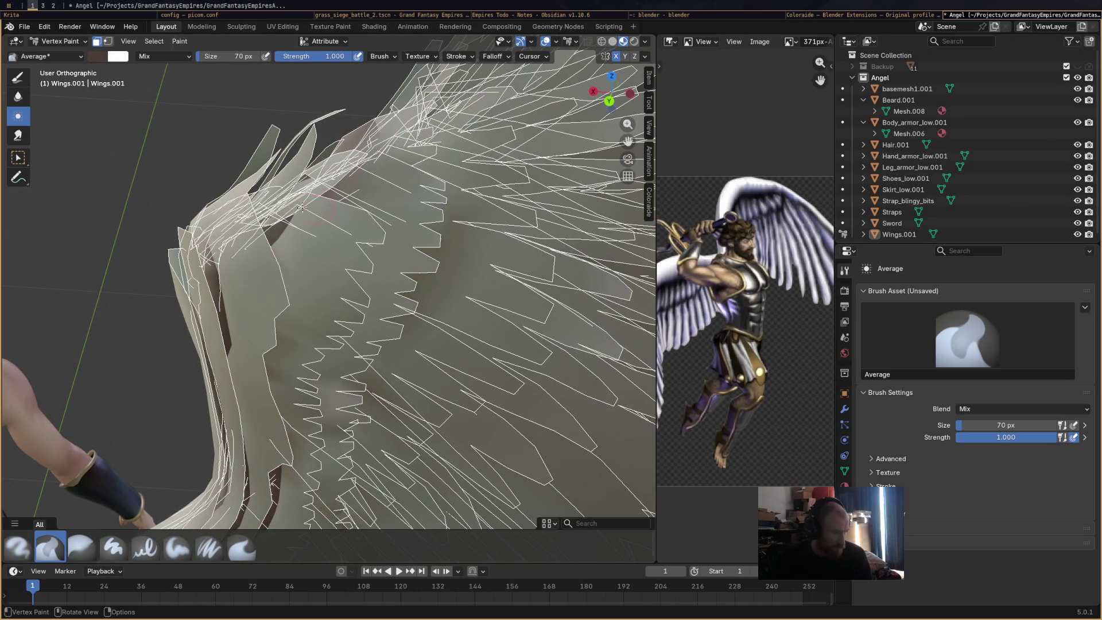
{"action": "left_click_drag", "start_coordinate": [309, 208], "coordinate": [278, 243]}
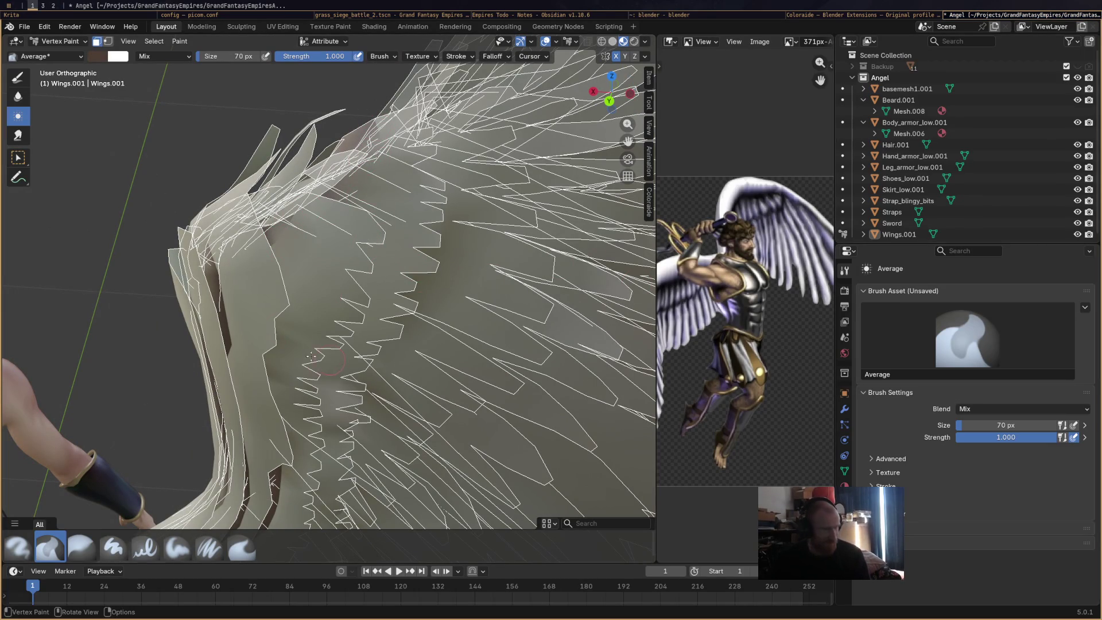
{"action": "left_click_drag", "start_coordinate": [217, 268], "coordinate": [233, 345]}
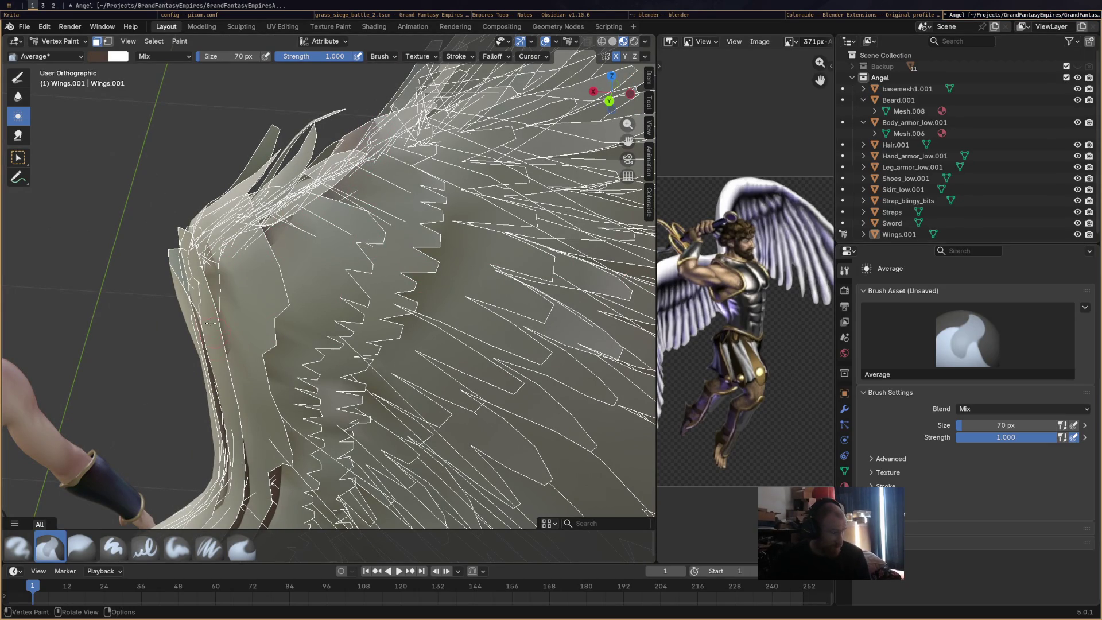
{"action": "middle_click_drag", "start_coordinate": [210, 323], "coordinate": [290, 346]}
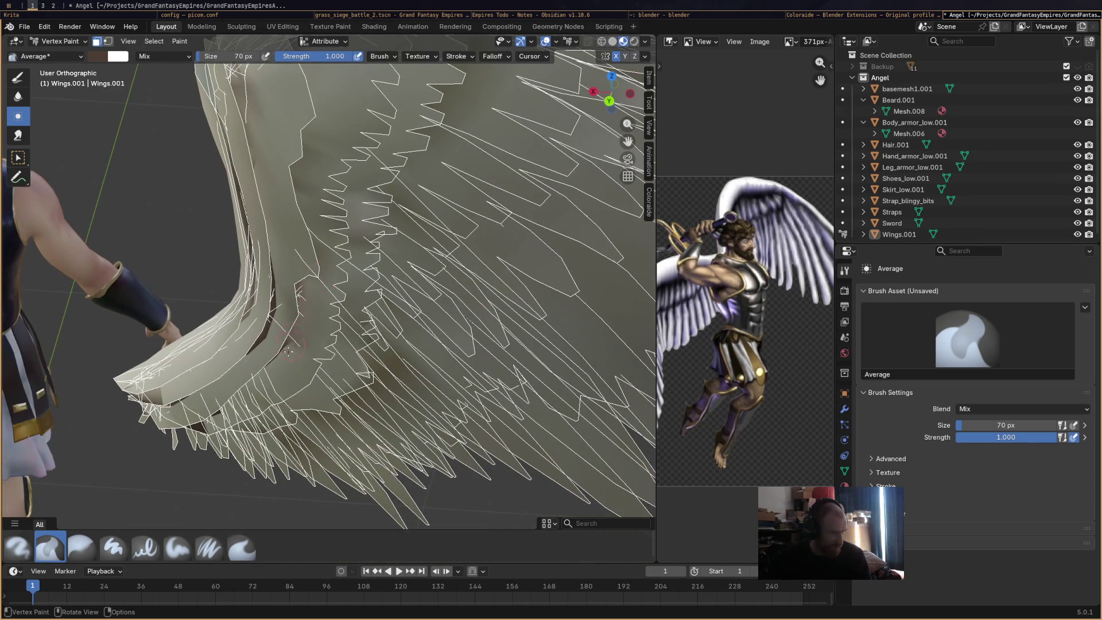
{"action": "left_click_drag", "start_coordinate": [283, 272], "coordinate": [264, 344]}
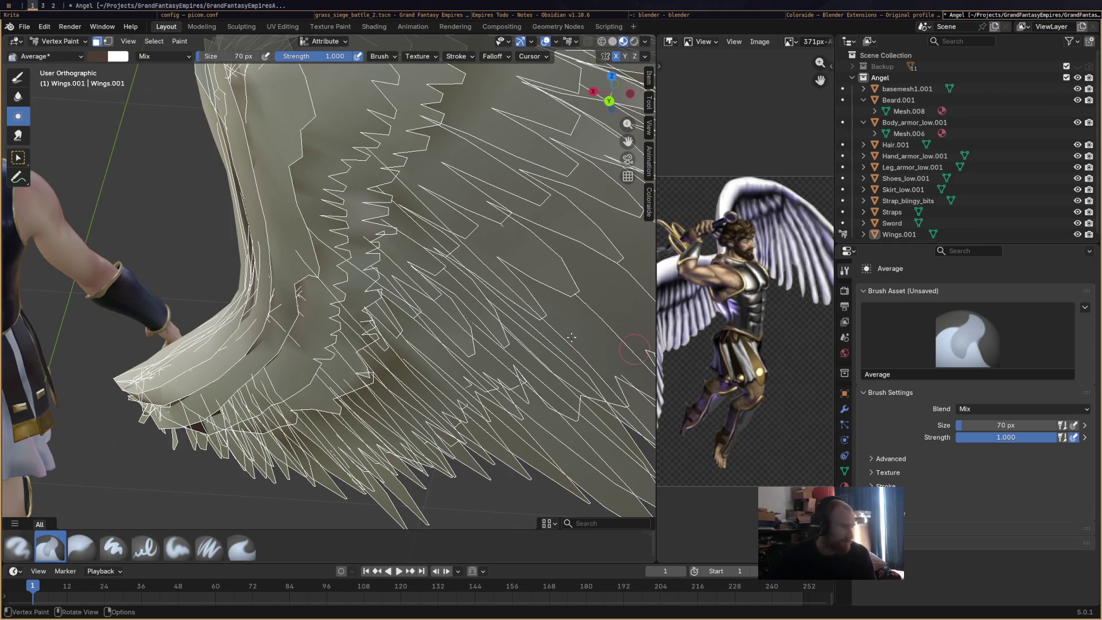
{"action": "left_click_drag", "start_coordinate": [246, 226], "coordinate": [240, 332]}
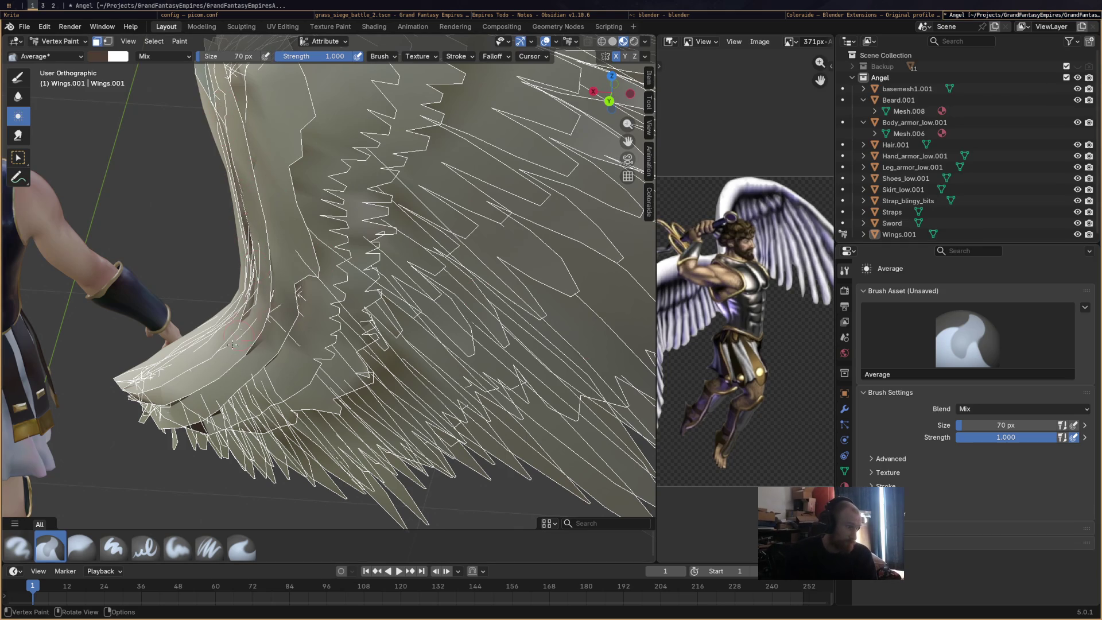
{"action": "left_click_drag", "start_coordinate": [179, 409], "coordinate": [200, 410]}
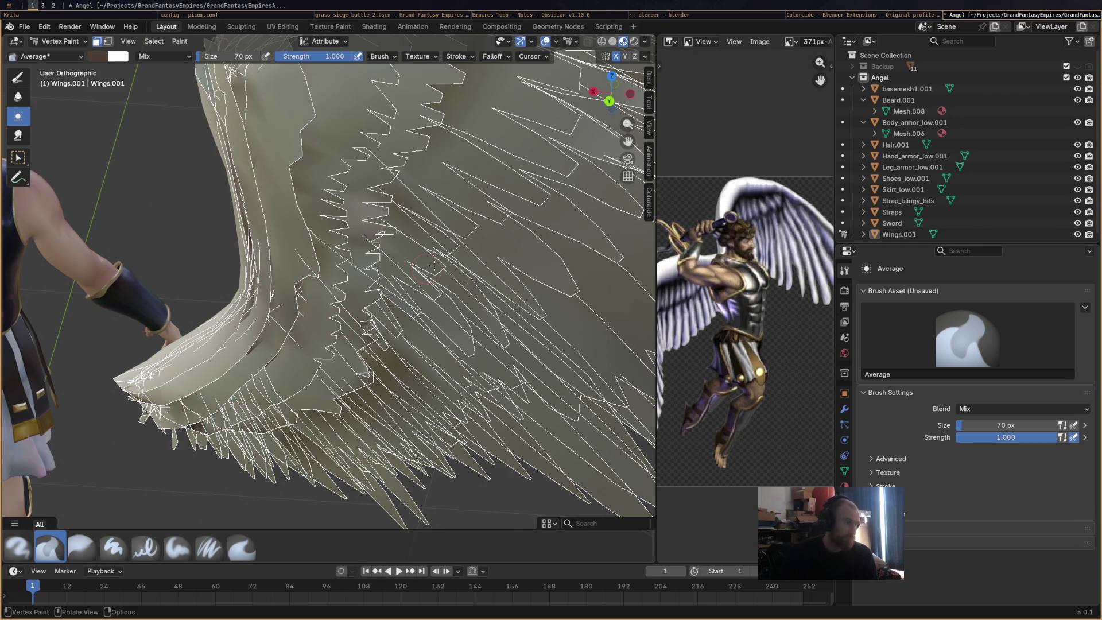
Save the file, return the wings to Object Mode, and bring the Godot editor to the front.
{"action": "middle_click_drag", "start_coordinate": [433, 266], "coordinate": [431, 277]}
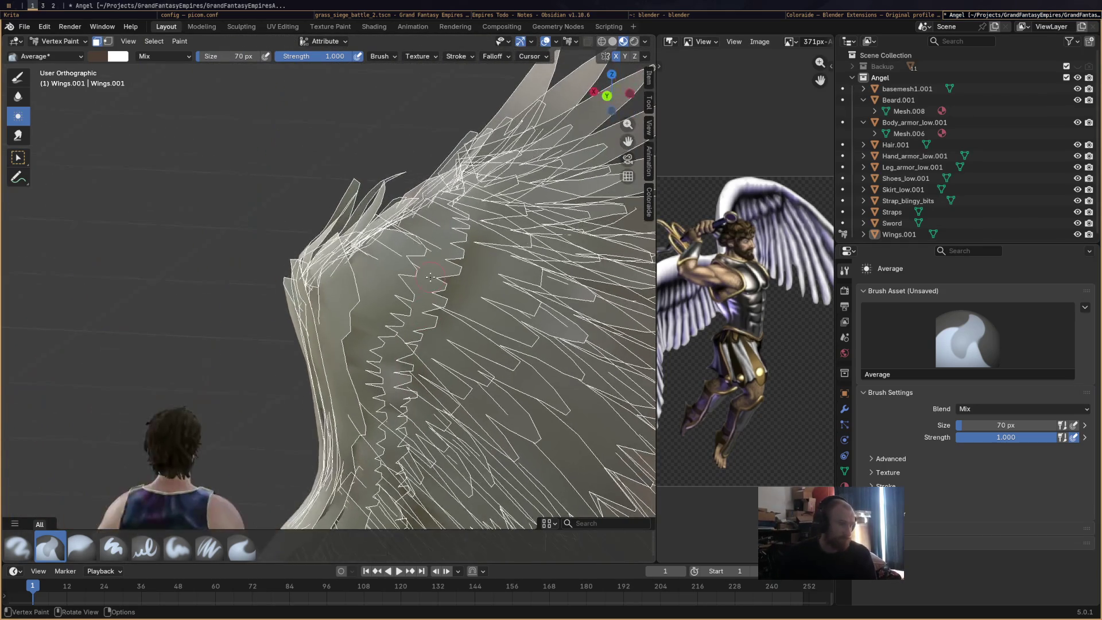
{"action": "scroll", "coordinate": [429, 276], "scroll_direction": "down", "scroll_amount": 3}
{"action": "key", "text": "ctrl+s"}
{"action": "left_click", "coordinate": [59, 40]}
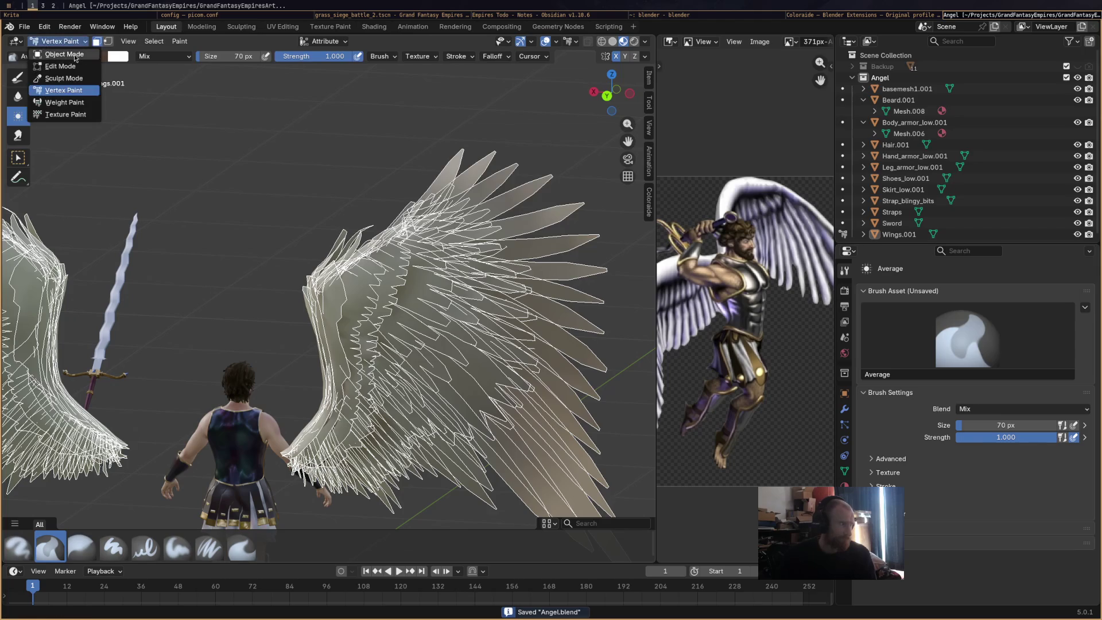
{"action": "middle_click_drag", "start_coordinate": [370, 252], "coordinate": [402, 281]}
{"action": "scroll", "coordinate": [412, 294], "scroll_direction": "down", "scroll_amount": 3}
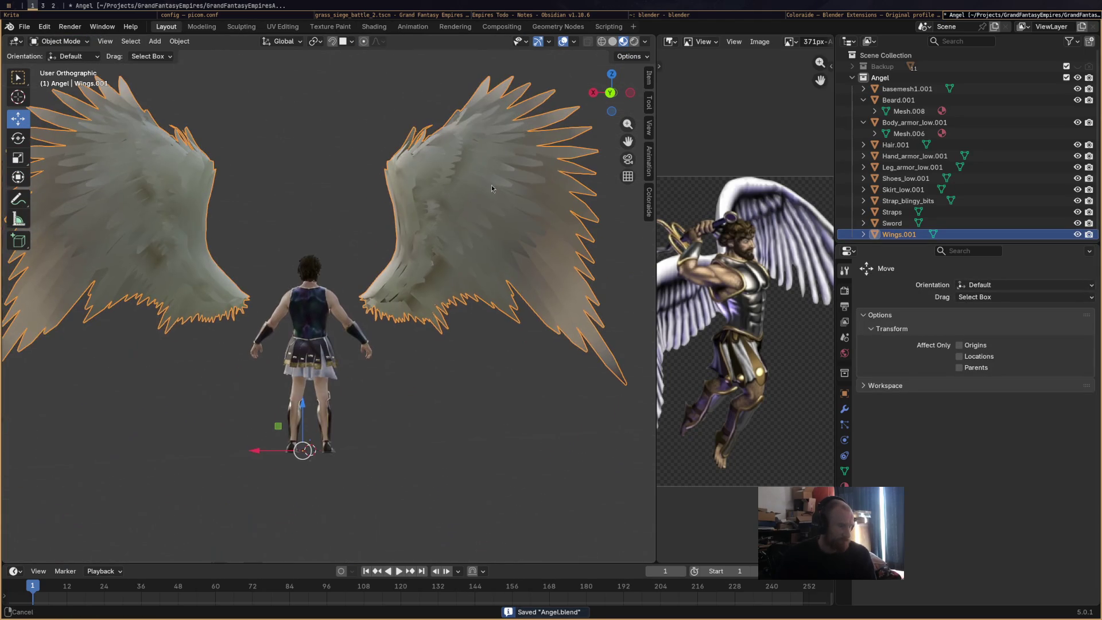
{"action": "mouse_move", "coordinate": [457, 227]}
{"action": "middle_mouse_down"}
{"action": "mouse_move", "coordinate": [397, 220]}
{"action": "mouse_move", "coordinate": [221, 40]}
{"action": "middle_mouse_up"}
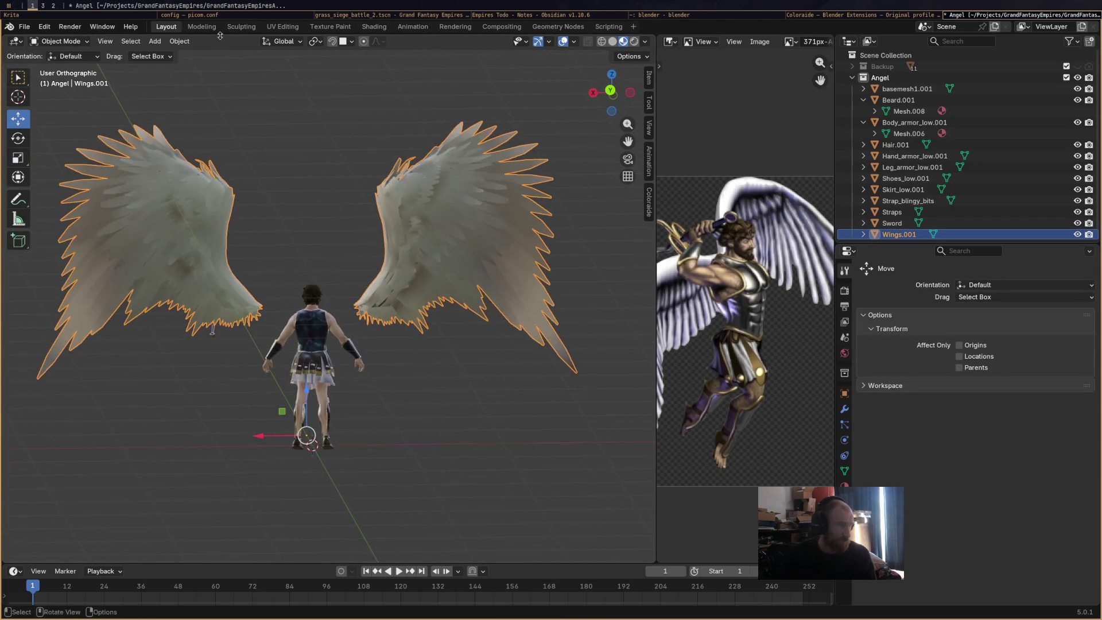
{"action": "left_click", "coordinate": [440, 16]}
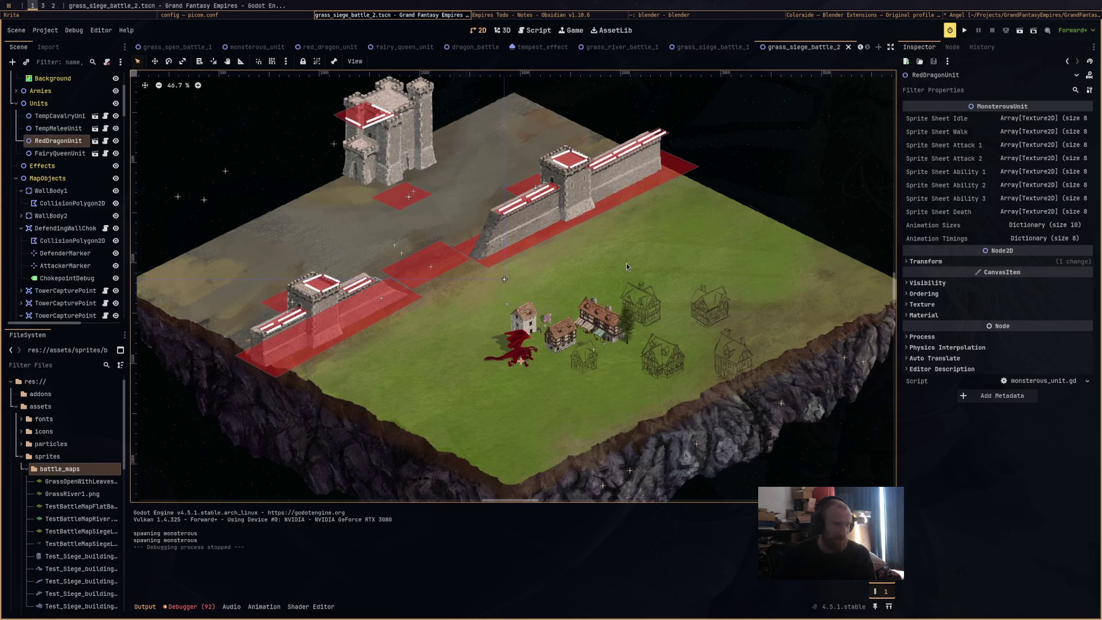
Switch to the grass_open_battle_1 scene and launch the game with F5.
{"action": "middle_click_drag", "start_coordinate": [581, 215], "coordinate": [633, 278]}
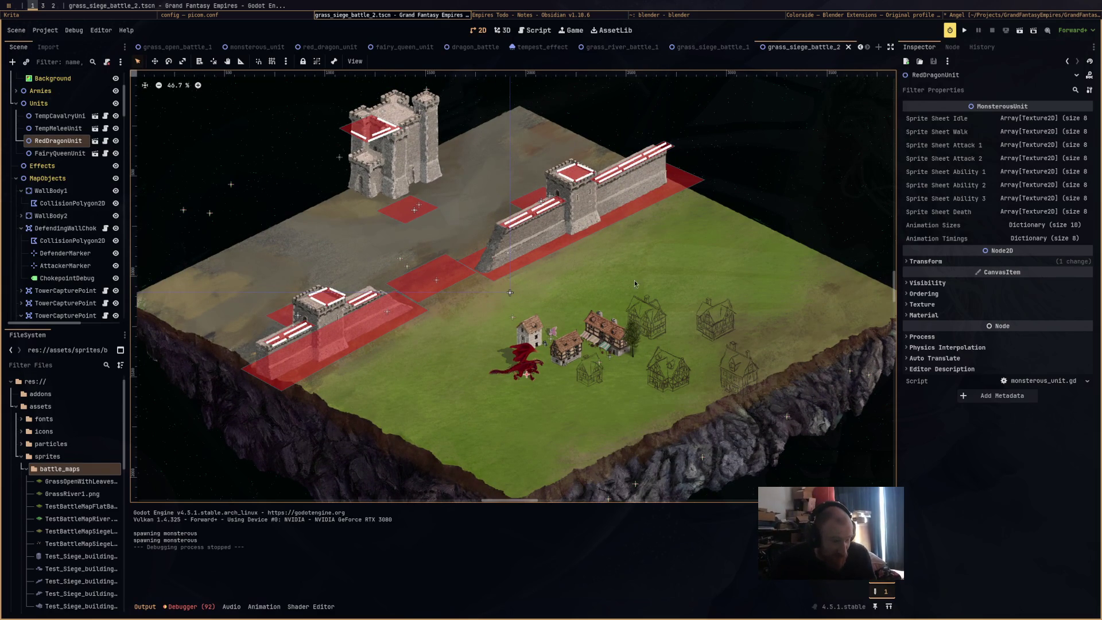
{"action": "scroll", "coordinate": [638, 278], "scroll_direction": "down", "scroll_amount": 3}
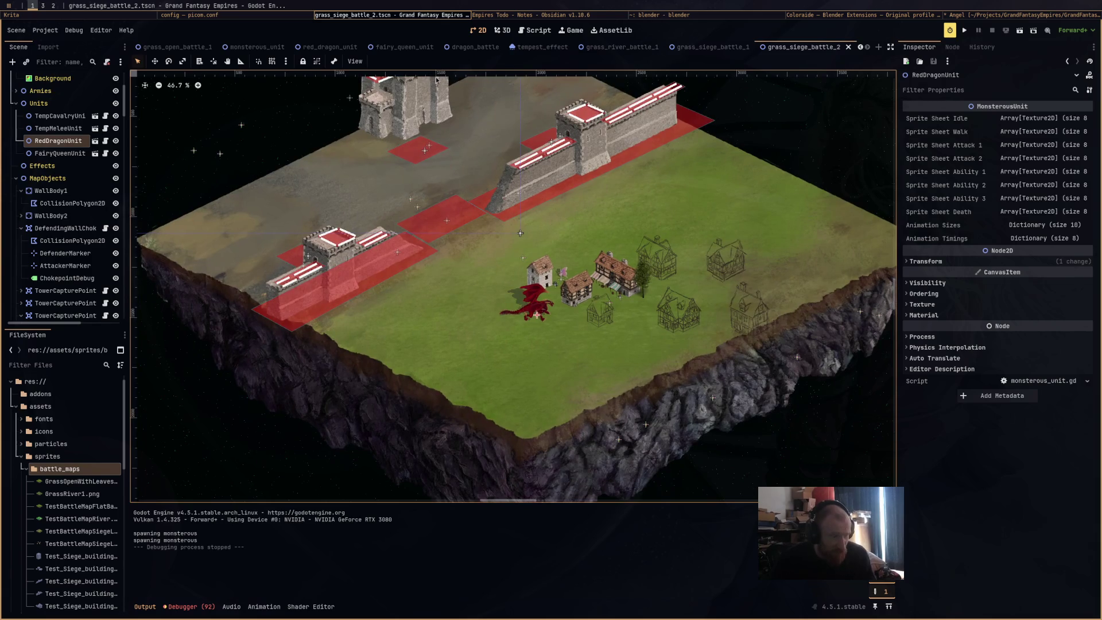
{"action": "left_click", "coordinate": [176, 48]}
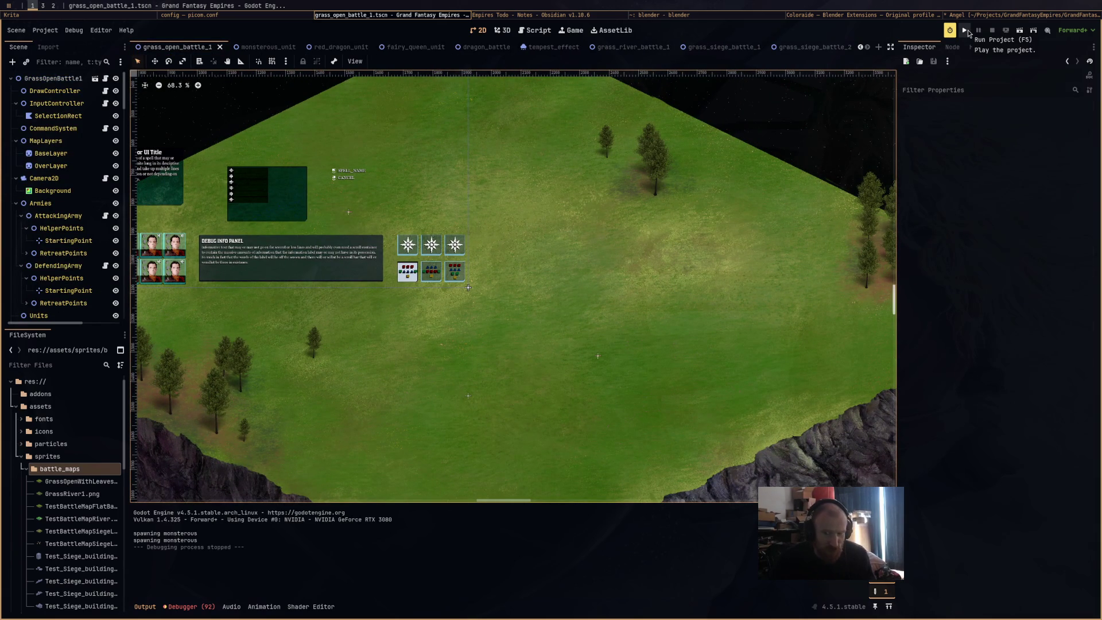
{"action": "key", "text": "F5"}
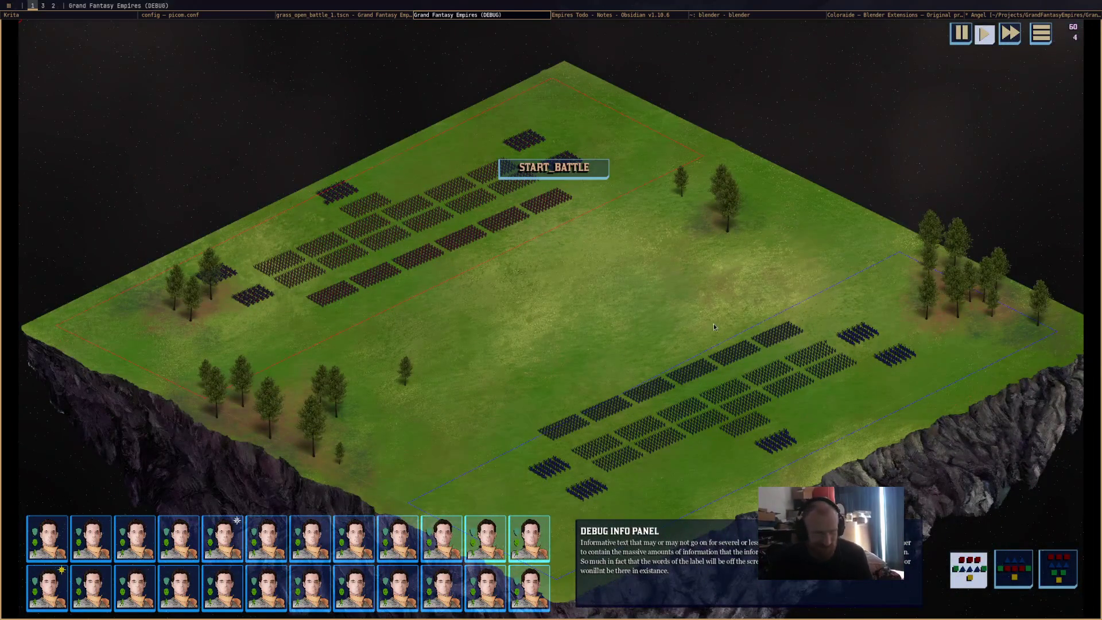
Pan across both deployed armies, then order the cavalry squad to move toward the cliff edge.
{"action": "middle_click_drag", "start_coordinate": [699, 290], "coordinate": [680, 228]}
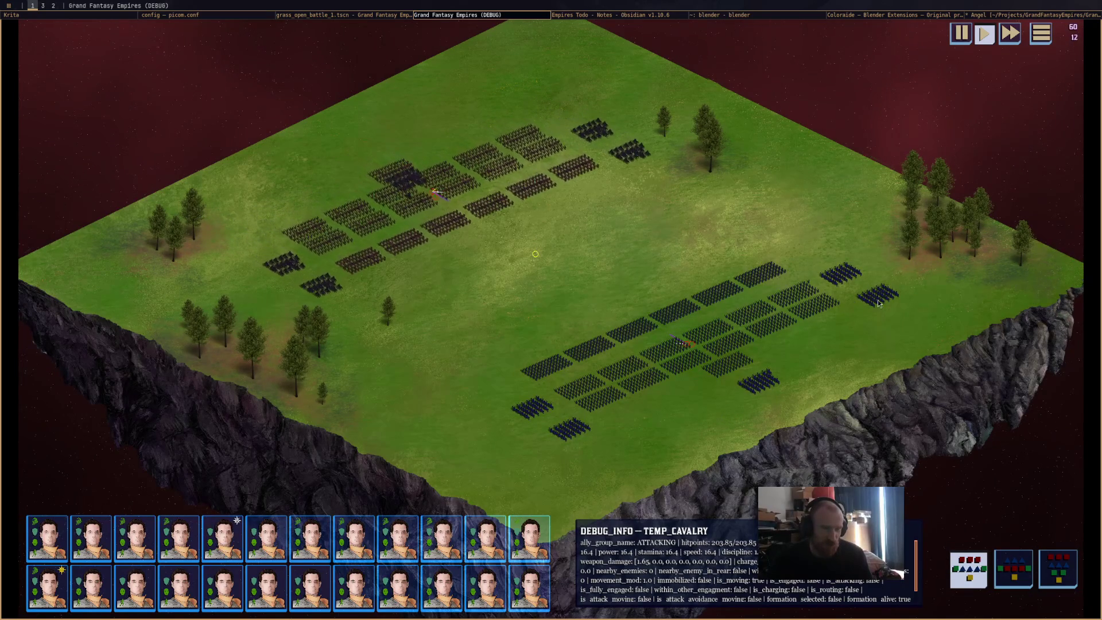
{"action": "middle_click_drag", "start_coordinate": [961, 358], "coordinate": [772, 326]}
{"action": "scroll", "coordinate": [772, 327], "scroll_direction": "up", "scroll_amount": 3}
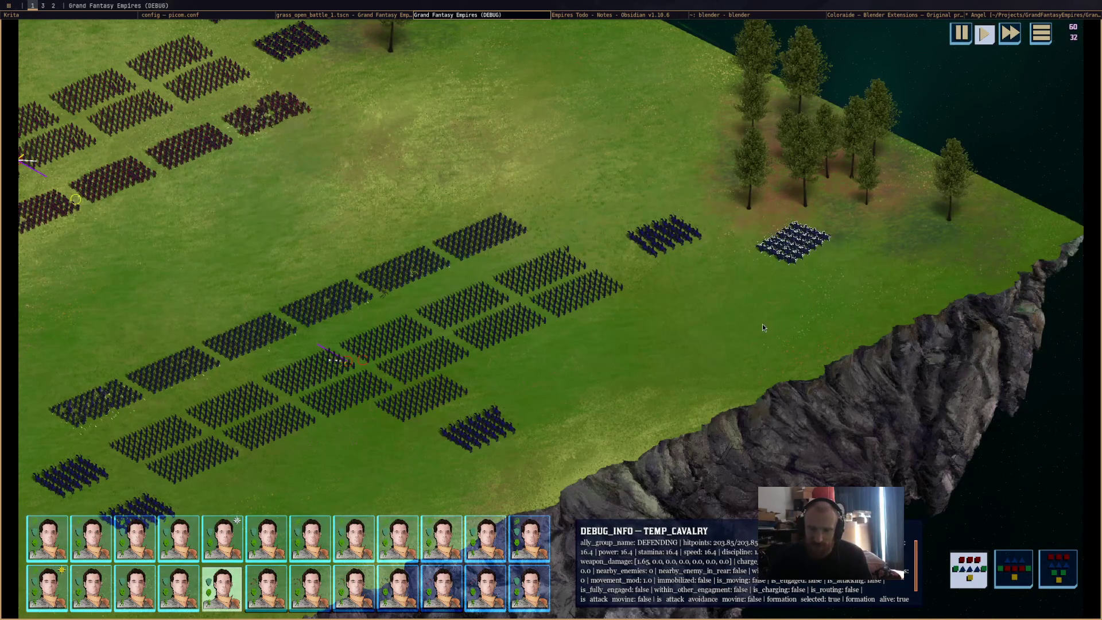
{"action": "middle_click_drag", "start_coordinate": [762, 324], "coordinate": [908, 328]}
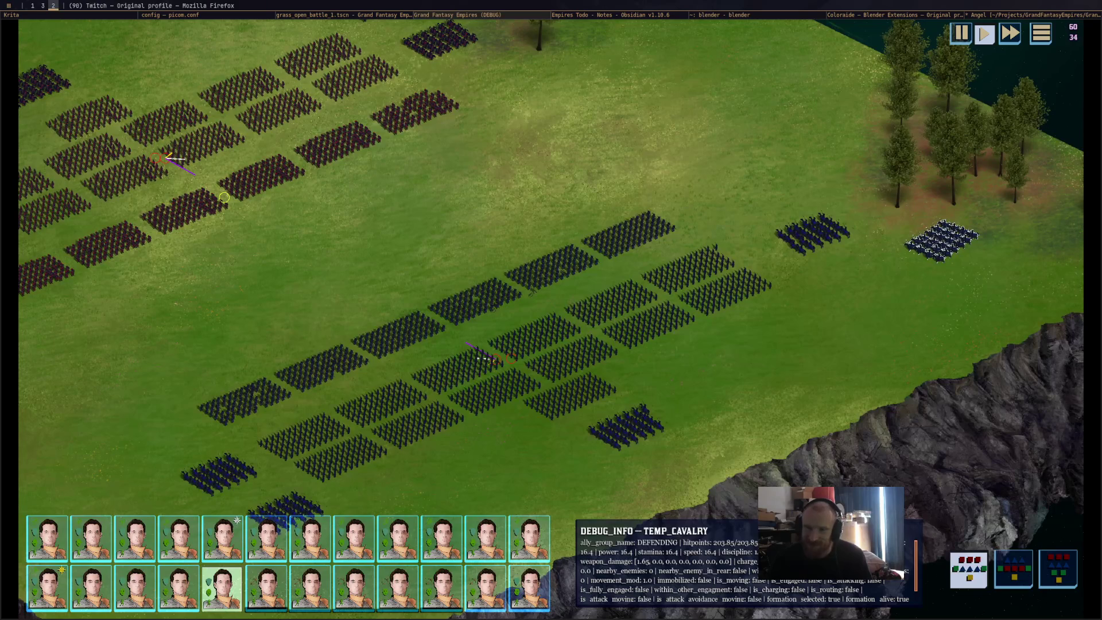
{"action": "scroll", "coordinate": [704, 291], "scroll_direction": "down", "scroll_amount": 2}
{"action": "scroll", "coordinate": [705, 291], "scroll_direction": "down", "scroll_amount": 1}
{"action": "middle_click_drag", "start_coordinate": [705, 291], "coordinate": [596, 350]}
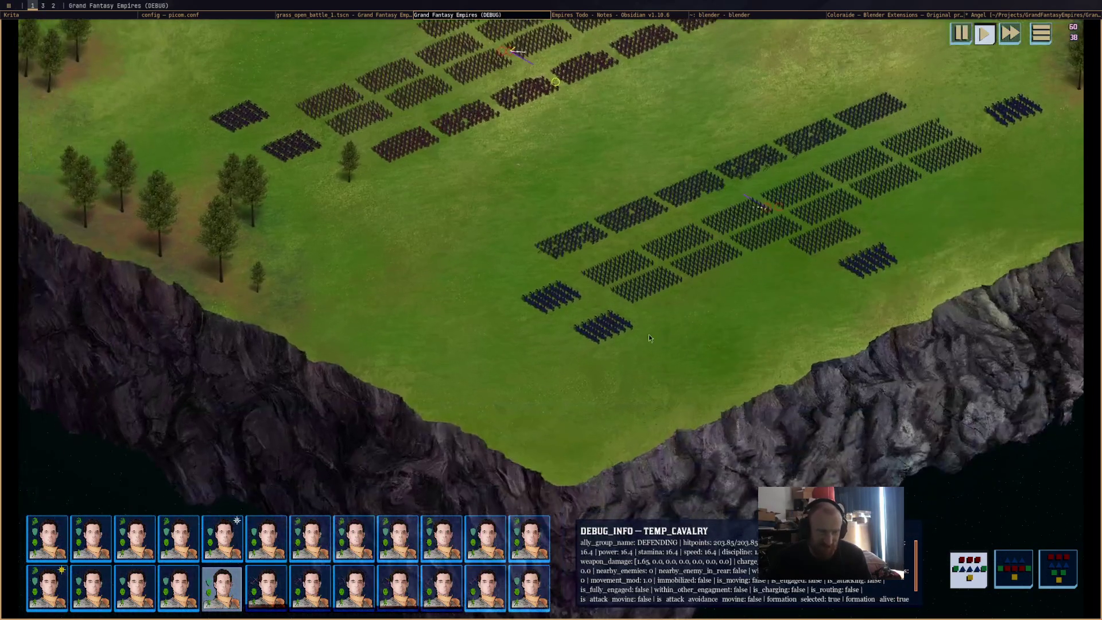
{"action": "right_click", "coordinate": [595, 350]}
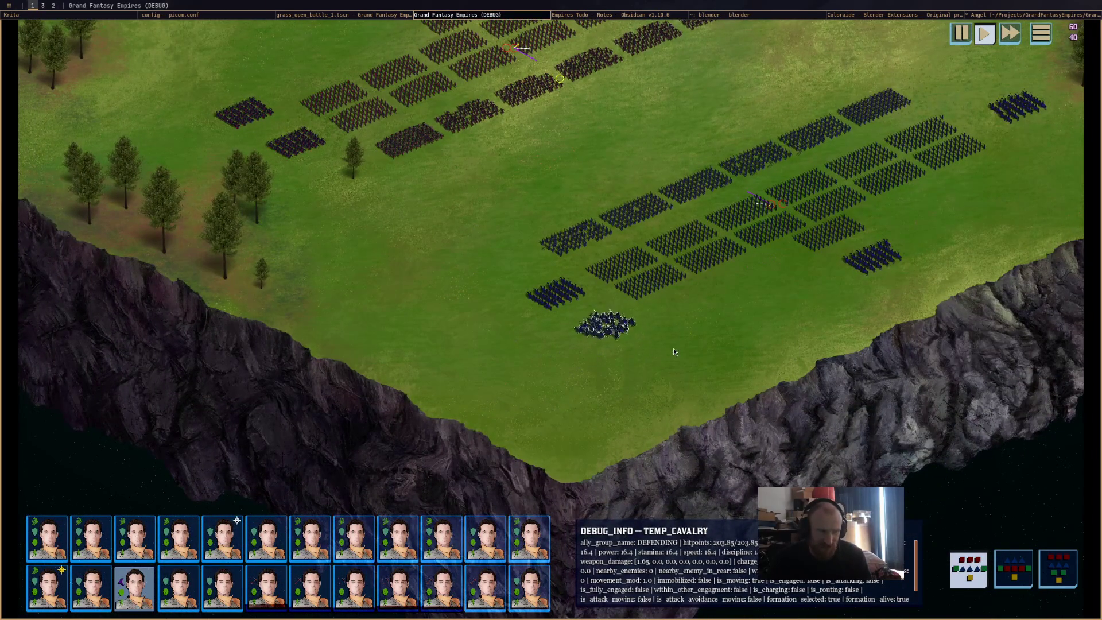
{"action": "scroll", "coordinate": [673, 349], "scroll_direction": "up", "scroll_amount": 2}
{"action": "scroll", "coordinate": [683, 344], "scroll_direction": "down", "scroll_amount": 1}
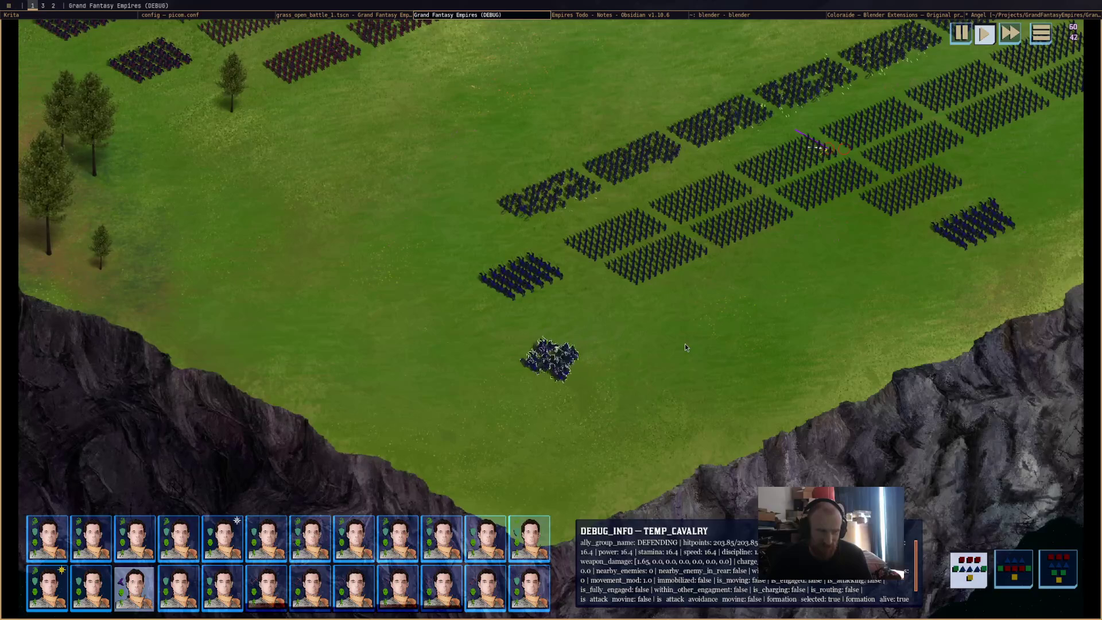
{"action": "scroll", "coordinate": [721, 368], "scroll_direction": "down", "scroll_amount": 2}
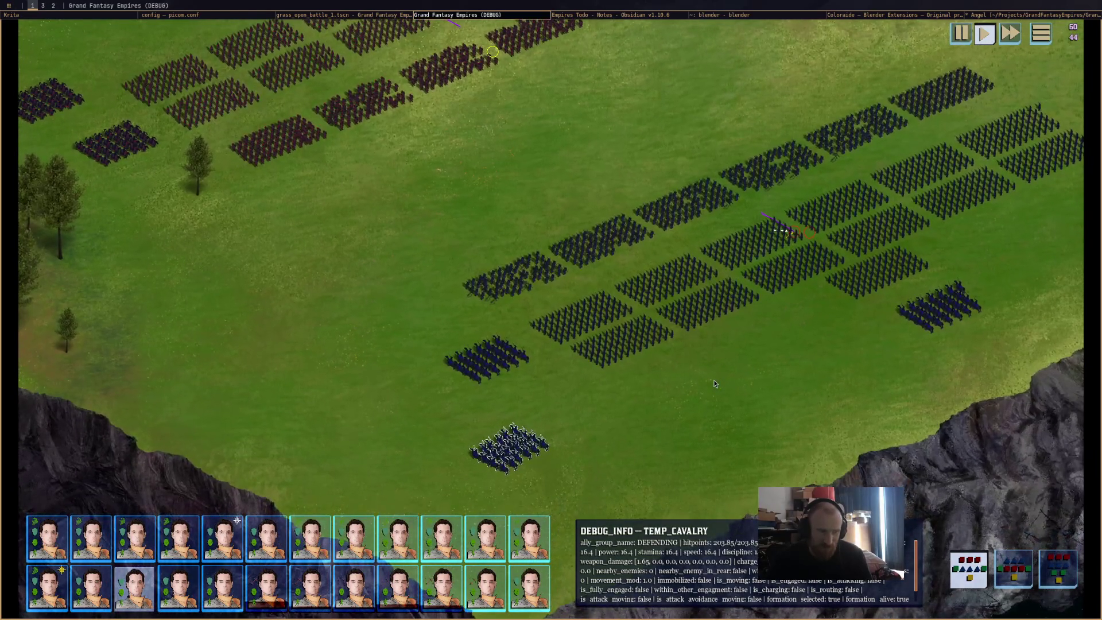
{"action": "scroll", "coordinate": [715, 383], "scroll_direction": "down", "scroll_amount": 2}
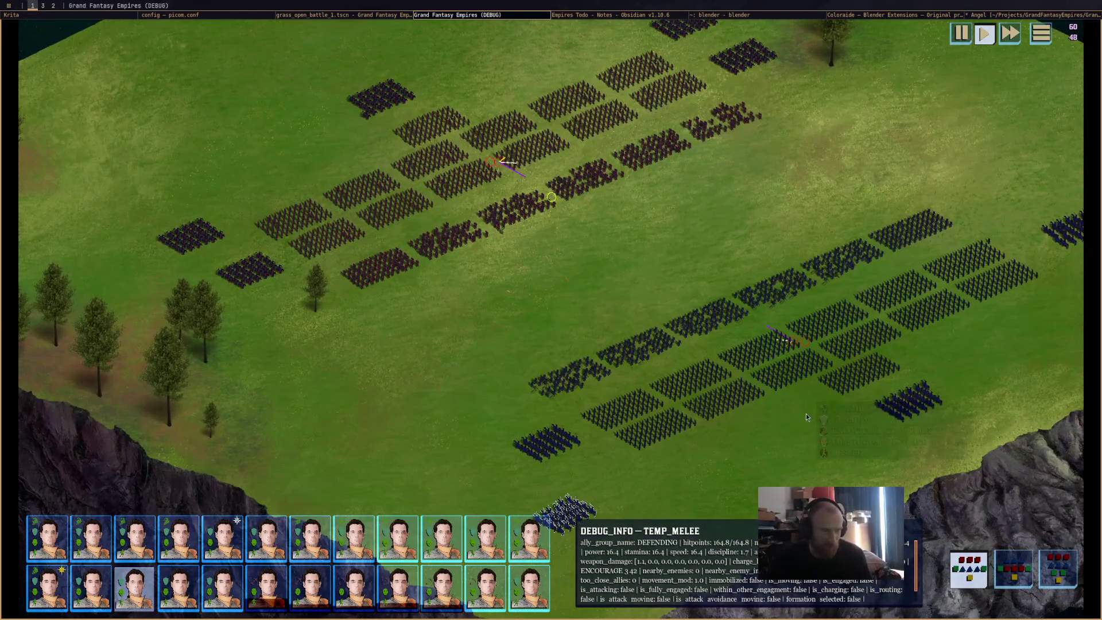
Select the cavalry squad near the cliff and pan the camera to follow the clashing lines.
{"action": "key", "text": "d"}
{"action": "left_click", "coordinate": [823, 361]}
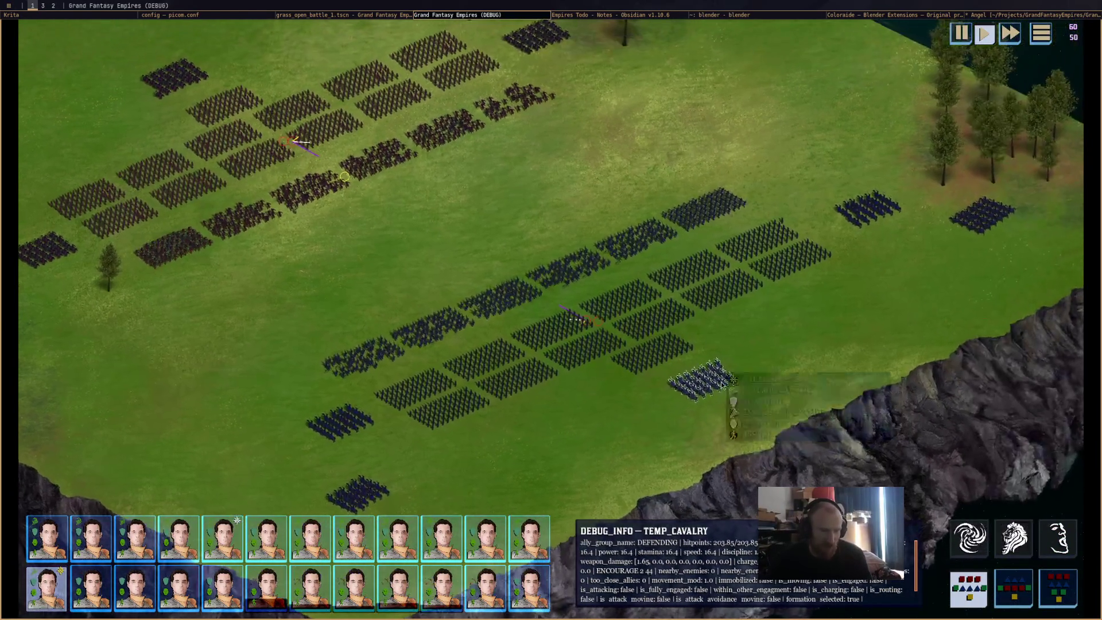
{"action": "mouse_move", "coordinate": [701, 381]}
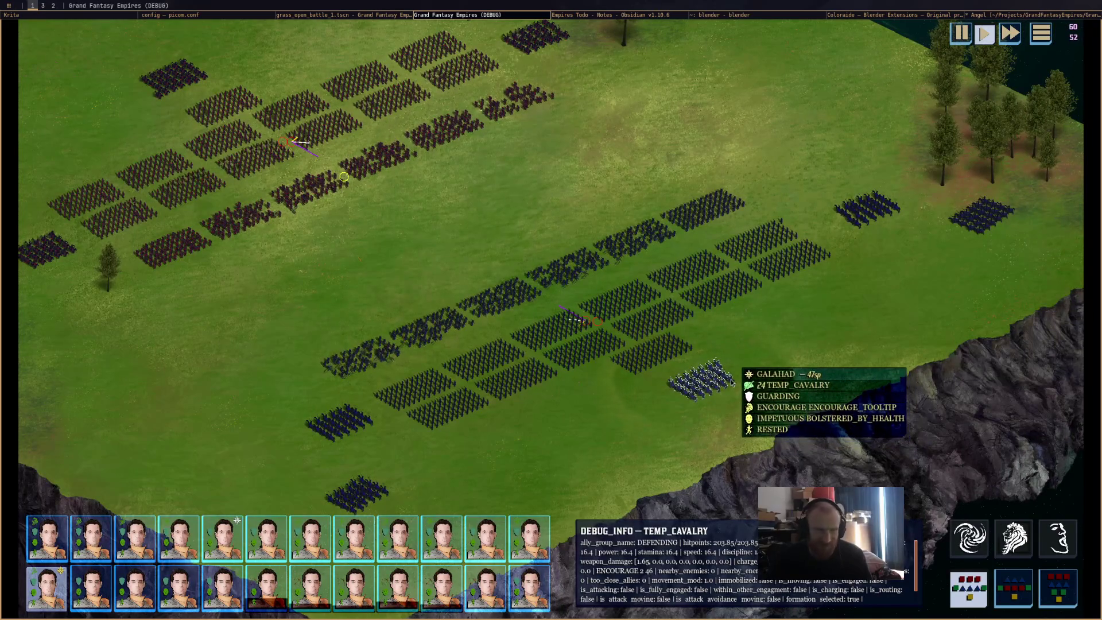
{"action": "scroll", "coordinate": [730, 379], "scroll_direction": "down", "scroll_amount": 5}
{"action": "scroll", "coordinate": [603, 344], "scroll_direction": "up", "scroll_amount": 3}
{"action": "scroll", "coordinate": [517, 311], "scroll_direction": "up", "scroll_amount": 2}
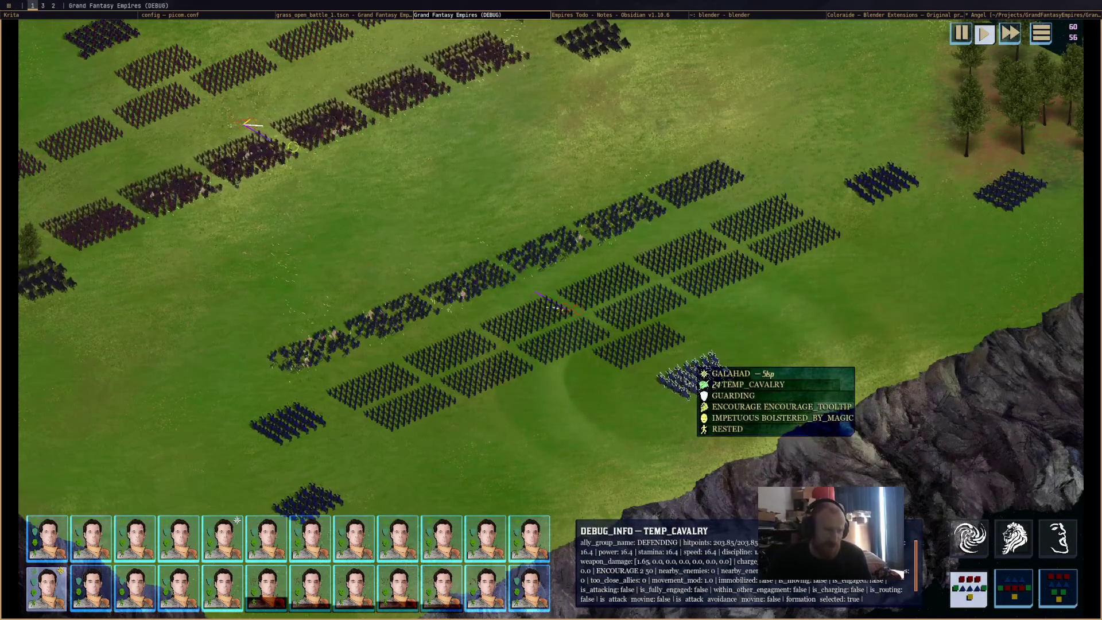
{"action": "scroll", "coordinate": [793, 342], "scroll_direction": "down", "scroll_amount": 3}
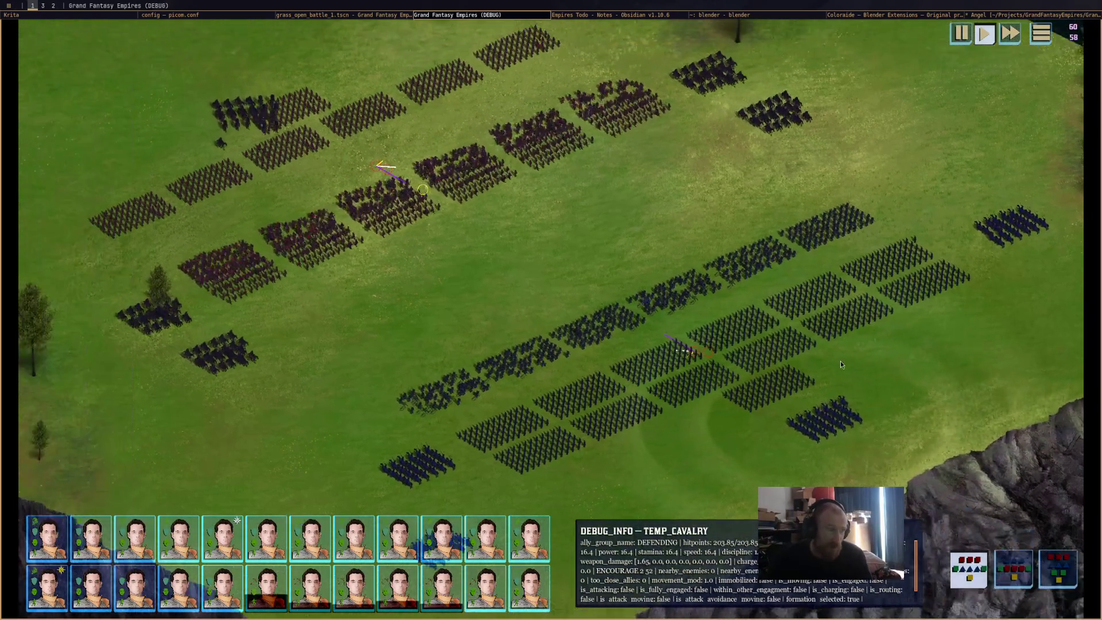
{"action": "scroll", "coordinate": [542, 382], "scroll_direction": "up", "scroll_amount": 3}
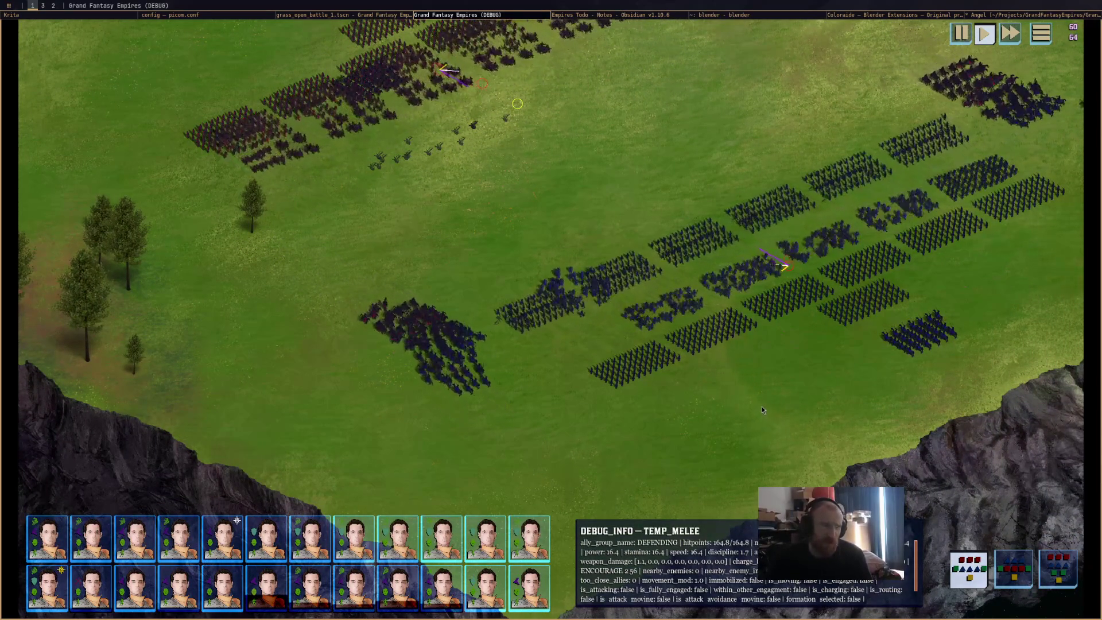
{"action": "key", "text": "d"}
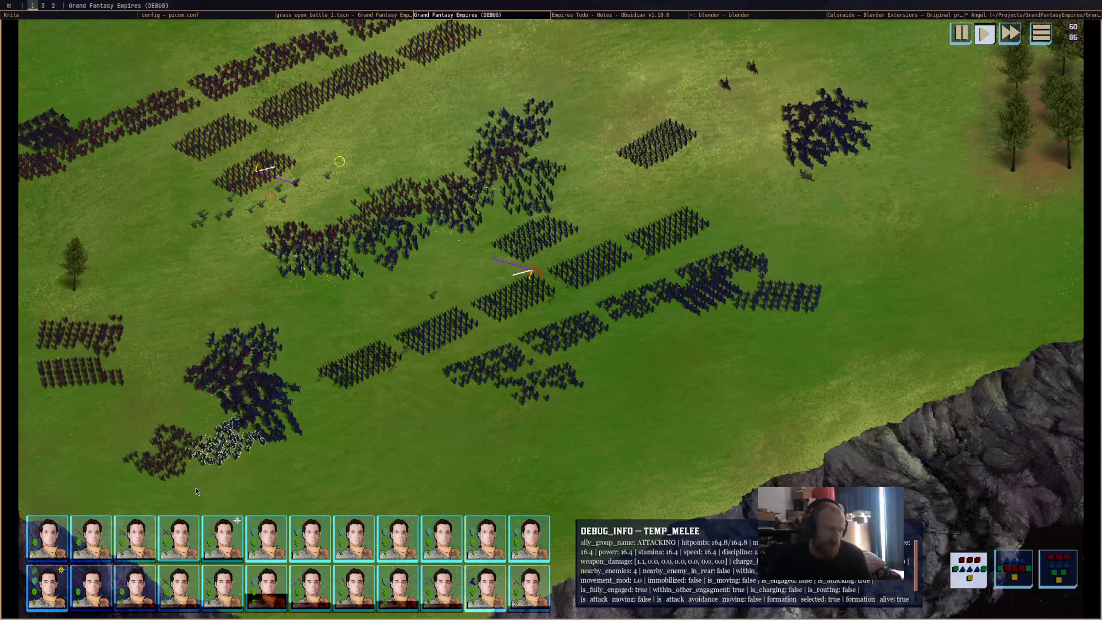
{"action": "scroll", "coordinate": [637, 310], "scroll_direction": "down", "scroll_amount": 3}
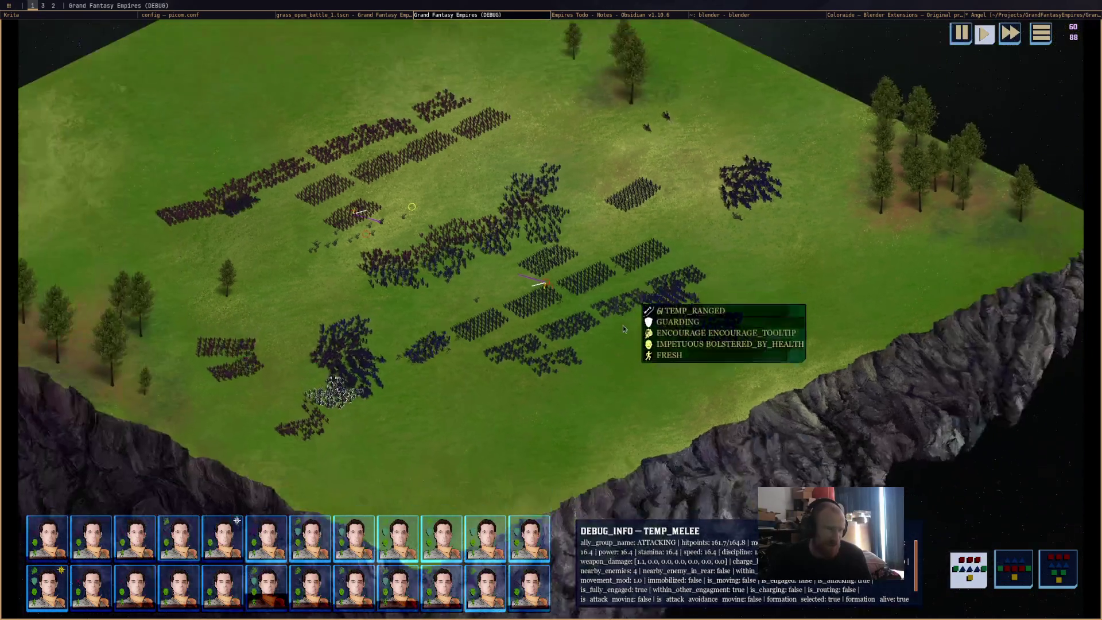
{"action": "scroll", "coordinate": [592, 397], "scroll_direction": "up", "scroll_amount": 3}
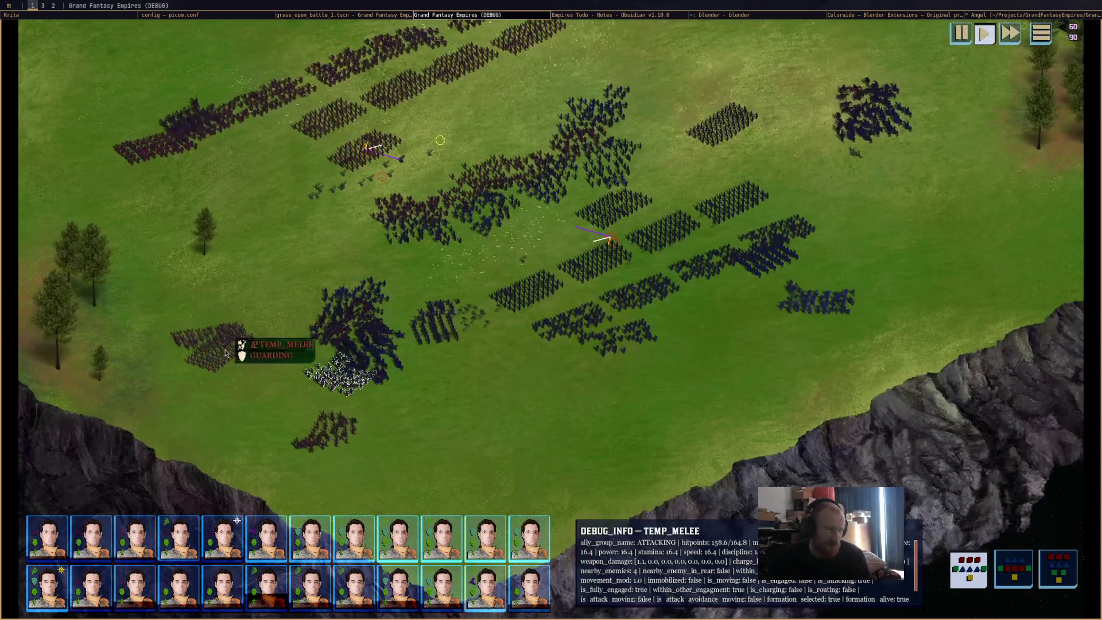
{"action": "key", "text": "w"}
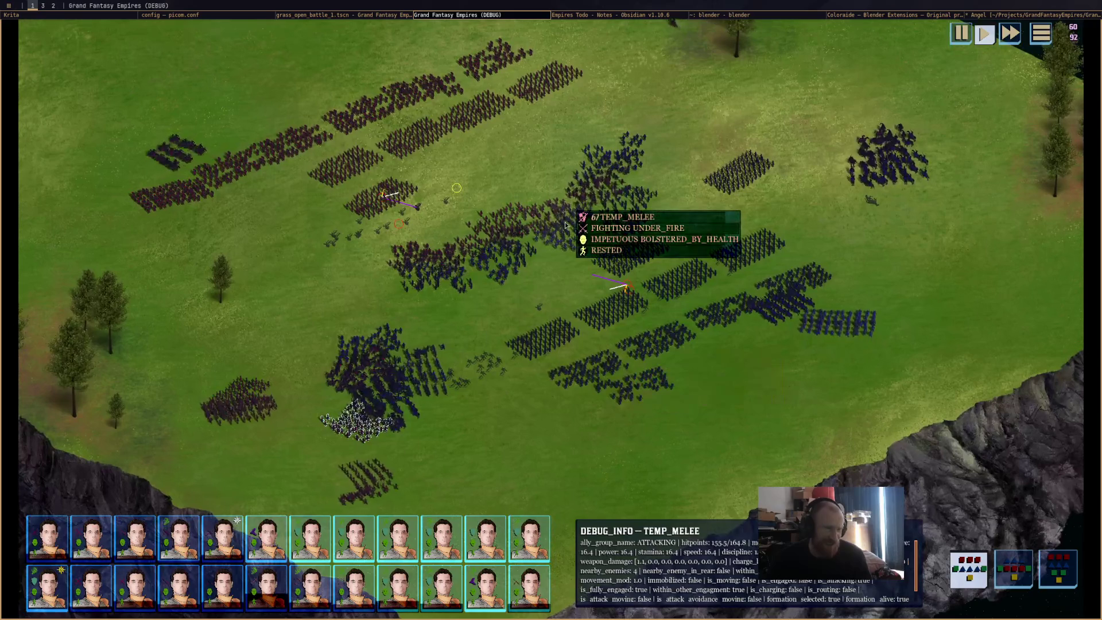
{"action": "mouse_move", "coordinate": [208, 463]}
{"action": "left_mouse_down"}
{"action": "mouse_move", "coordinate": [314, 354]}
{"action": "mouse_move", "coordinate": [184, 493]}
{"action": "left_mouse_up"}
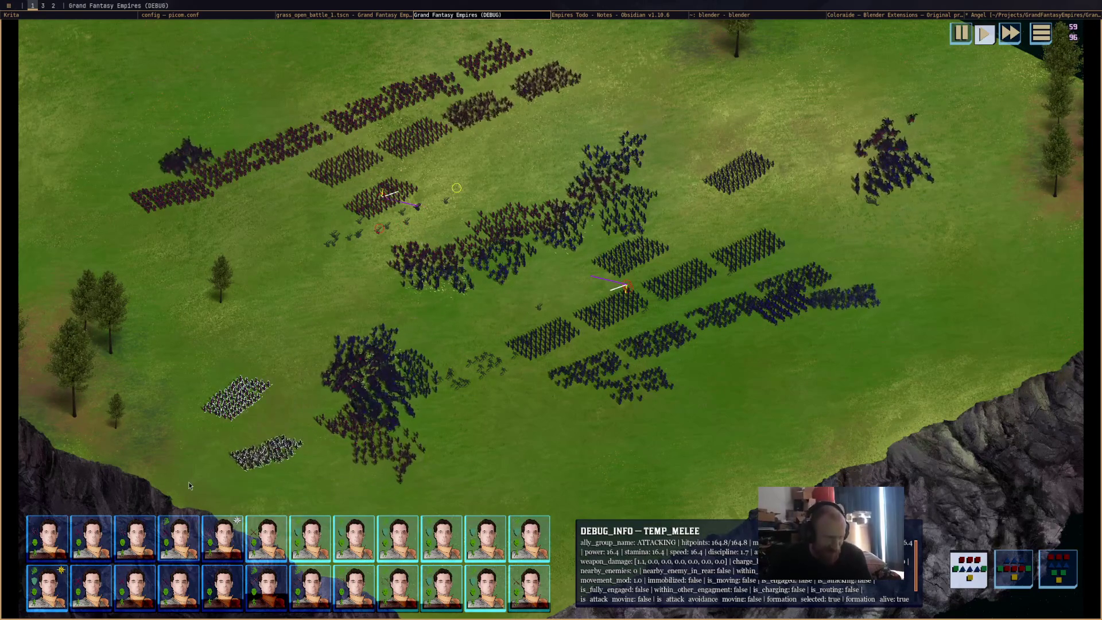
{"action": "key", "text": "Down"}
{"action": "key", "text": "Right"}
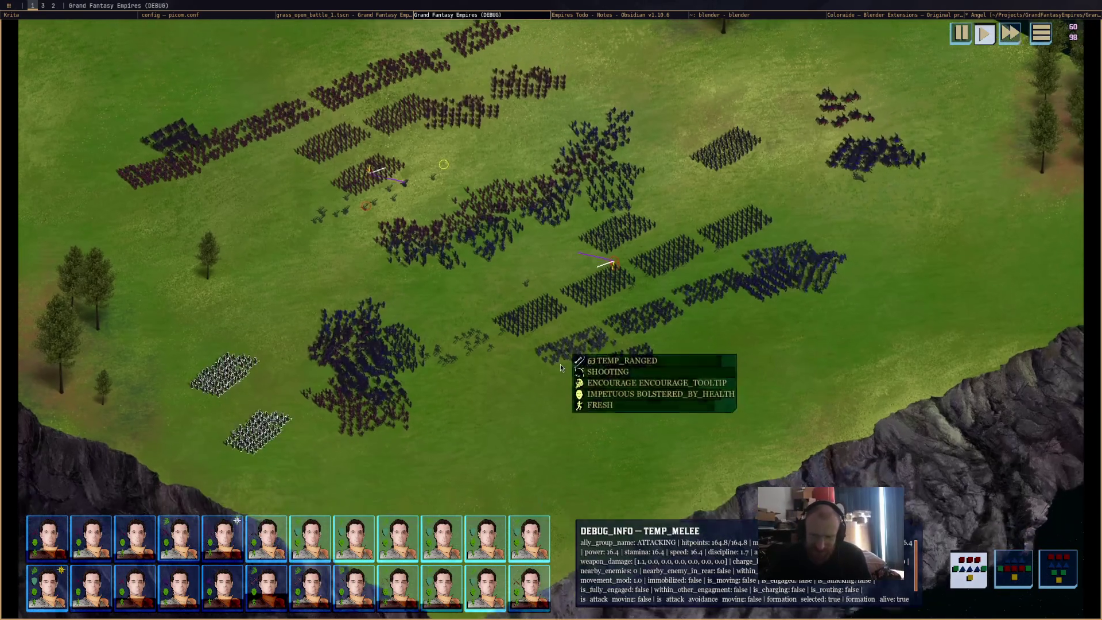
{"action": "left_click", "coordinate": [611, 398]}
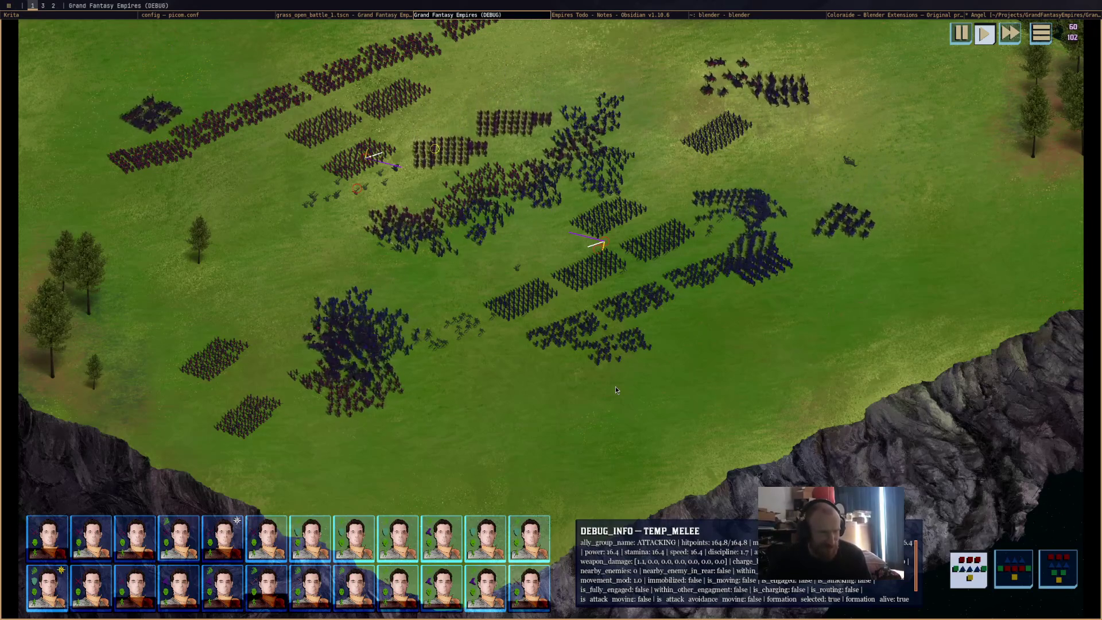
{"action": "scroll", "coordinate": [662, 370], "scroll_direction": "down", "scroll_amount": 3}
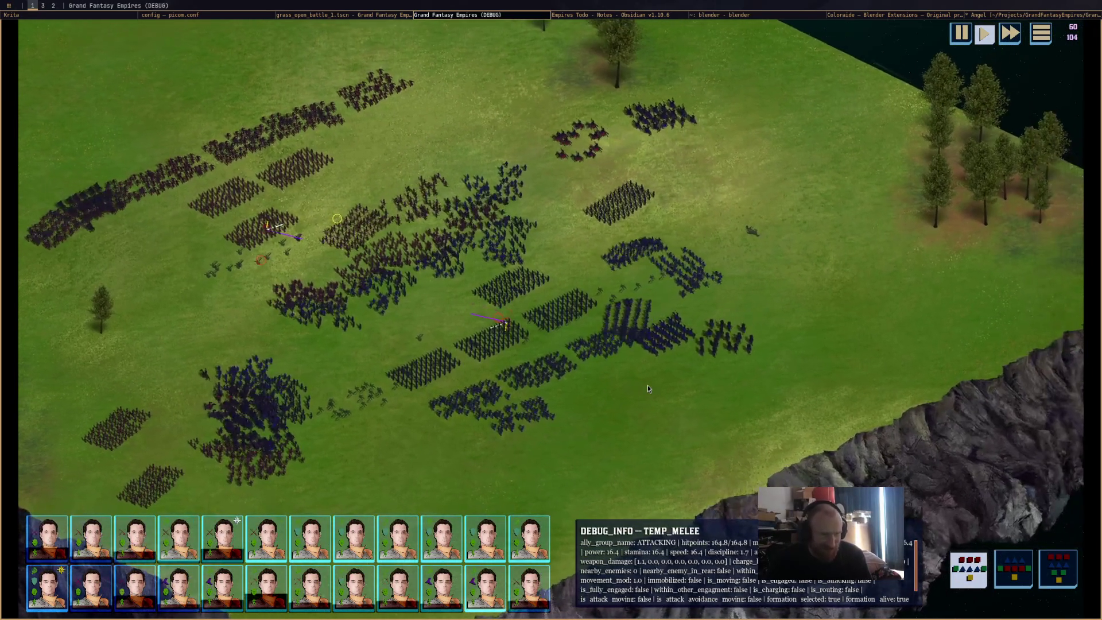
{"action": "middle_click_drag", "start_coordinate": [648, 389], "coordinate": [256, 405]}
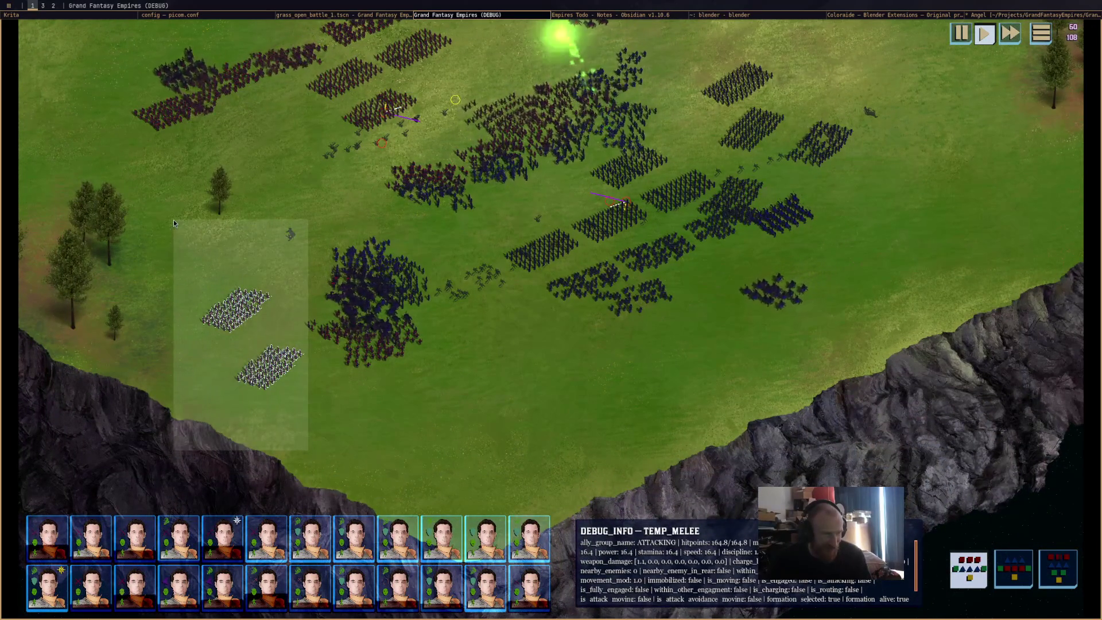
{"action": "left_click_drag", "start_coordinate": [312, 443], "coordinate": [170, 221]}
{"action": "mouse_move", "coordinate": [169, 221]}
{"action": "middle_mouse_down"}
{"action": "mouse_move", "coordinate": [380, 434]}
{"action": "mouse_move", "coordinate": [305, 334]}
{"action": "middle_mouse_up"}
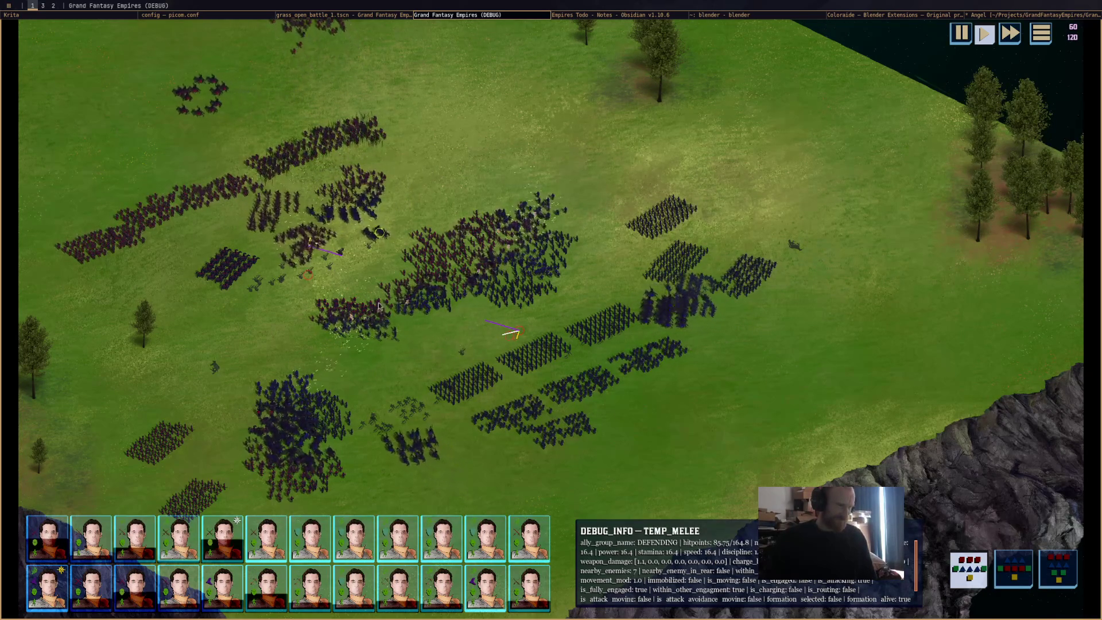
{"action": "scroll", "coordinate": [369, 259], "scroll_direction": "up", "scroll_amount": 2}
{"action": "scroll", "coordinate": [368, 259], "scroll_direction": "up", "scroll_amount": 2}
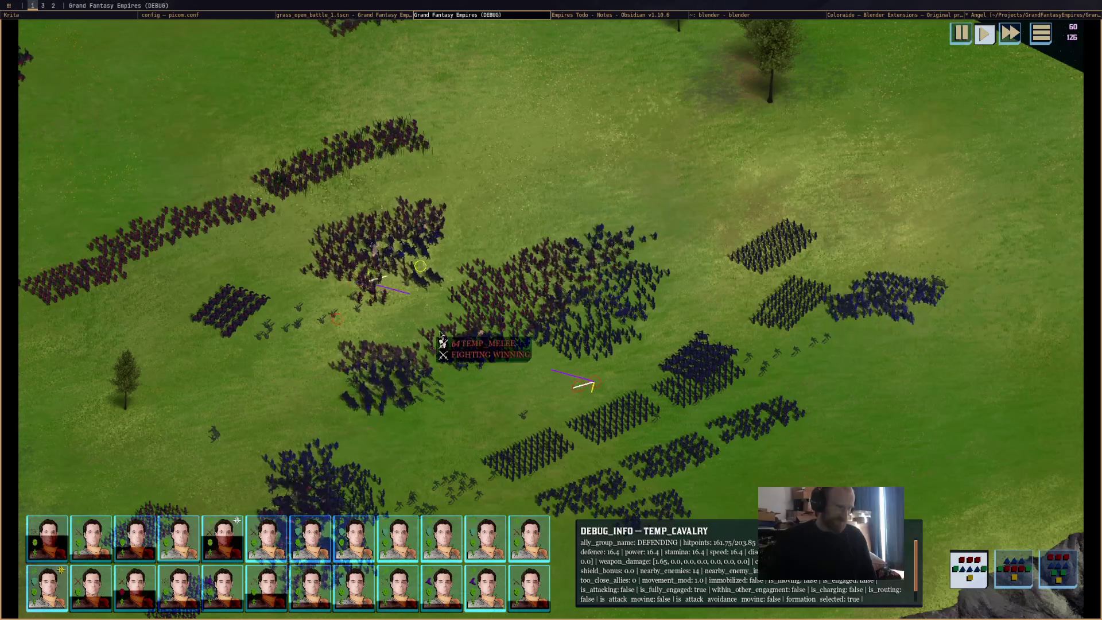
{"action": "scroll", "coordinate": [495, 334], "scroll_direction": "up", "scroll_amount": 2}
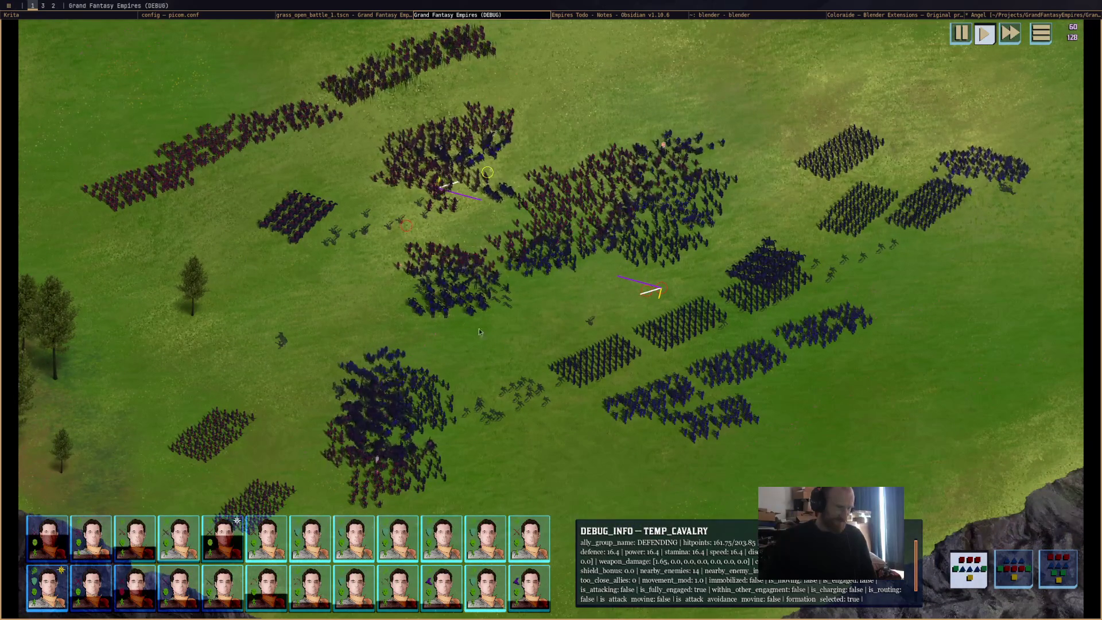
{"action": "mouse_move", "coordinate": [443, 297]}
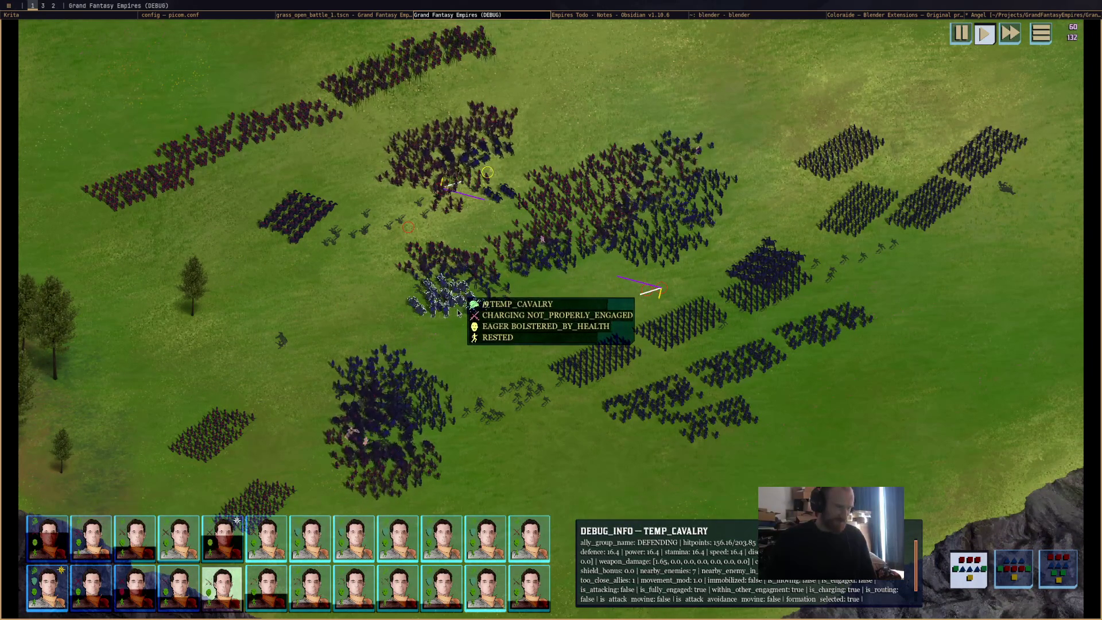
{"action": "key", "text": "w"}
{"action": "key", "text": "d"}
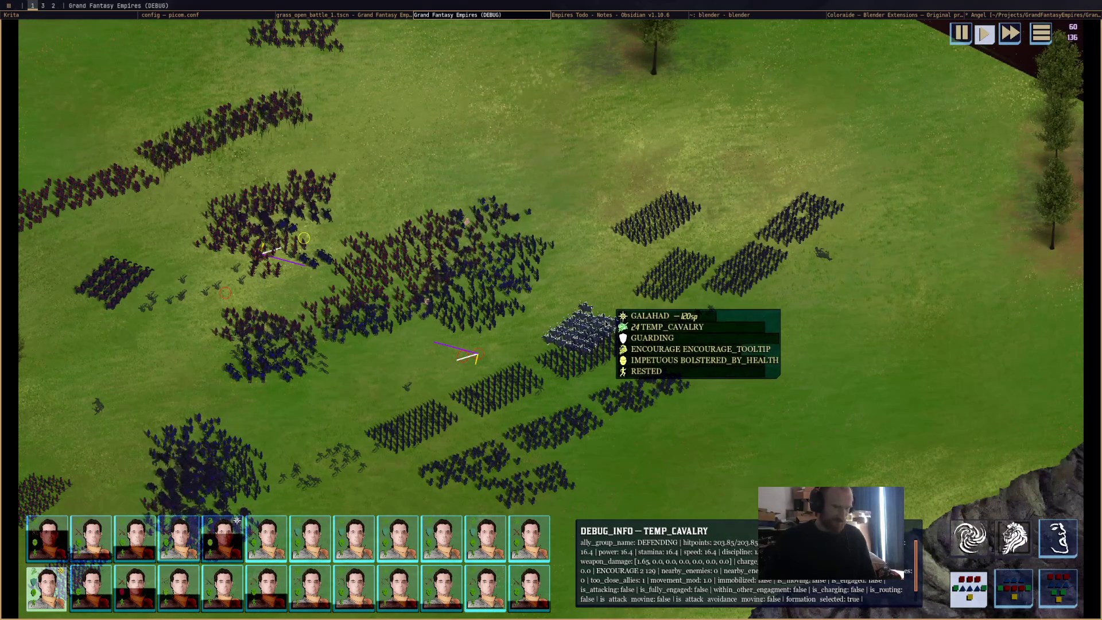
{"action": "scroll", "coordinate": [600, 346], "scroll_direction": "down", "scroll_amount": 3}
{"action": "key", "text": "a"}
{"action": "key", "text": "s"}
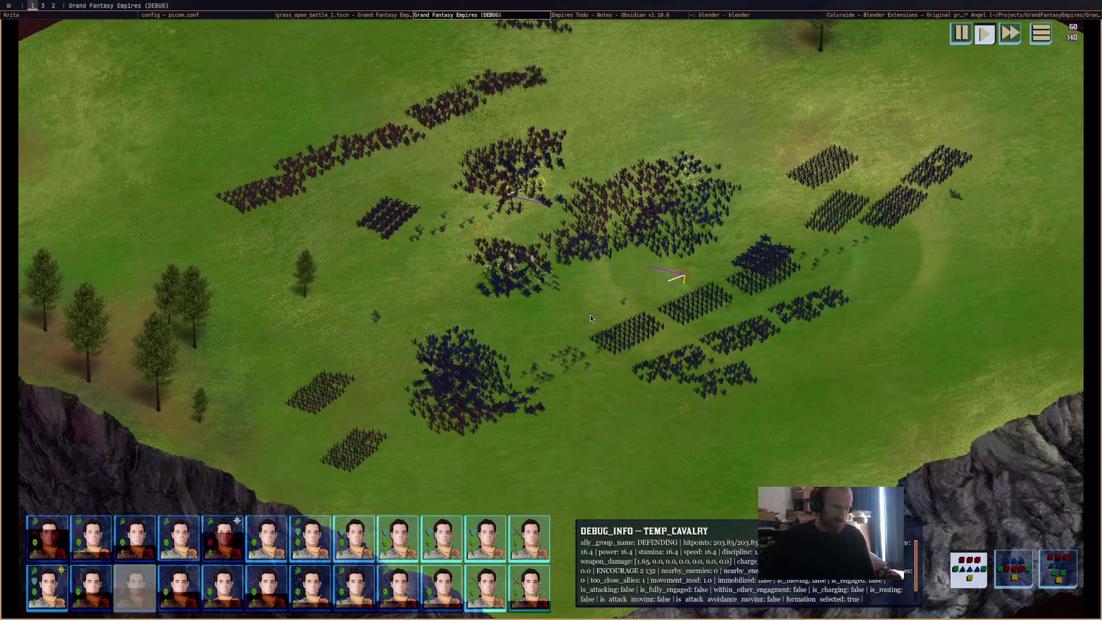
{"action": "key", "text": "w"}
{"action": "key", "text": "w"}
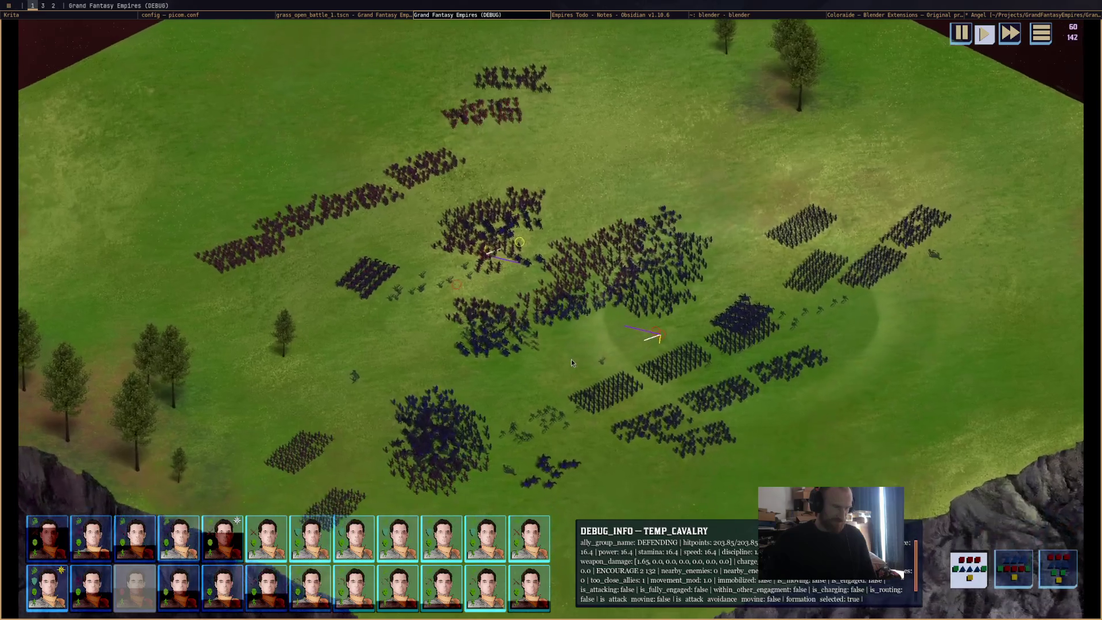
{"action": "key", "text": "s"}
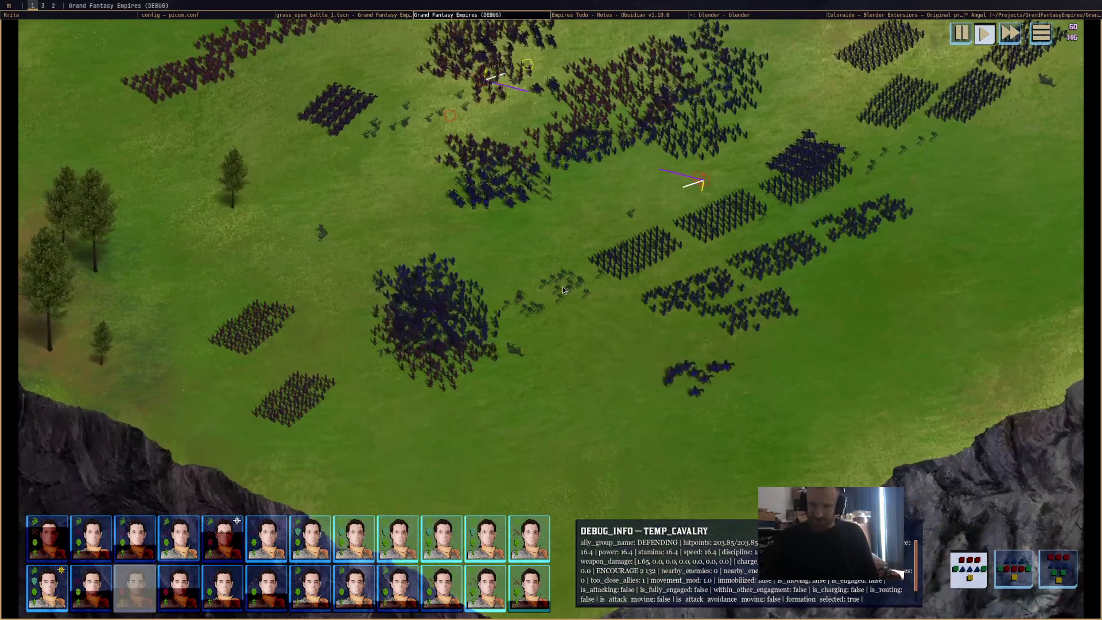
{"action": "scroll", "coordinate": [566, 335], "scroll_direction": "down", "scroll_amount": 2}
{"action": "key", "text": "w"}
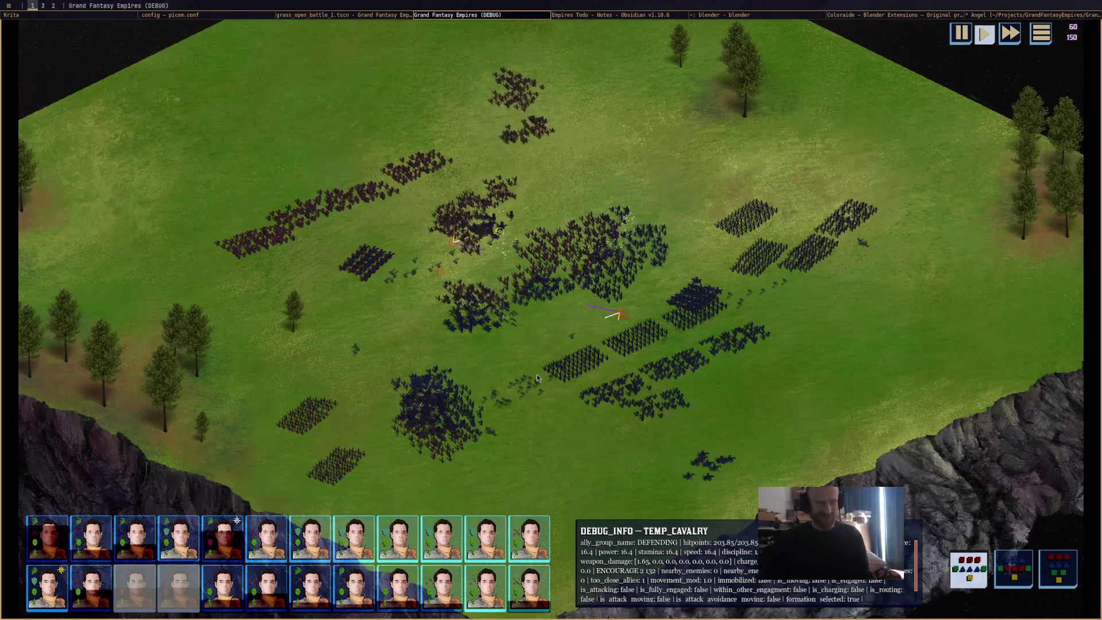
{"action": "scroll", "coordinate": [552, 378], "scroll_direction": "up", "scroll_amount": 2}
{"action": "scroll", "coordinate": [552, 379], "scroll_direction": "up", "scroll_amount": 1}
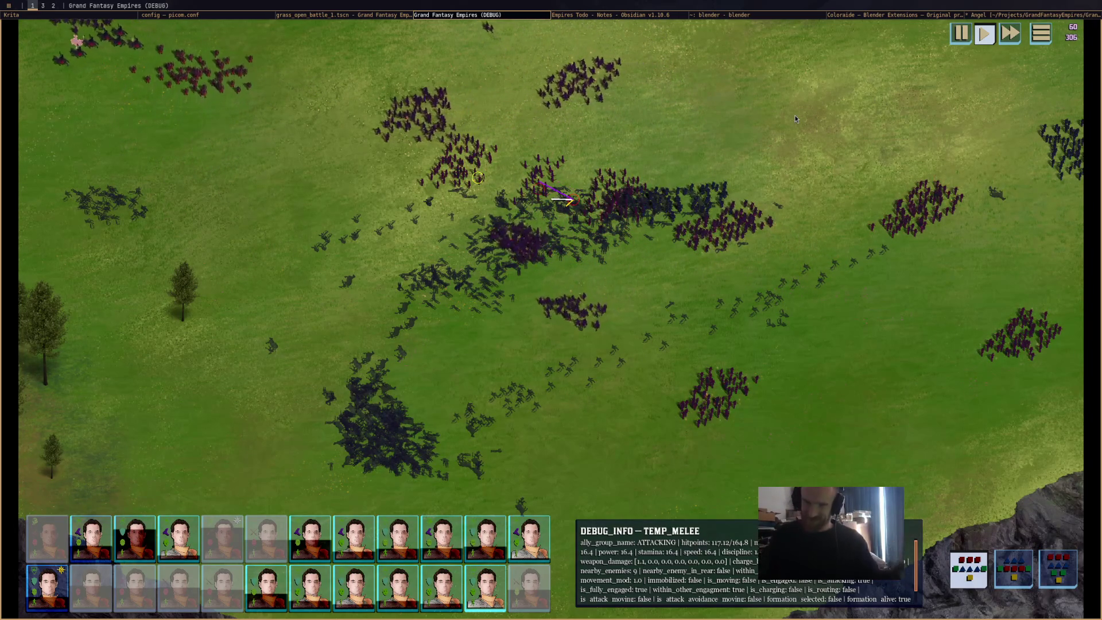
{"action": "mouse_move", "coordinate": [795, 117]}
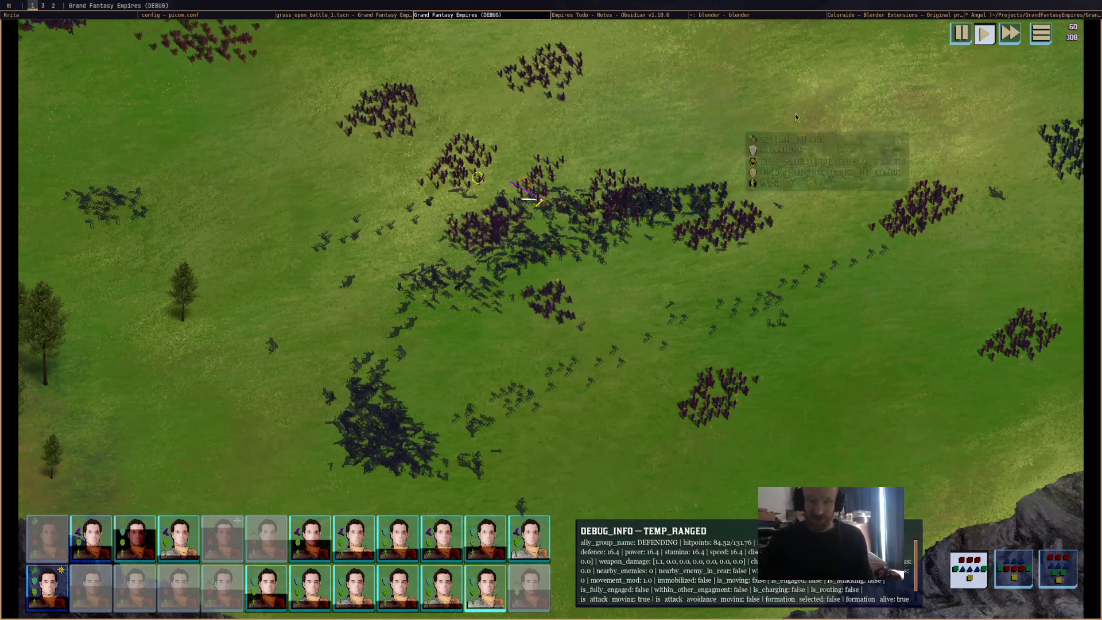
Close the running open-field battle and return to the Godot editor.
{"action": "middle_click", "coordinate": [483, 18]}
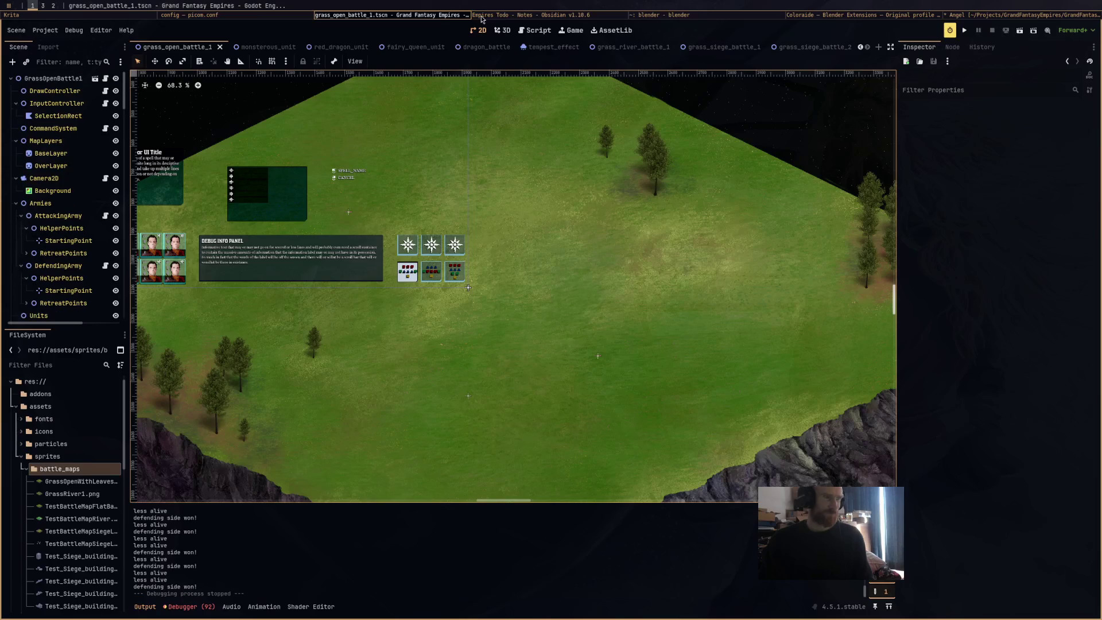
{"action": "left_click", "coordinate": [523, 16]}
{"action": "left_click", "coordinate": [440, 15]}
{"action": "middle_click_drag", "start_coordinate": [648, 221], "coordinate": [655, 227]}
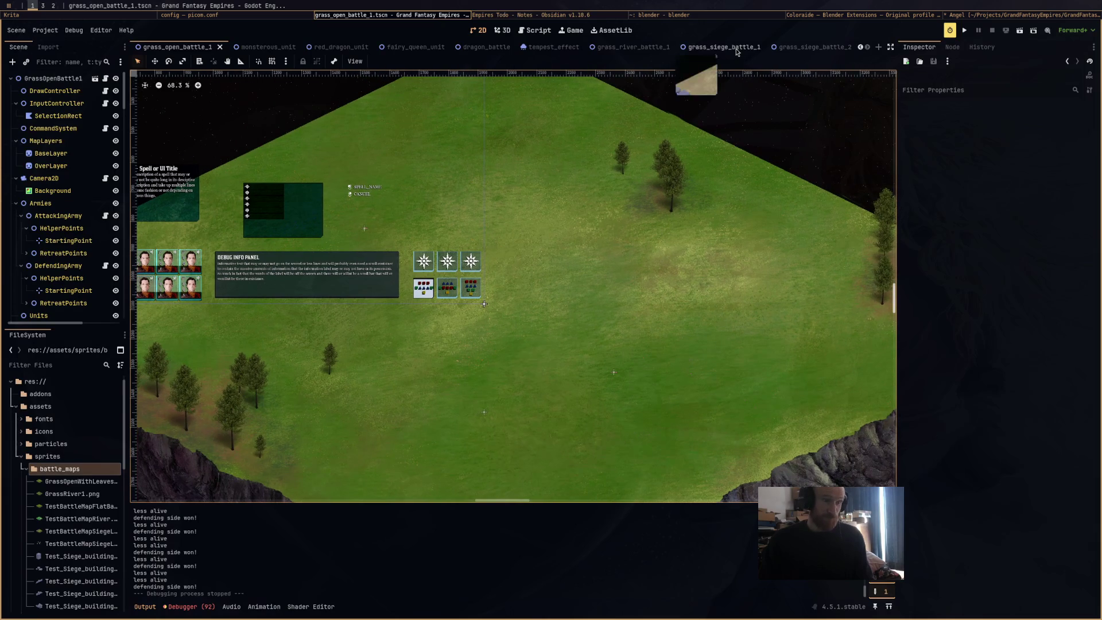
Switch to the grass_siege_battle_1 scene and run it.
{"action": "left_click", "coordinate": [736, 51]}
{"action": "middle_click_drag", "start_coordinate": [730, 278], "coordinate": [711, 277]}
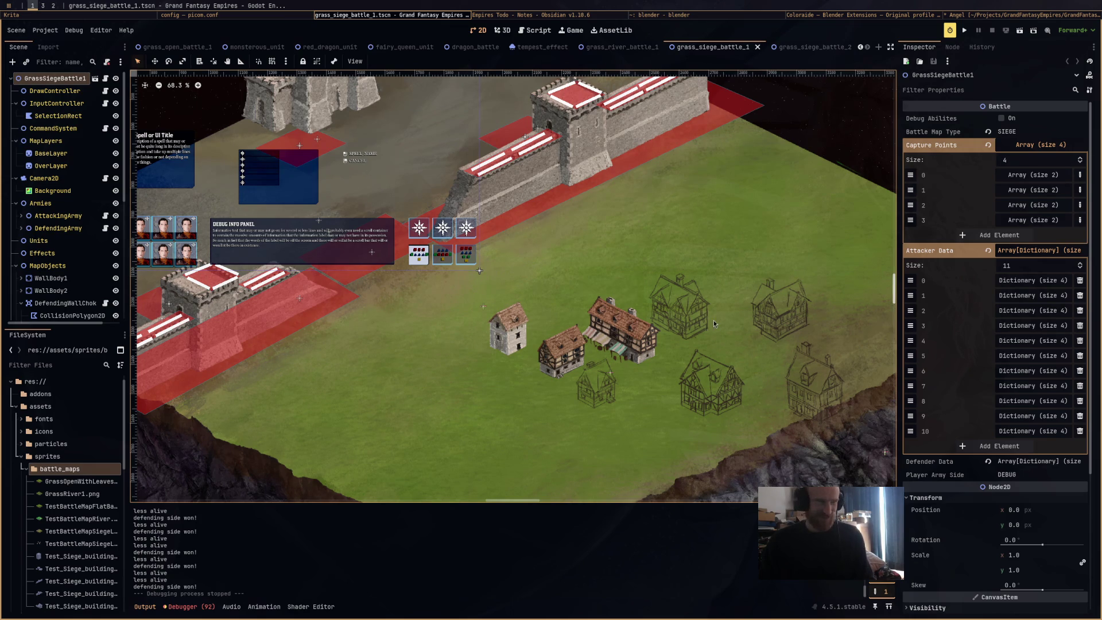
{"action": "scroll", "coordinate": [719, 284], "scroll_direction": "down", "scroll_amount": 2}
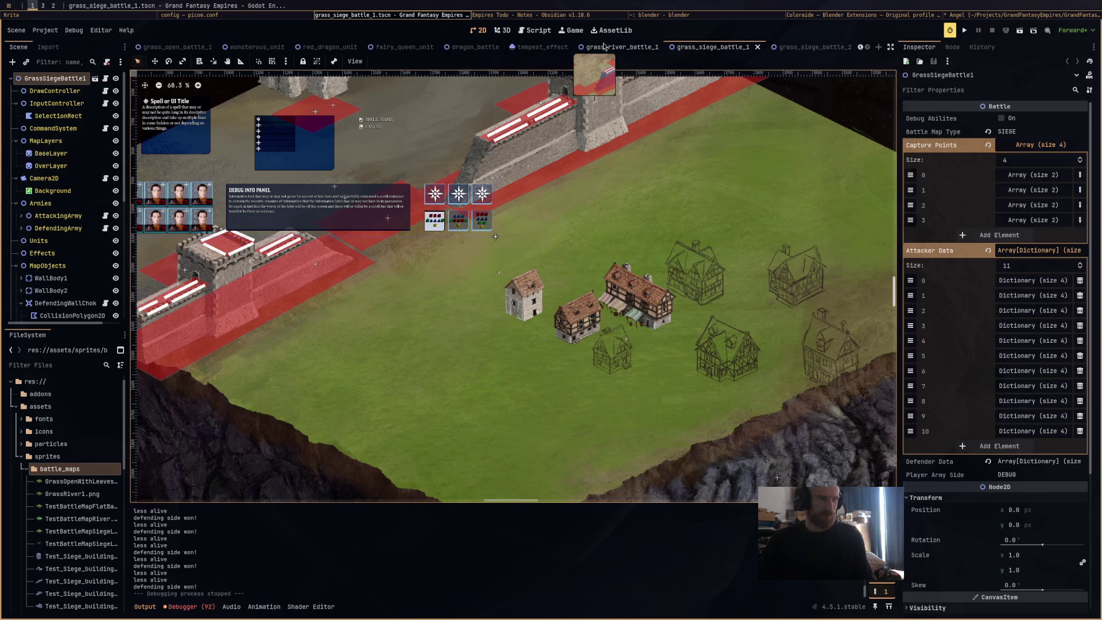
{"action": "left_click", "coordinate": [1021, 31]}
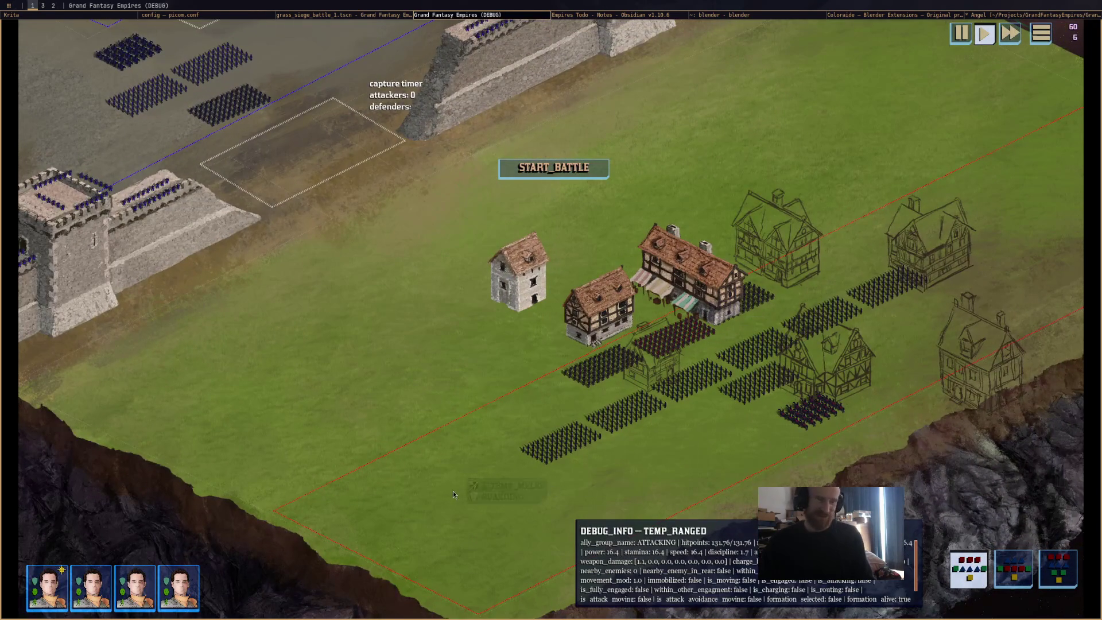
Stop the first siege battle with F8, switch to grass_siege_battle_2 and run it.
{"action": "left_click_drag", "start_coordinate": [455, 491], "coordinate": [986, 213]}
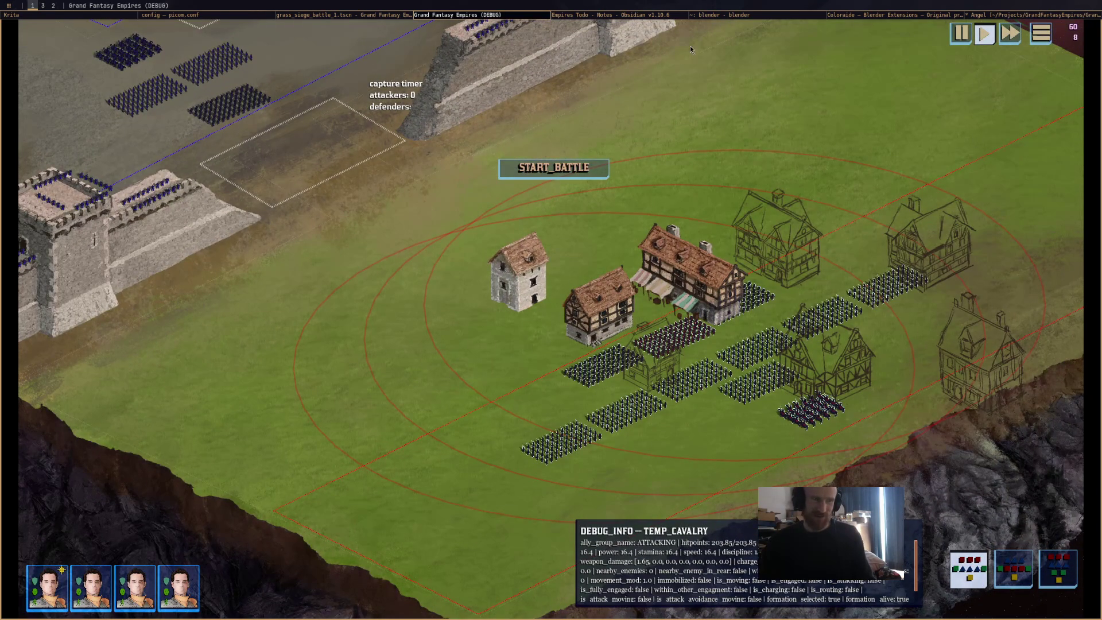
{"action": "key", "text": "F8"}
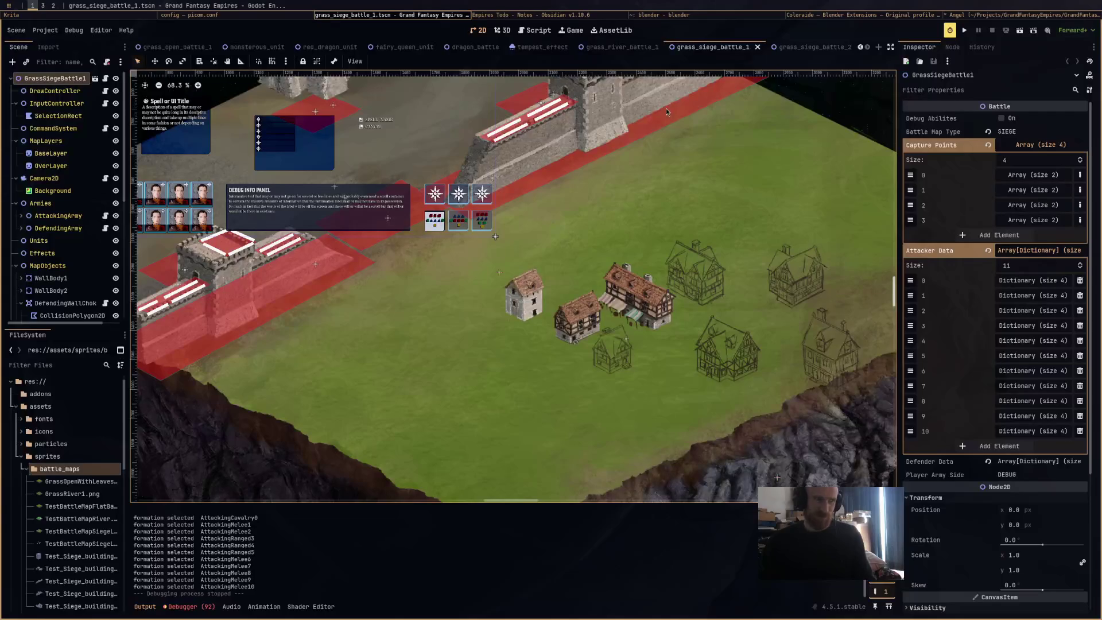
{"action": "left_click", "coordinate": [800, 48]}
{"action": "left_click", "coordinate": [1020, 31]}
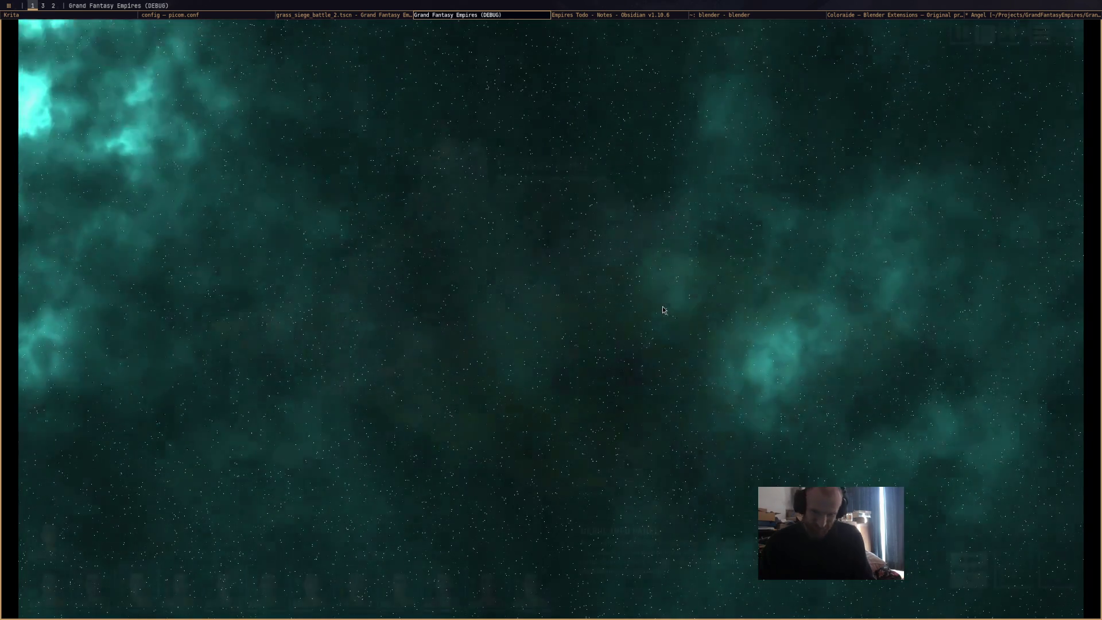
{"action": "scroll", "coordinate": [612, 345], "scroll_direction": "up", "scroll_amount": 5}
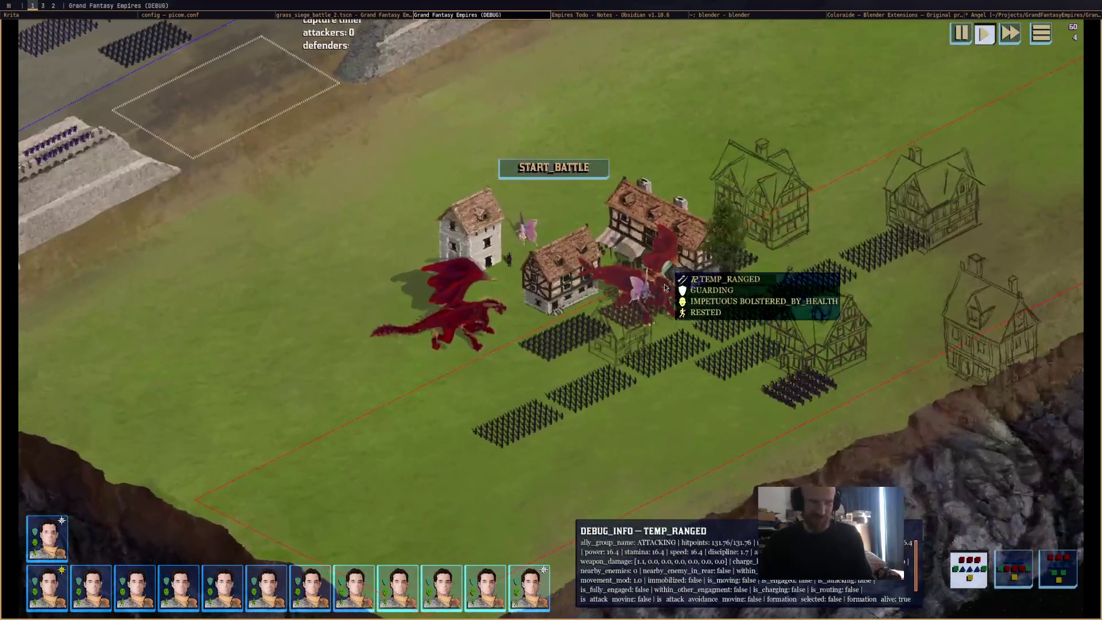
Check the fairy queen's and red dragon's debug info while panning the battlefield.
{"action": "left_click", "coordinate": [629, 283]}
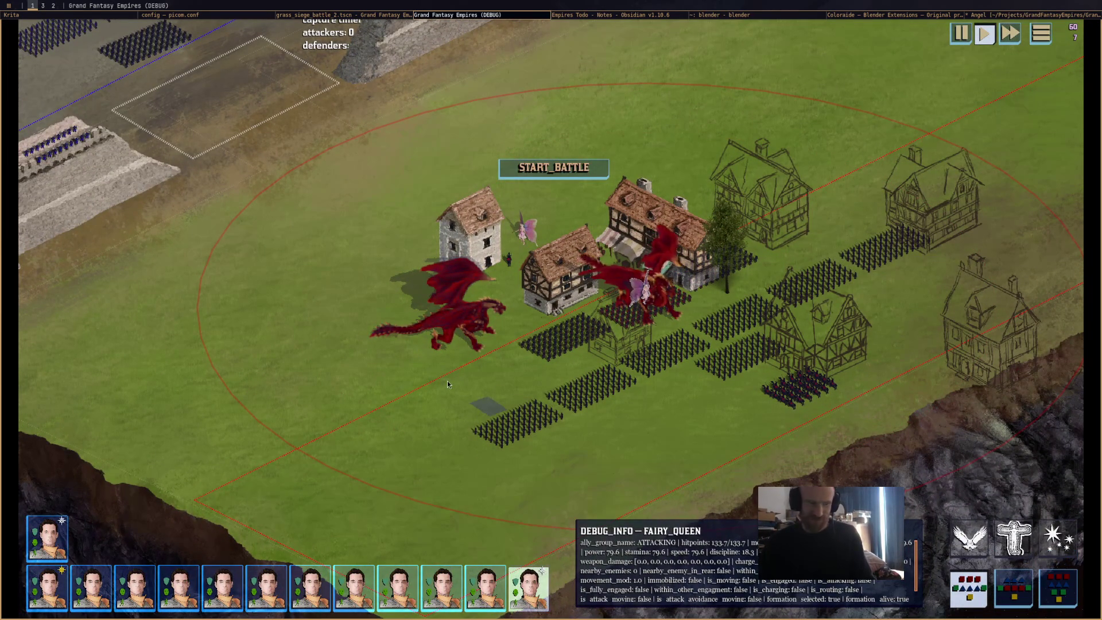
{"action": "left_click", "coordinate": [641, 278]}
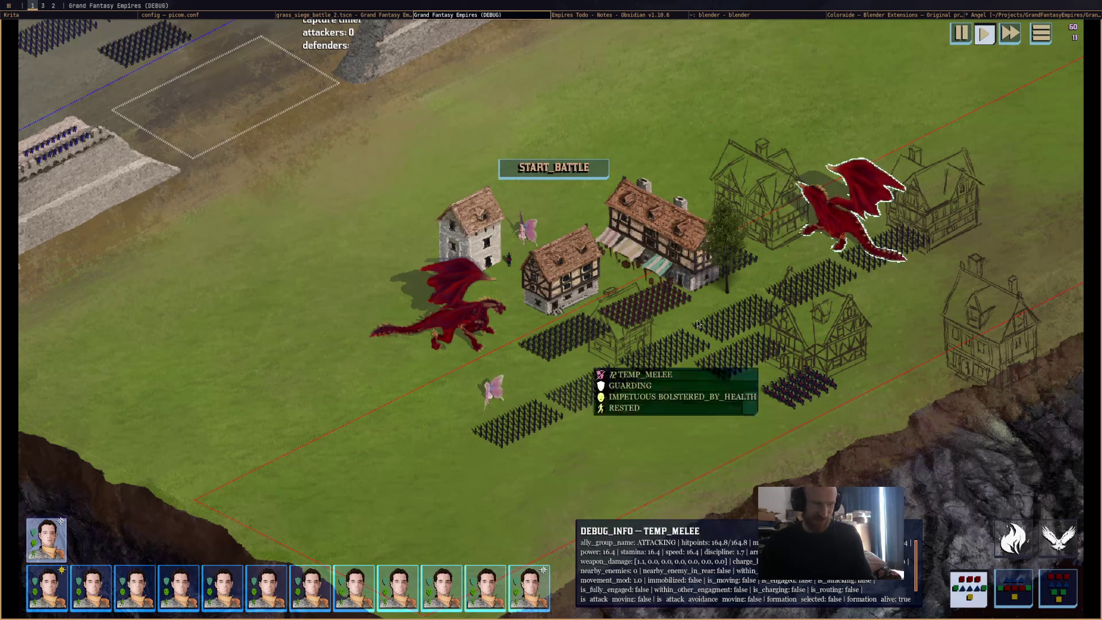
{"action": "key", "text": "Right"}
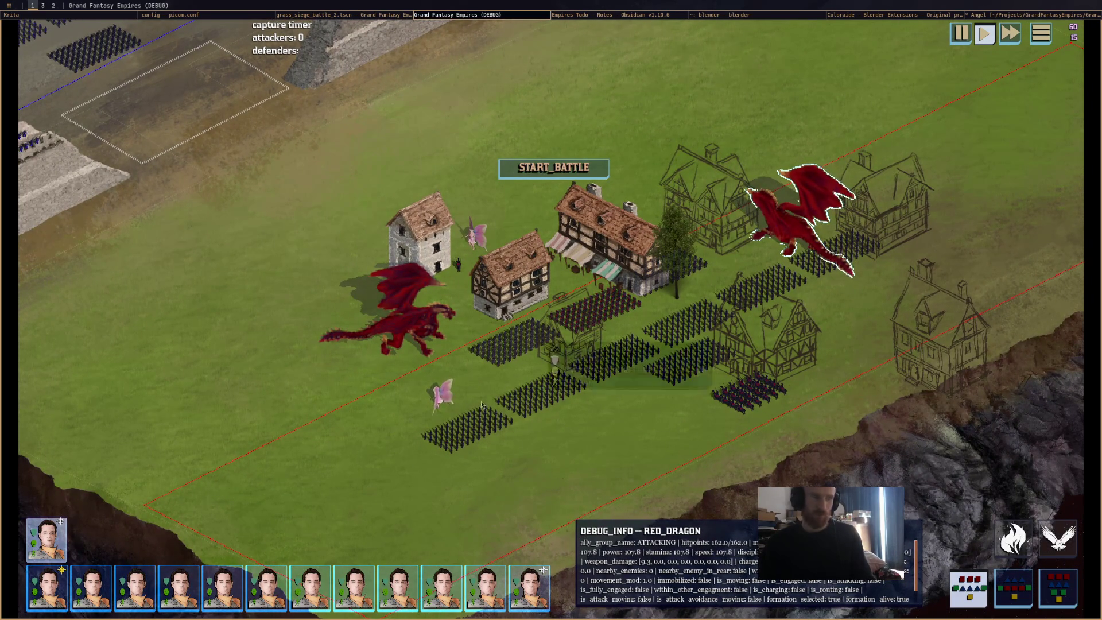
{"action": "scroll", "coordinate": [507, 387], "scroll_direction": "up", "scroll_amount": 2}
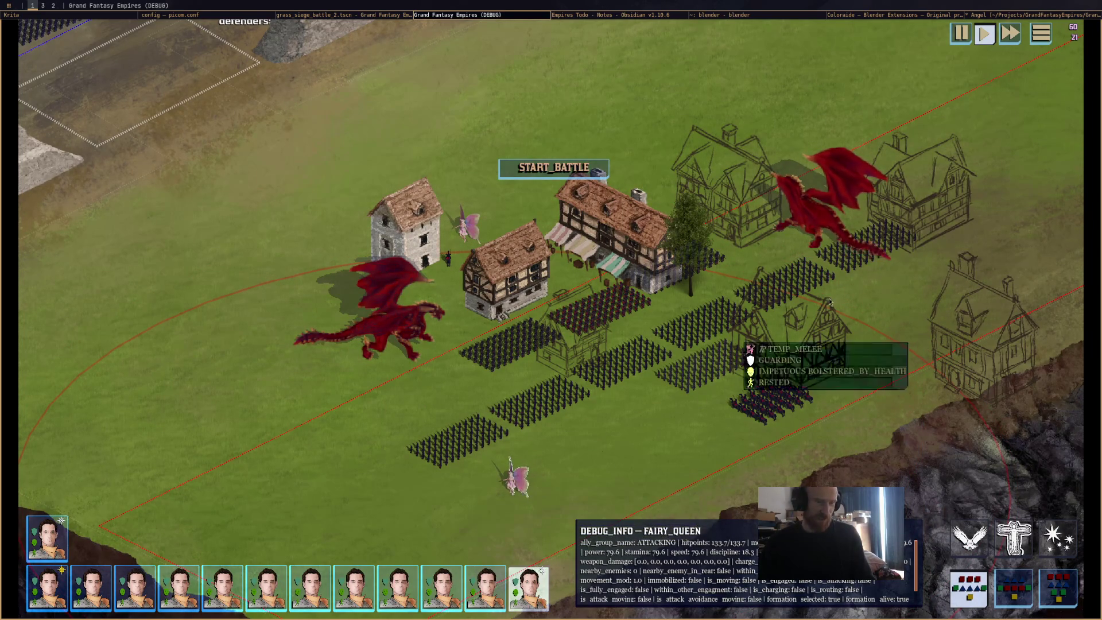
{"action": "key", "text": "Left"}
{"action": "key", "text": "Down"}
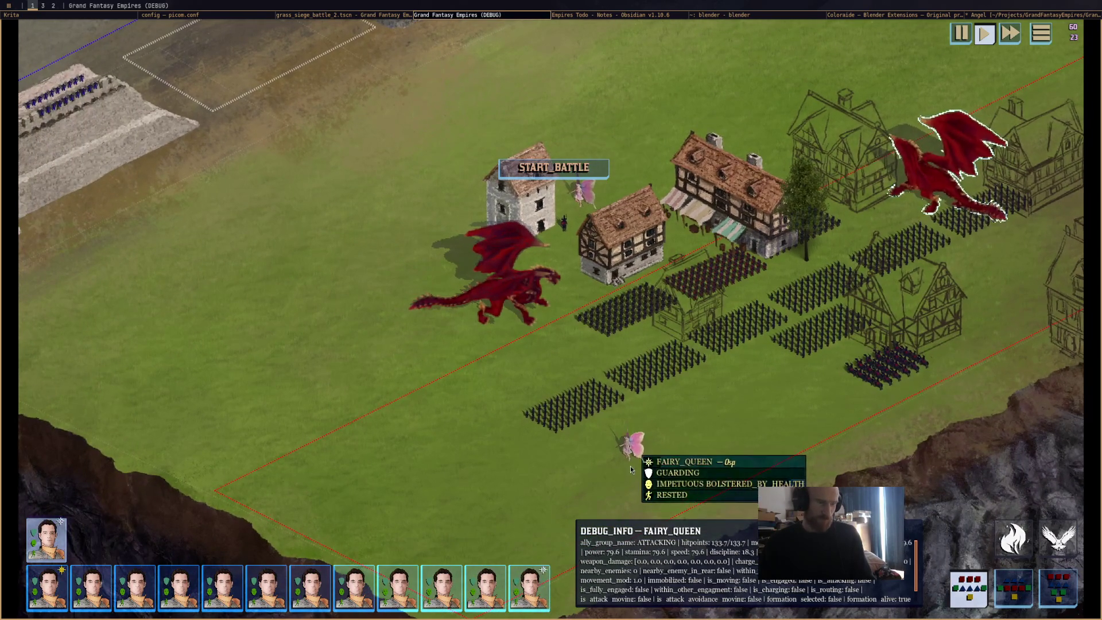
Reselect the fairy queen, then switch over to the TestBattleMap1 mockup in Krita.
{"action": "left_click", "coordinate": [631, 466]}
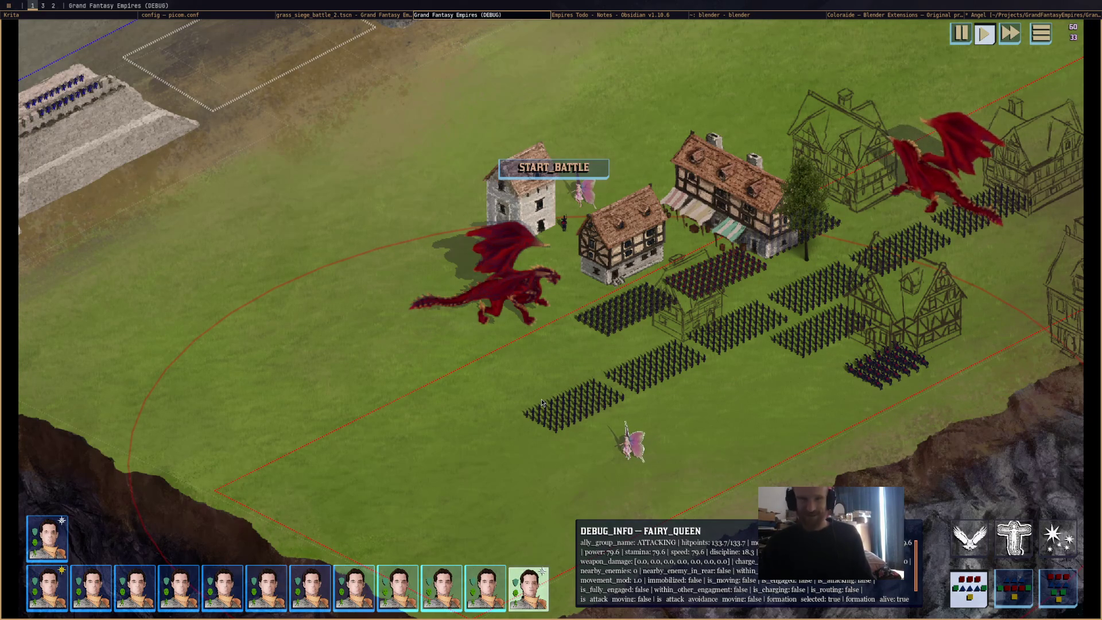
{"action": "left_click", "coordinate": [523, 372]}
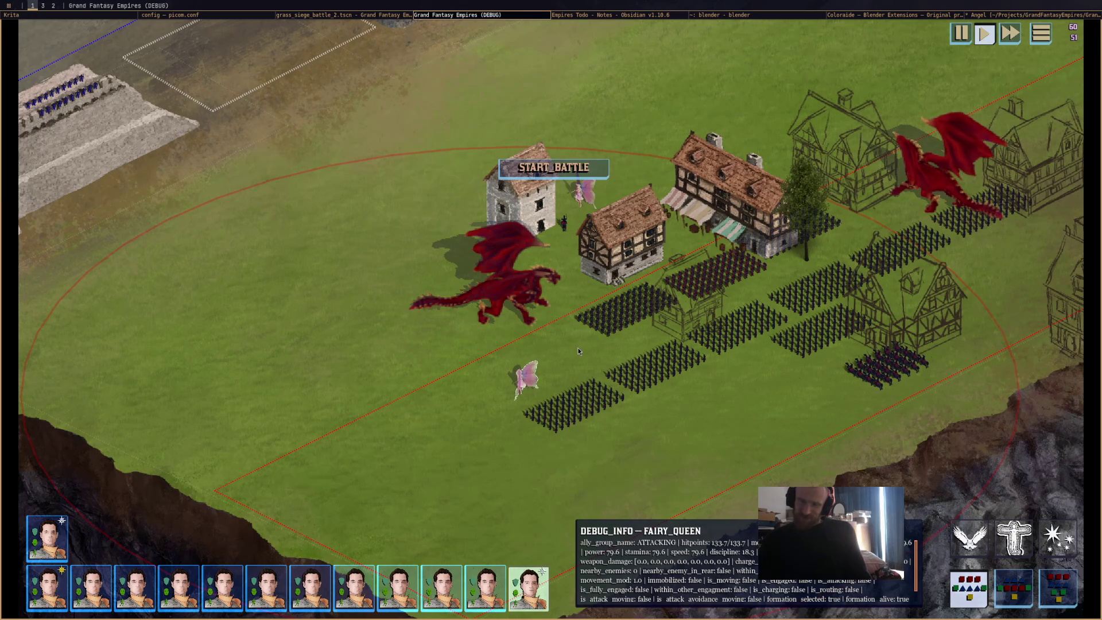
{"action": "mouse_move", "coordinate": [622, 309]}
{"action": "key", "text": "alt+Tab"}
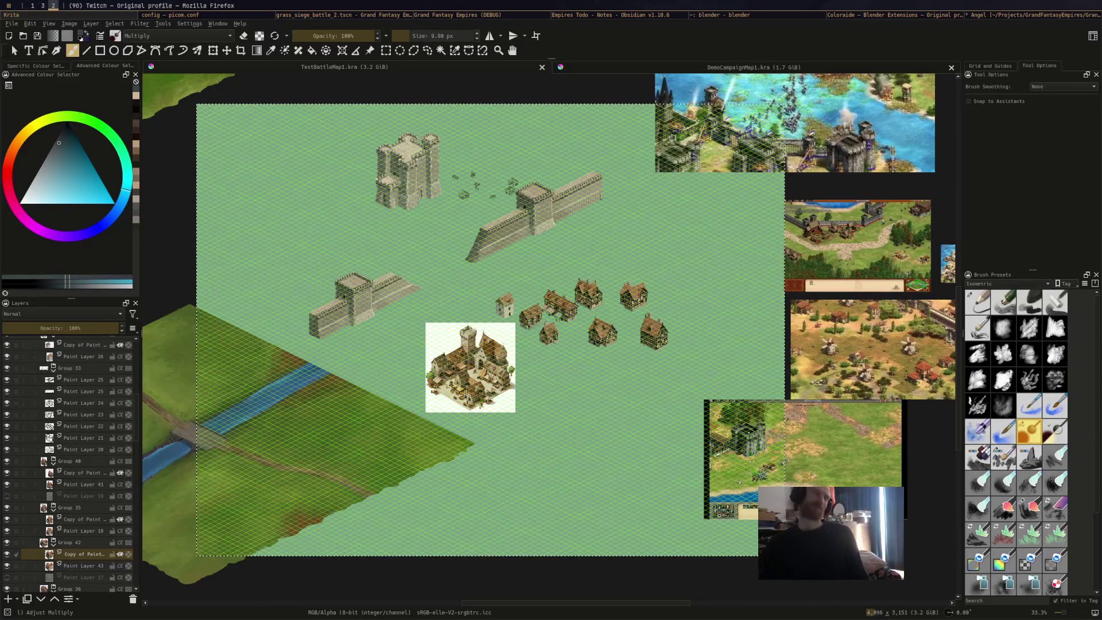
Switch from Krita to the browser workspace and bring the LeetCode Two Sum submission forward.
{"action": "key", "text": "super+1"}
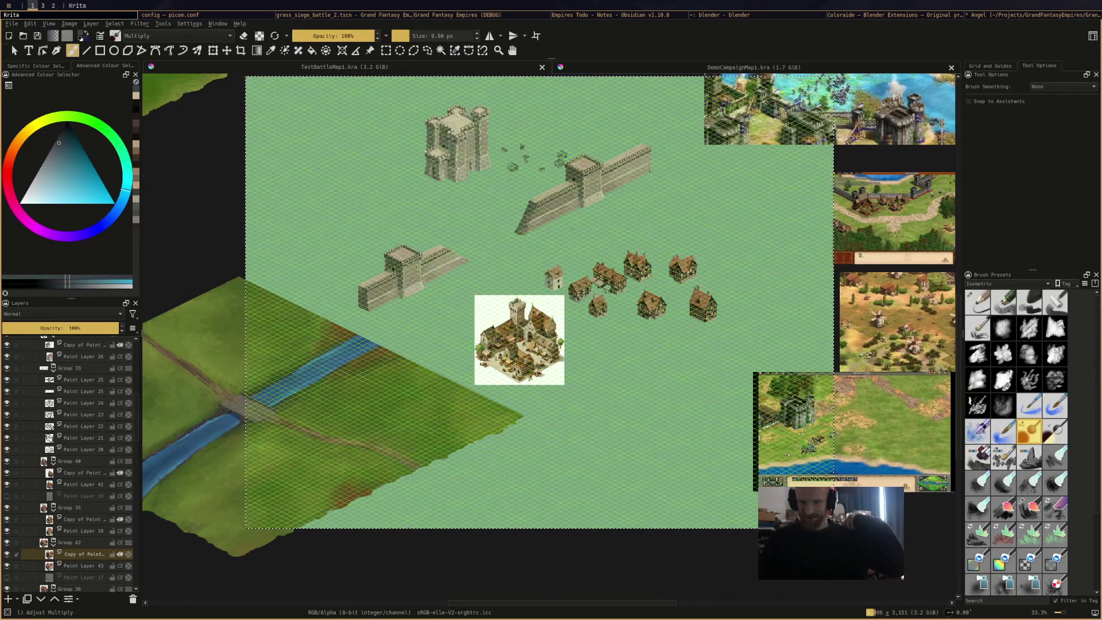
{"action": "key", "text": "super+2"}
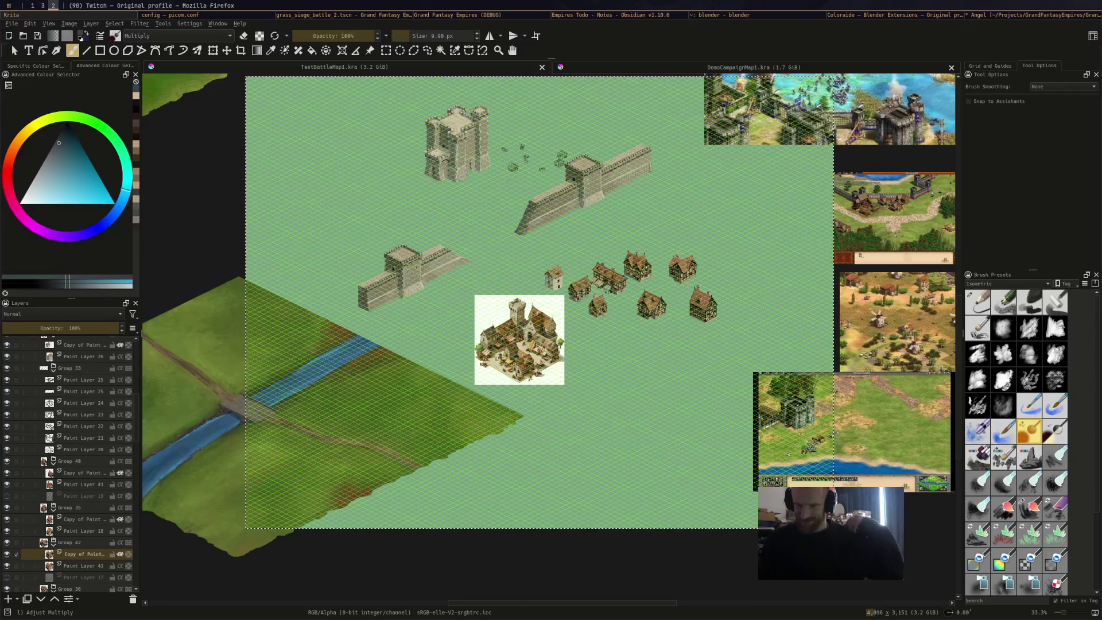
{"action": "key", "text": "ctrl+Tab"}
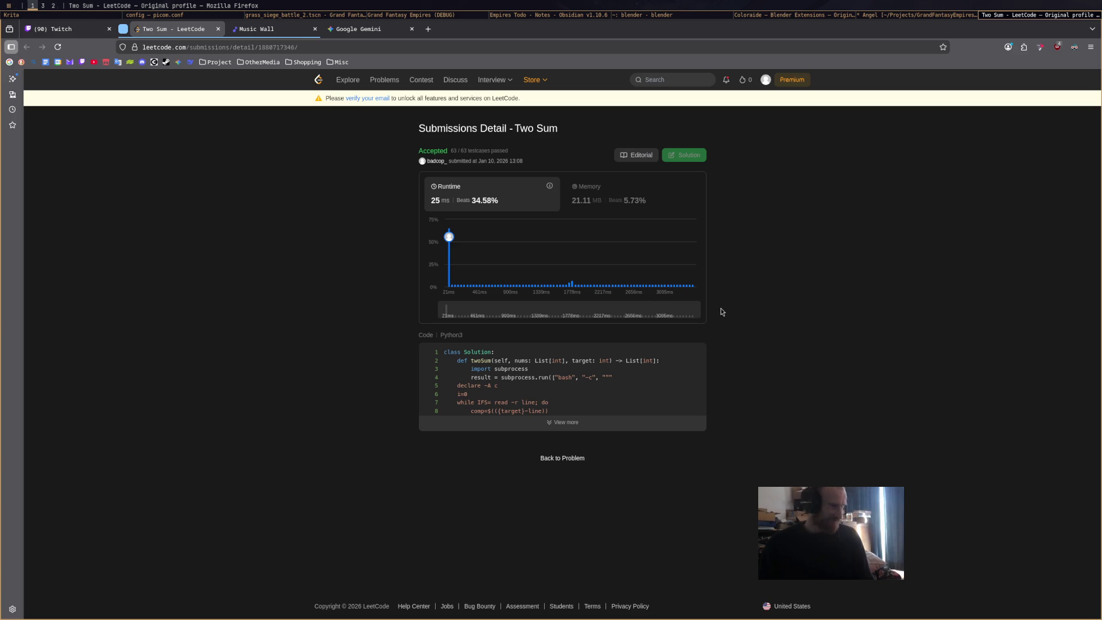
Switch to the Firefox window showing the itch.io 'jank jam' search results.
{"action": "key", "text": "super+2"}
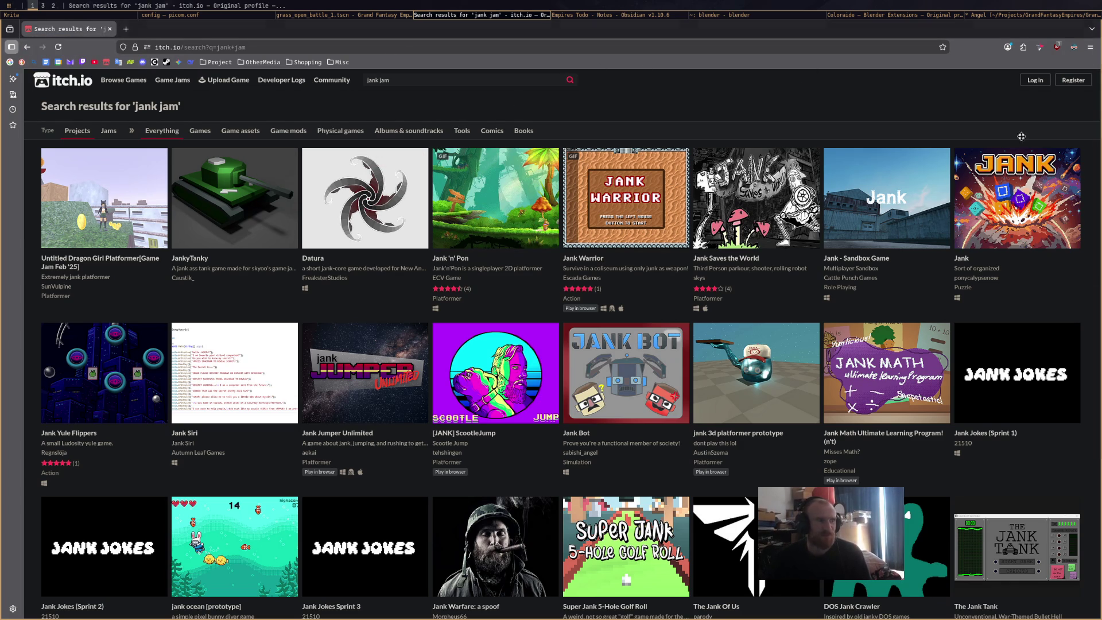
Bring the Godot script editor with formation.gd to the front.
{"action": "key", "text": "alt+Tab"}
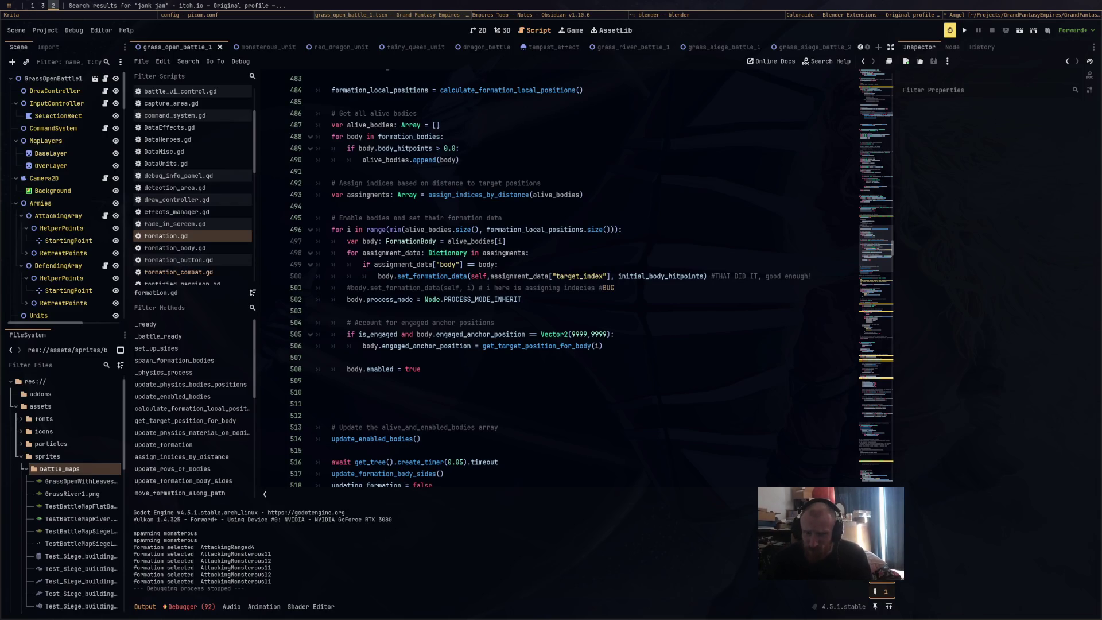
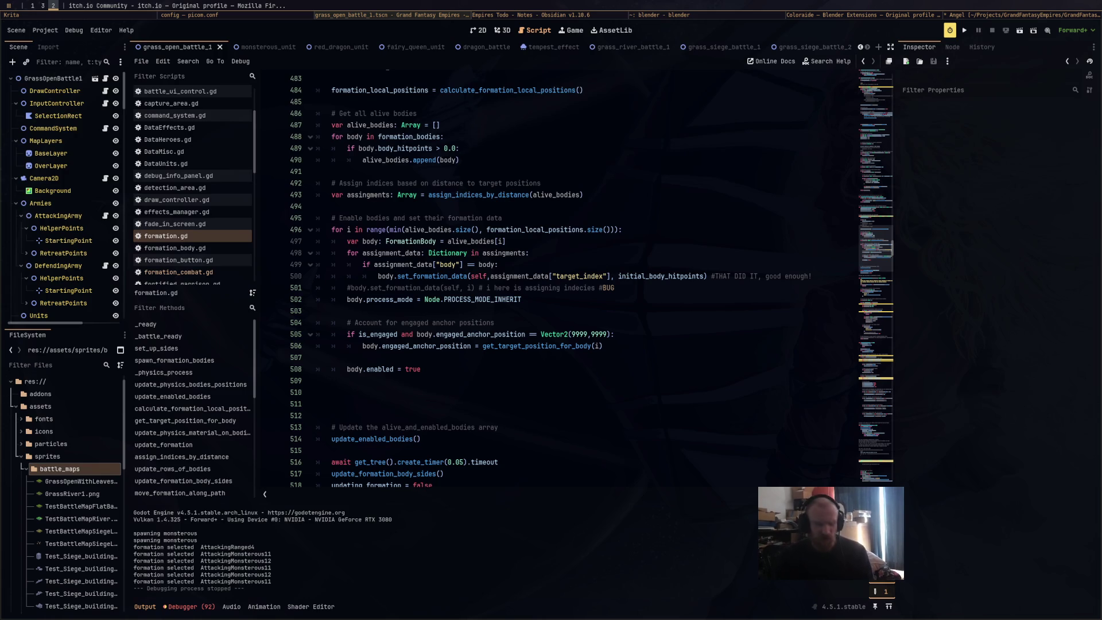
Navigate from the itch.io feed via the creator's profile to the JankJam2 Demo Disc page.
{"action": "key", "text": "super+f"}
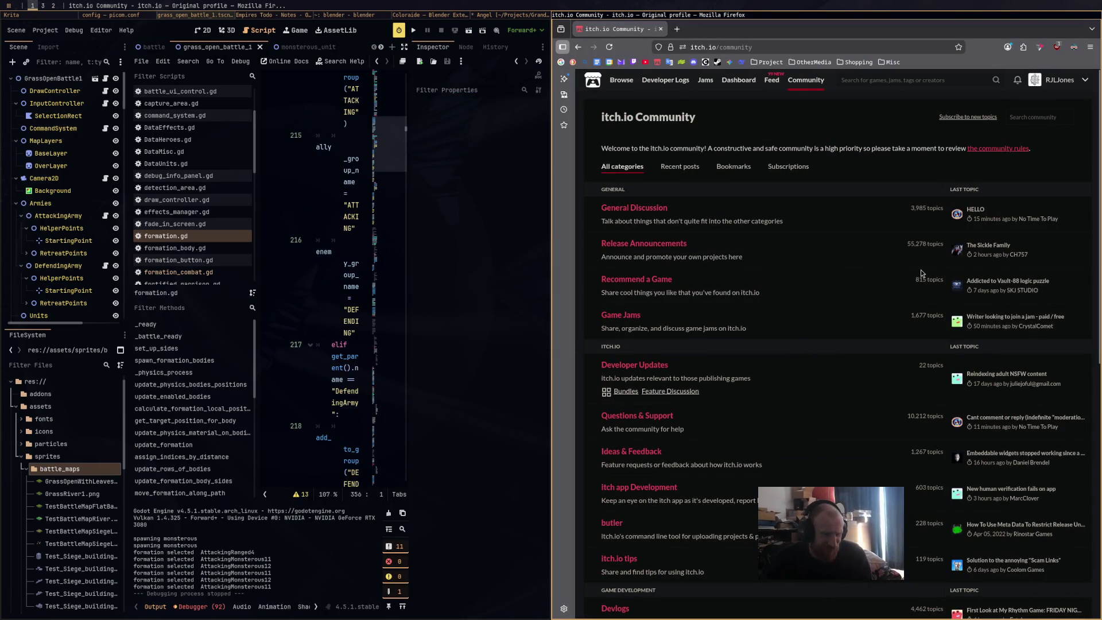
{"action": "left_click", "coordinate": [771, 80]}
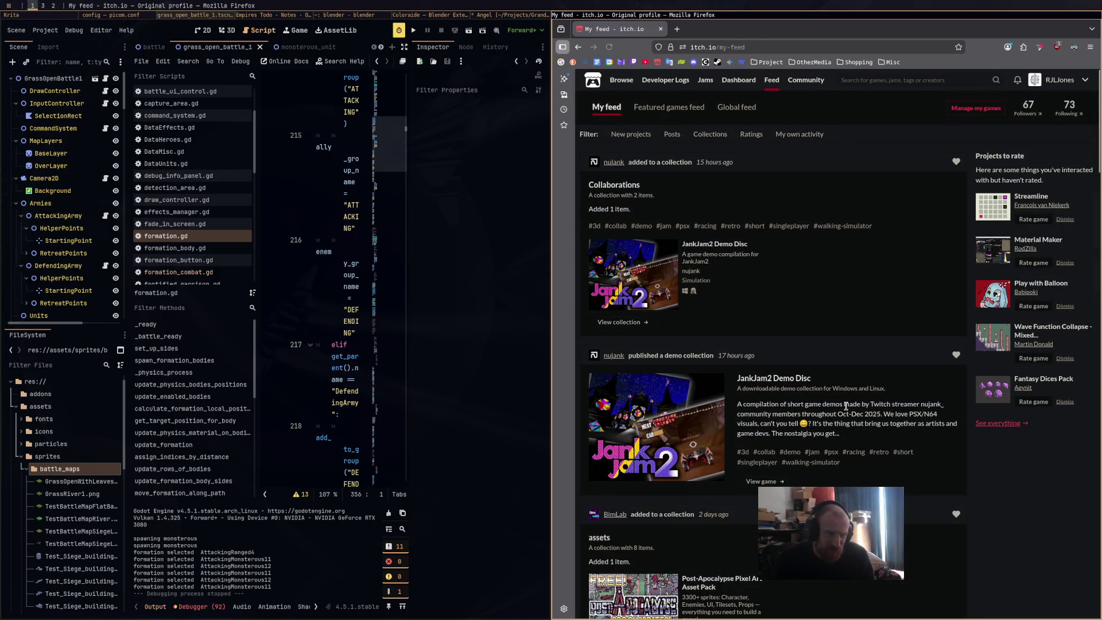
{"action": "left_click", "coordinate": [611, 165]}
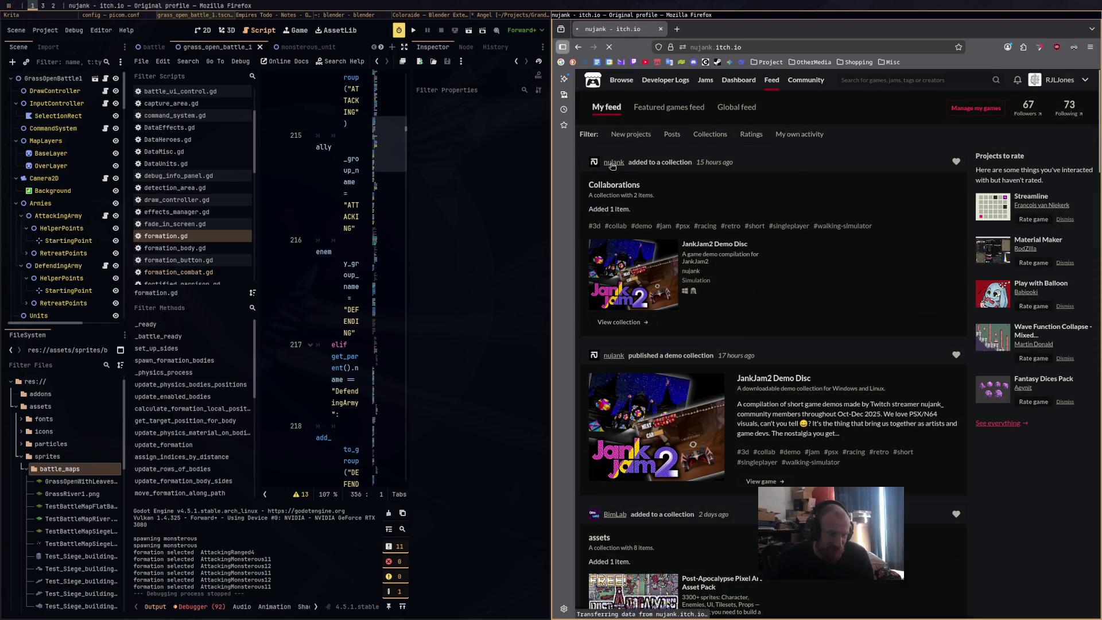
{"action": "scroll", "coordinate": [704, 356], "scroll_direction": "down", "scroll_amount": 3}
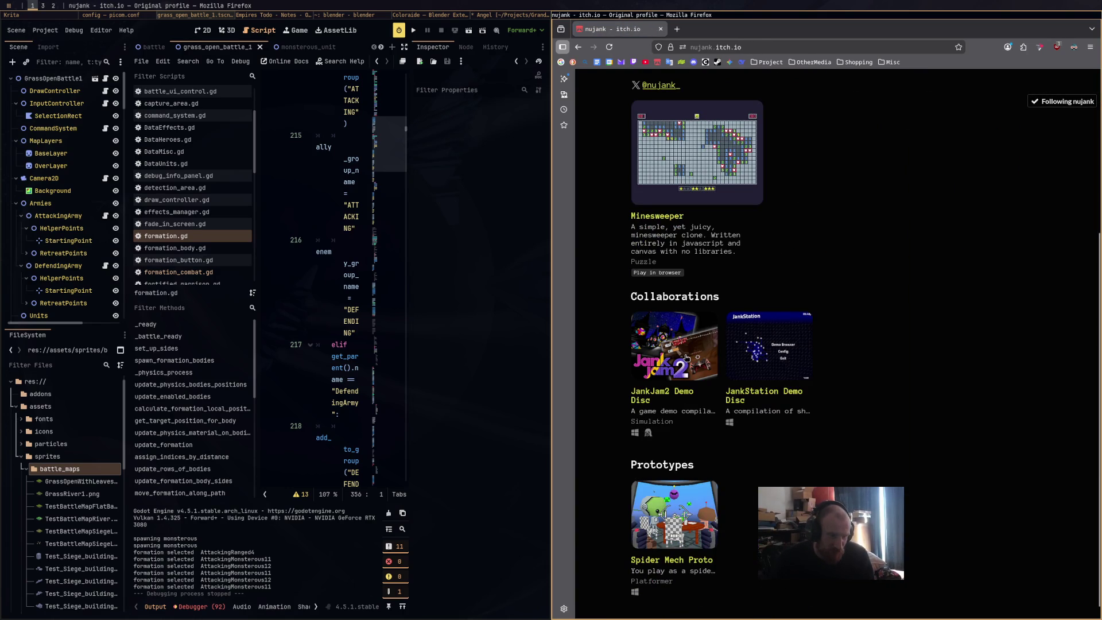
{"action": "left_click", "coordinate": [687, 357]}
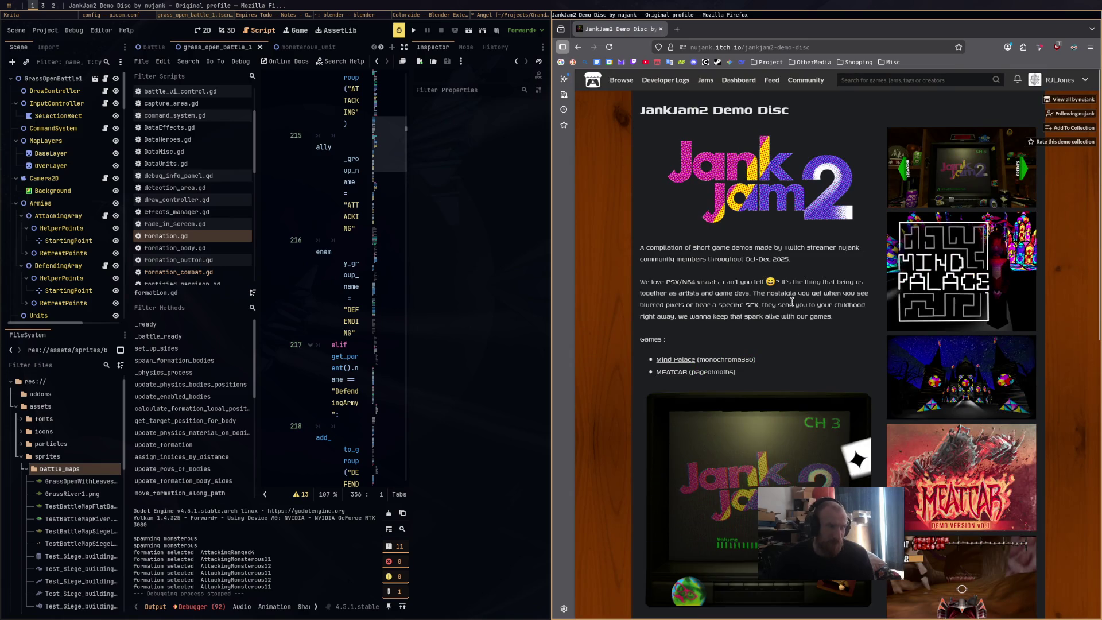
{"action": "scroll", "coordinate": [788, 309], "scroll_direction": "down", "scroll_amount": 5}
{"action": "scroll", "coordinate": [677, 495], "scroll_direction": "down", "scroll_amount": 3}
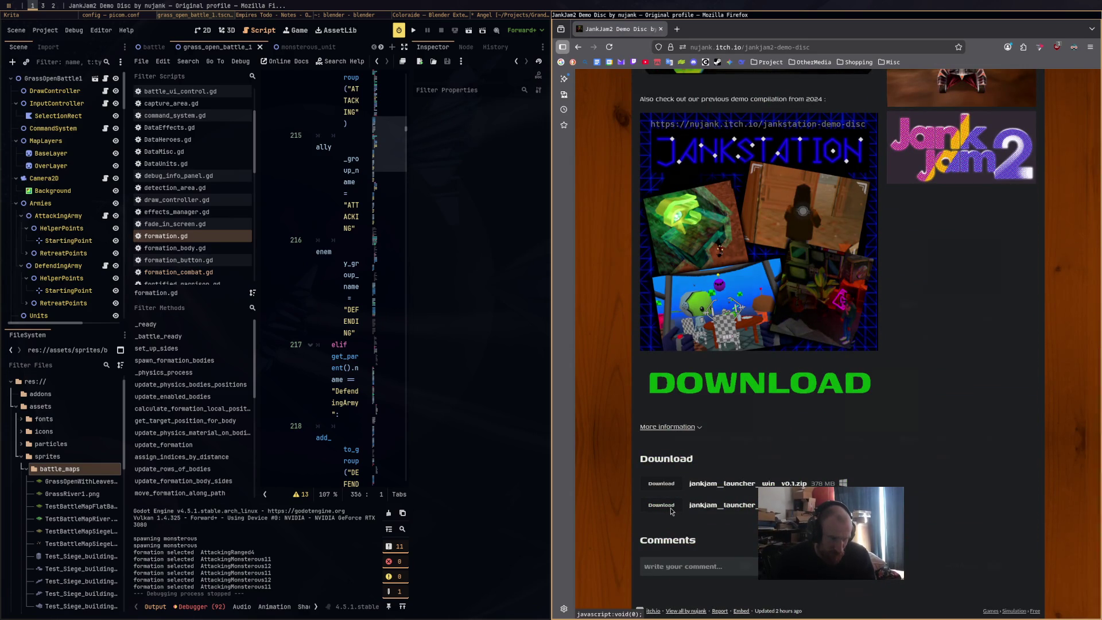
Download the Linux launcher zip into the Downloads folder and close the browser window.
{"action": "left_click", "coordinate": [671, 507]}
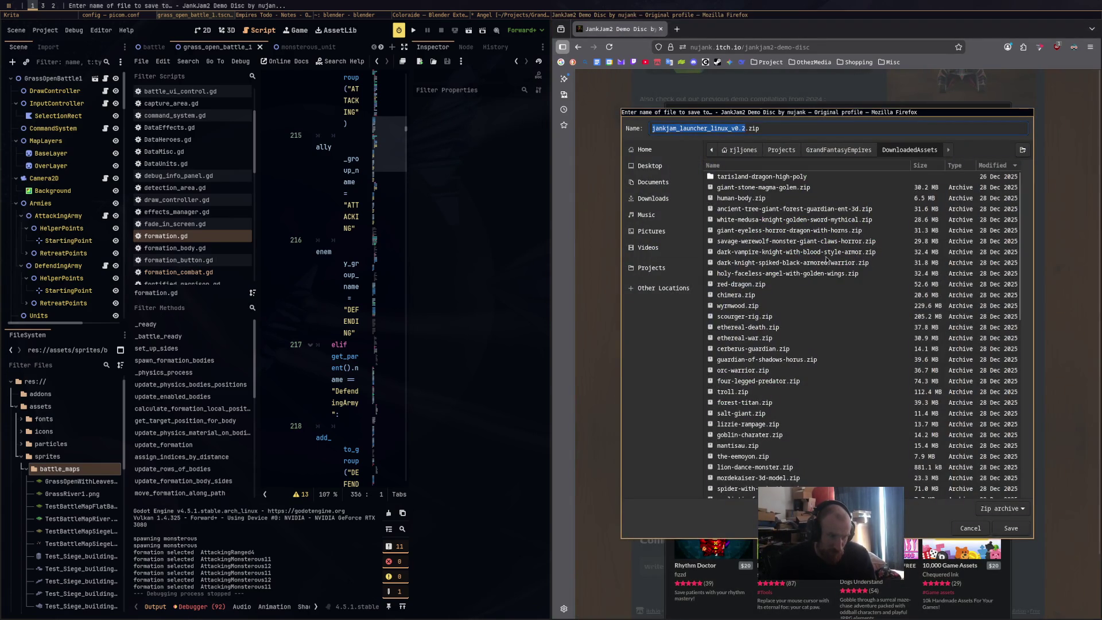
{"action": "left_click", "coordinate": [670, 200]}
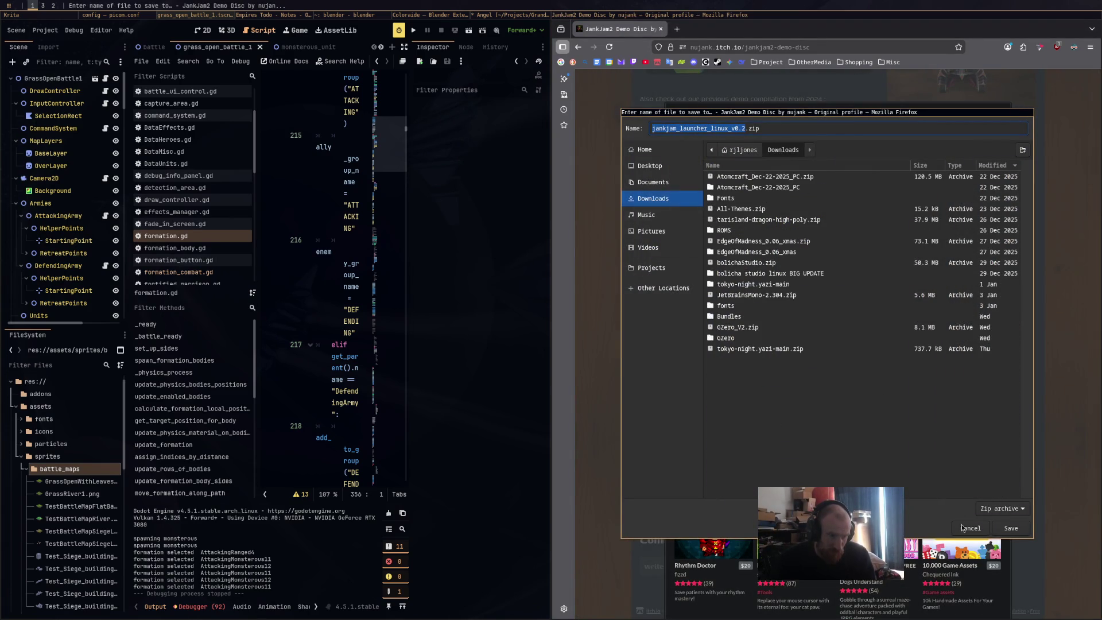
{"action": "left_click", "coordinate": [1011, 529]}
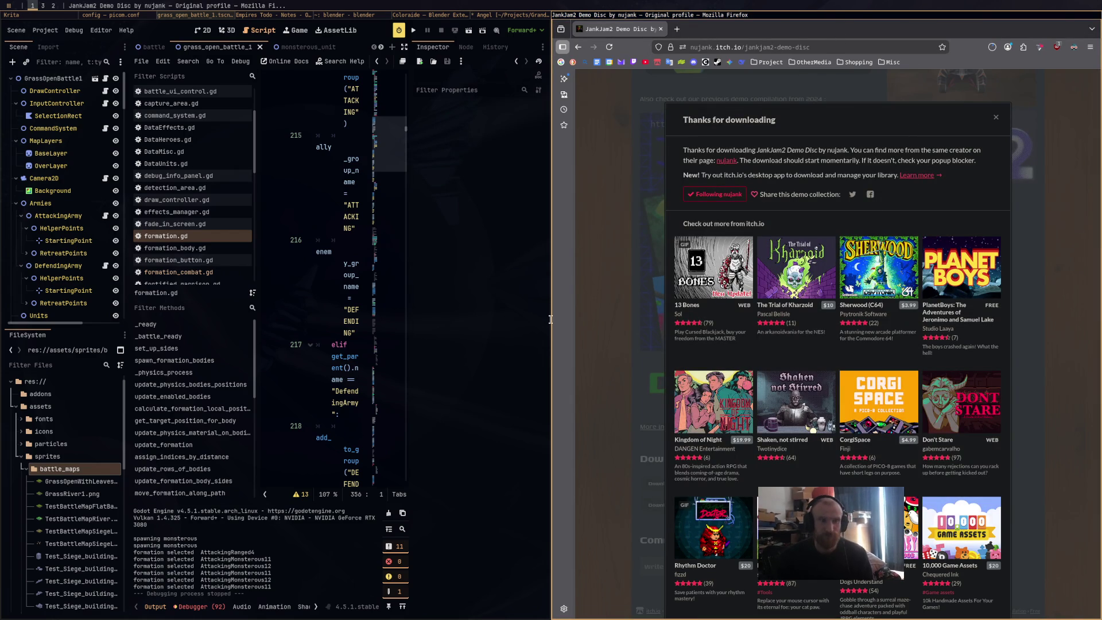
{"action": "key", "text": "ctrl+w"}
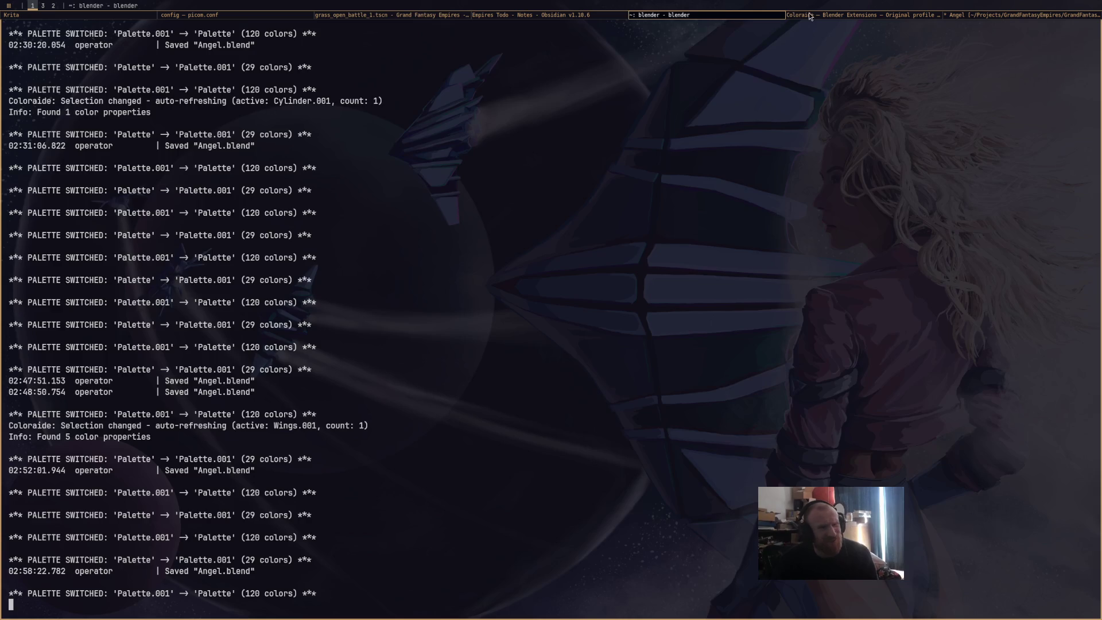
Cycle through the Coloraide page, terminal, todo notes and Godot to reach the picom config editor.
{"action": "left_click", "coordinate": [810, 16]}
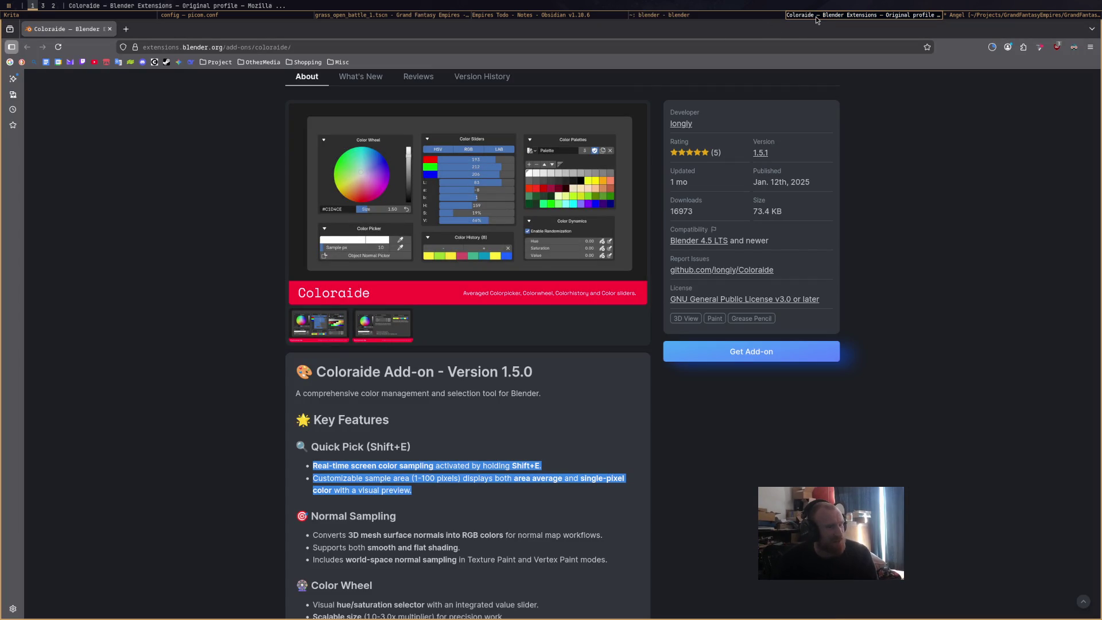
{"action": "left_click", "coordinate": [819, 17]}
{"action": "left_click", "coordinate": [702, 18]}
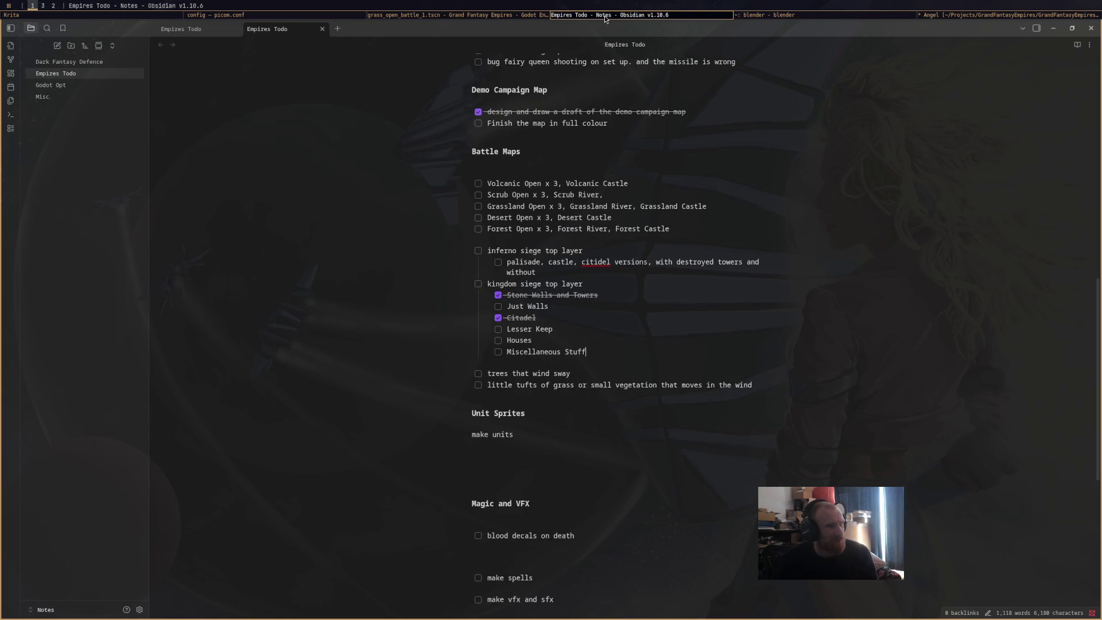
{"action": "left_click", "coordinate": [606, 18]}
{"action": "left_click", "coordinate": [509, 21]}
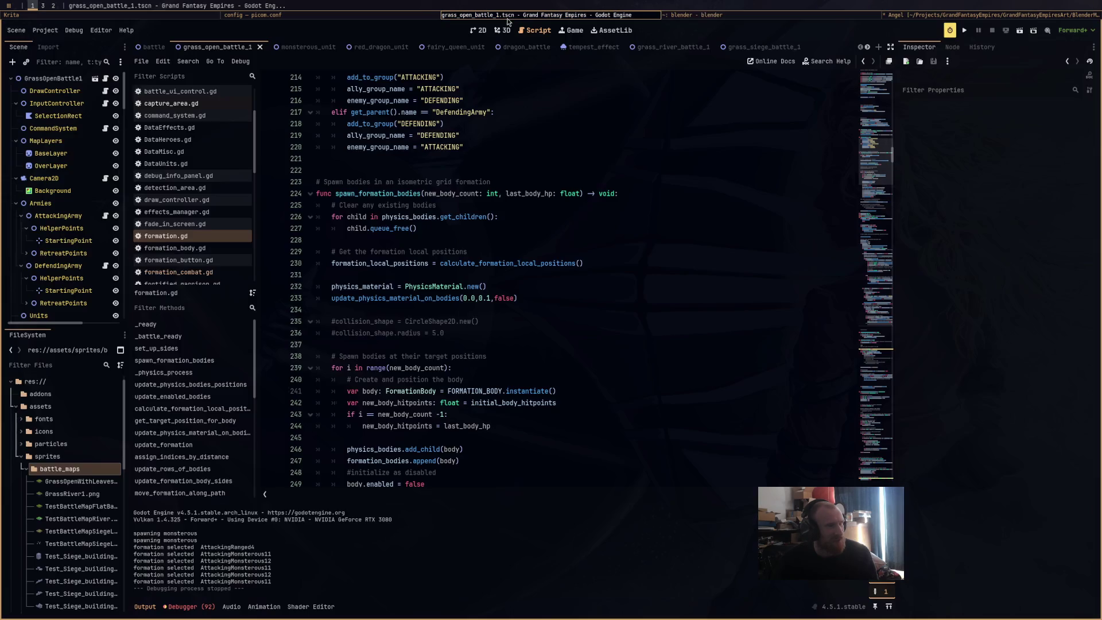
{"action": "left_click", "coordinate": [384, 19]}
Quit the picom config editor and switch over to the Blender window with the Angel model.
{"action": "key", "text": "ctrl+q"}
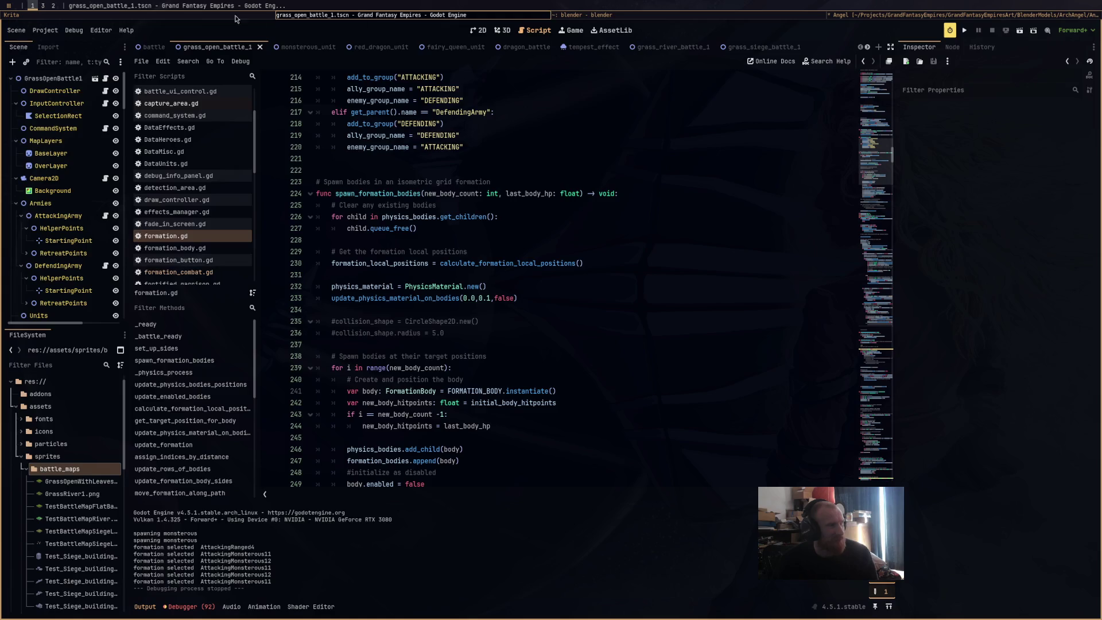
{"action": "key", "text": "alt+Tab"}
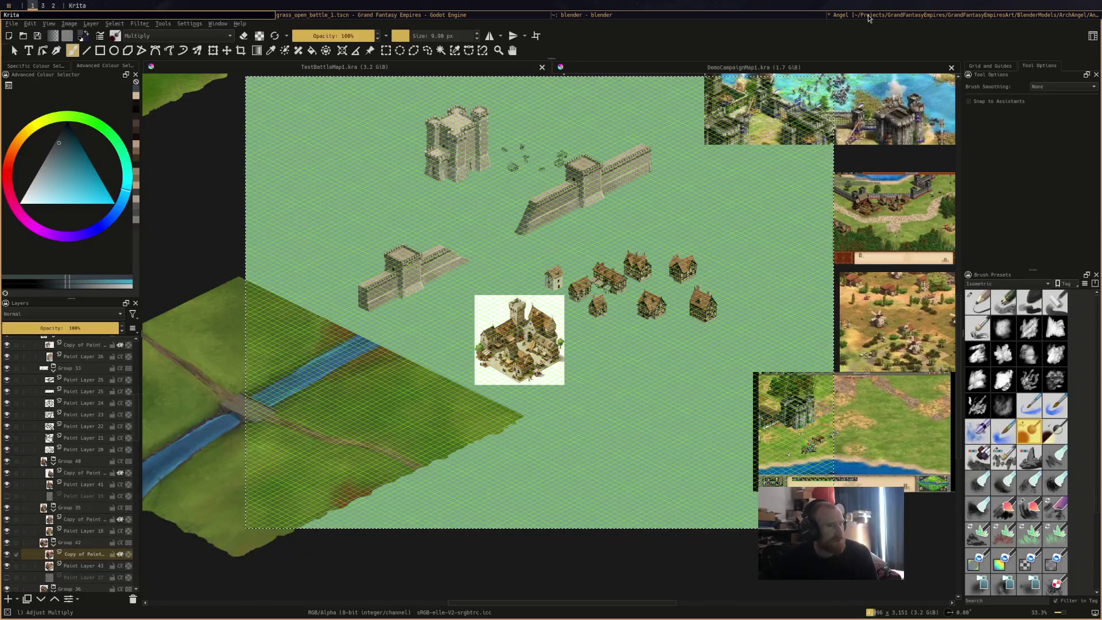
{"action": "key", "text": "alt+Tab"}
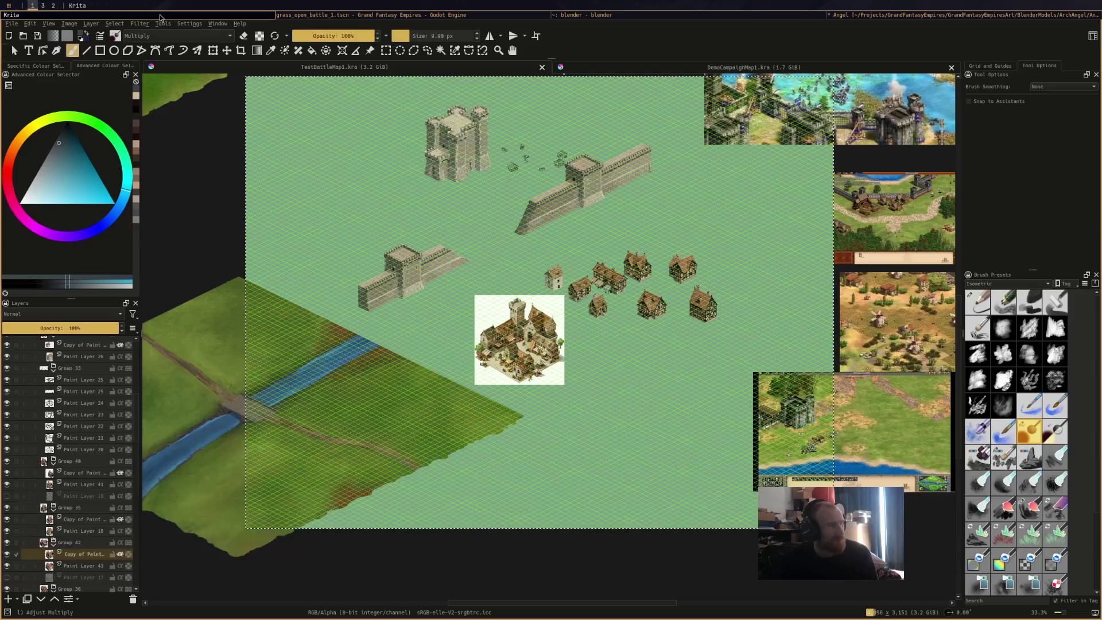
{"action": "key", "text": "alt+Tab"}
{"action": "key", "text": "alt+Tab"}
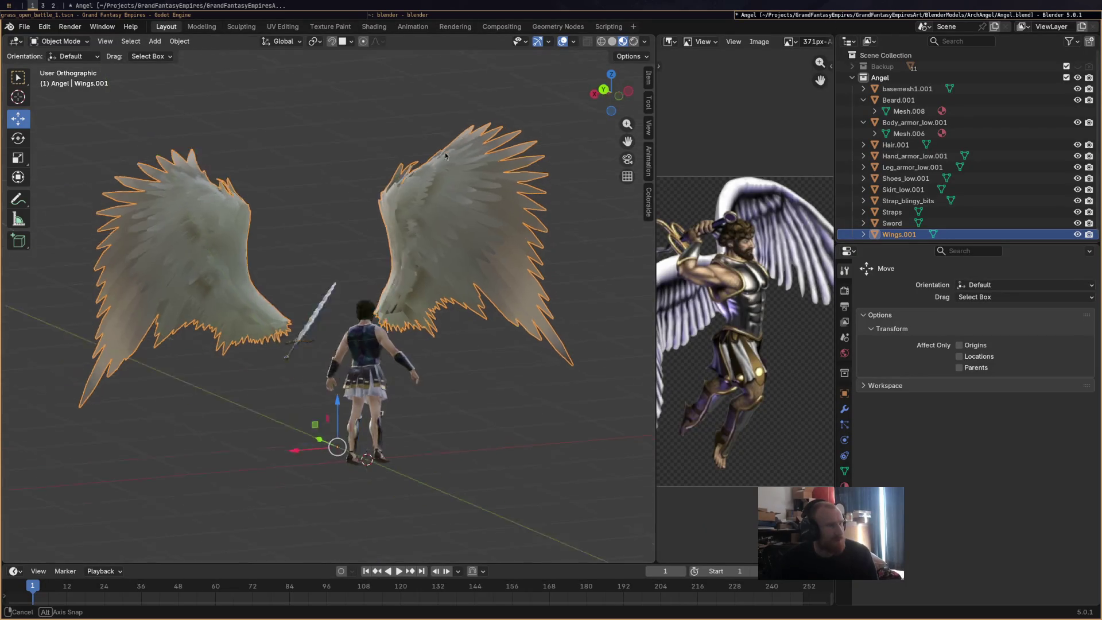
{"action": "left_click", "coordinate": [595, 18]}
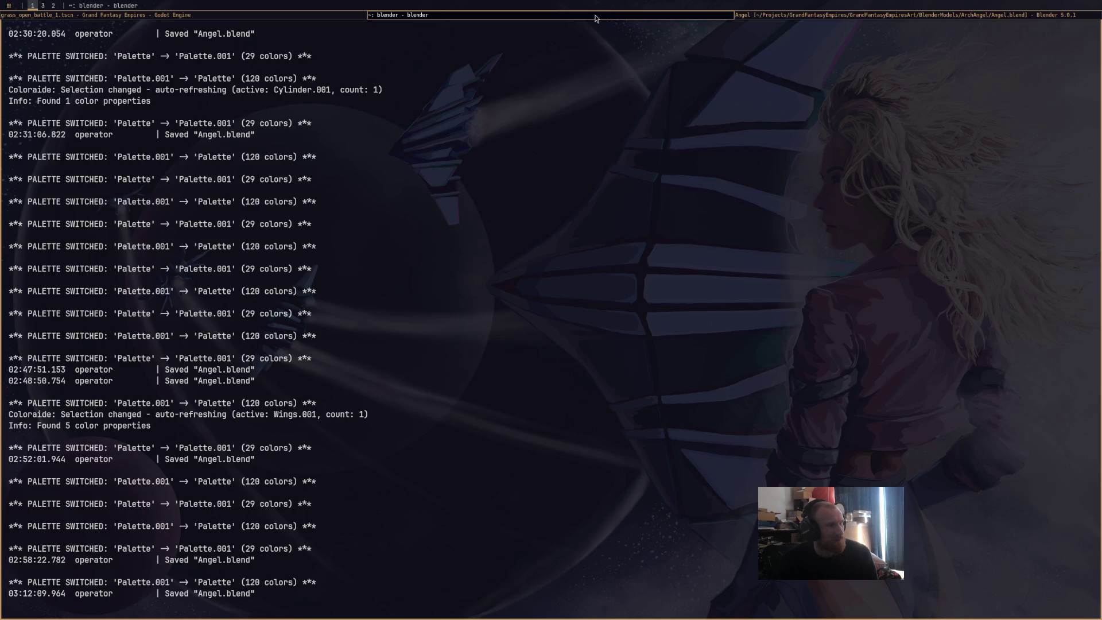
{"action": "left_click", "coordinate": [760, 19]}
{"action": "key", "text": "alt+Tab"}
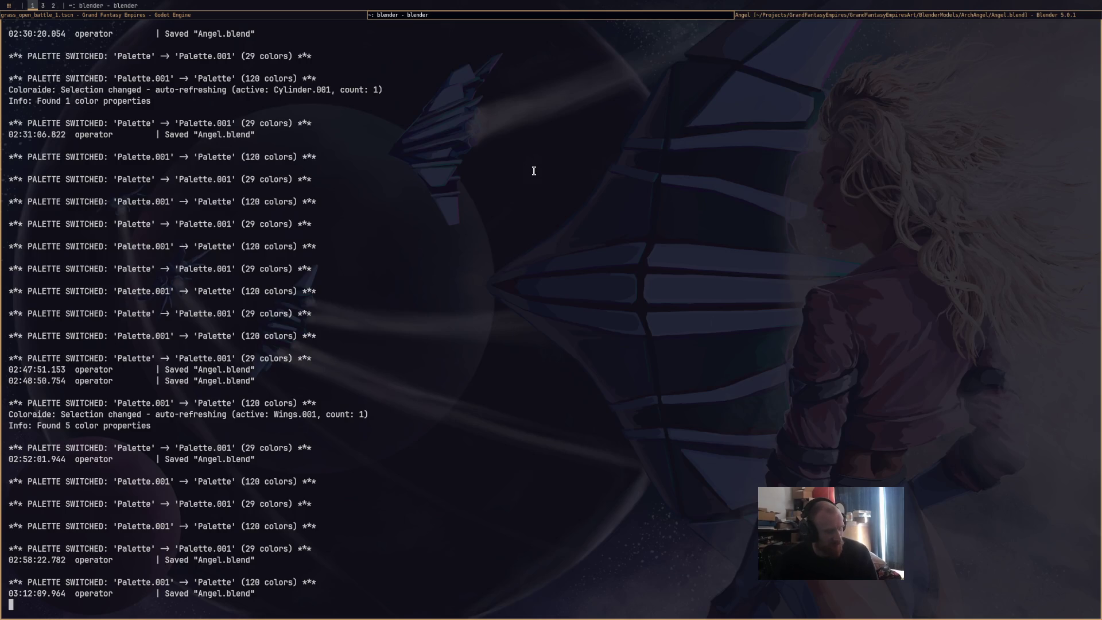
{"action": "key", "text": "alt+Tab"}
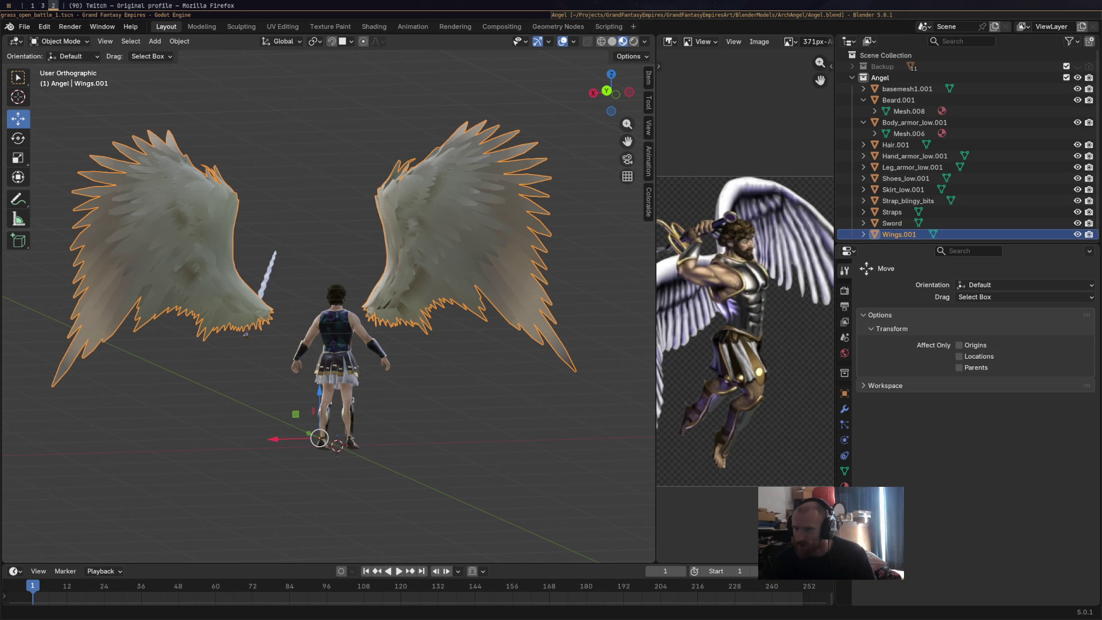
Frame both wings behind the angel and switch Wings.001 into Vertex Paint mode.
{"action": "mouse_move", "coordinate": [245, 337]}
{"action": "middle_mouse_down"}
{"action": "mouse_move", "coordinate": [466, 388]}
{"action": "mouse_move", "coordinate": [603, 285]}
{"action": "middle_mouse_up"}
{"action": "scroll", "coordinate": [466, 388], "scroll_direction": "up", "scroll_amount": 2}
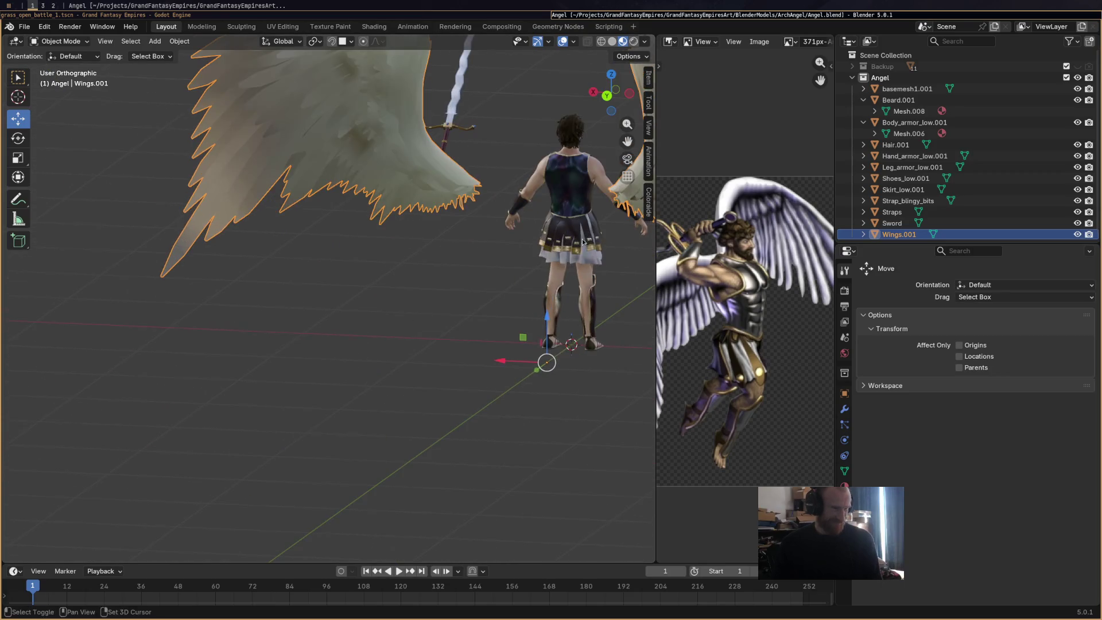
{"action": "middle_click_drag", "start_coordinate": [588, 235], "coordinate": [463, 344]}
{"action": "scroll", "coordinate": [462, 345], "scroll_direction": "up", "scroll_amount": 2}
{"action": "scroll", "coordinate": [492, 368], "scroll_direction": "up", "scroll_amount": 1}
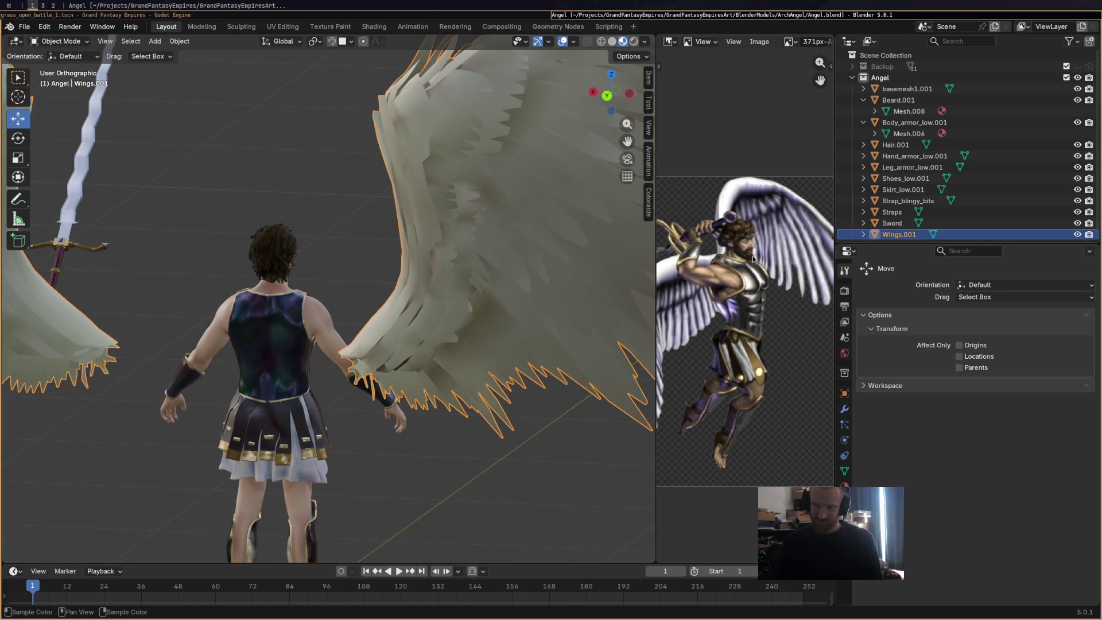
{"action": "key", "text": "b"}
{"action": "key", "text": "Escape"}
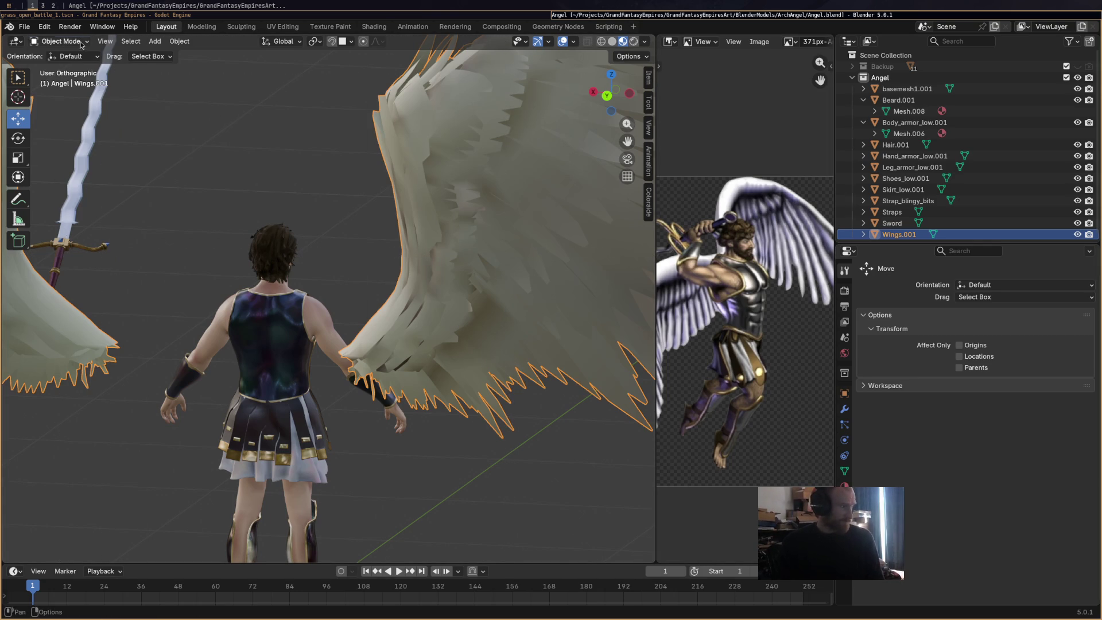
{"action": "left_click", "coordinate": [82, 44]}
{"action": "left_click", "coordinate": [52, 94]}
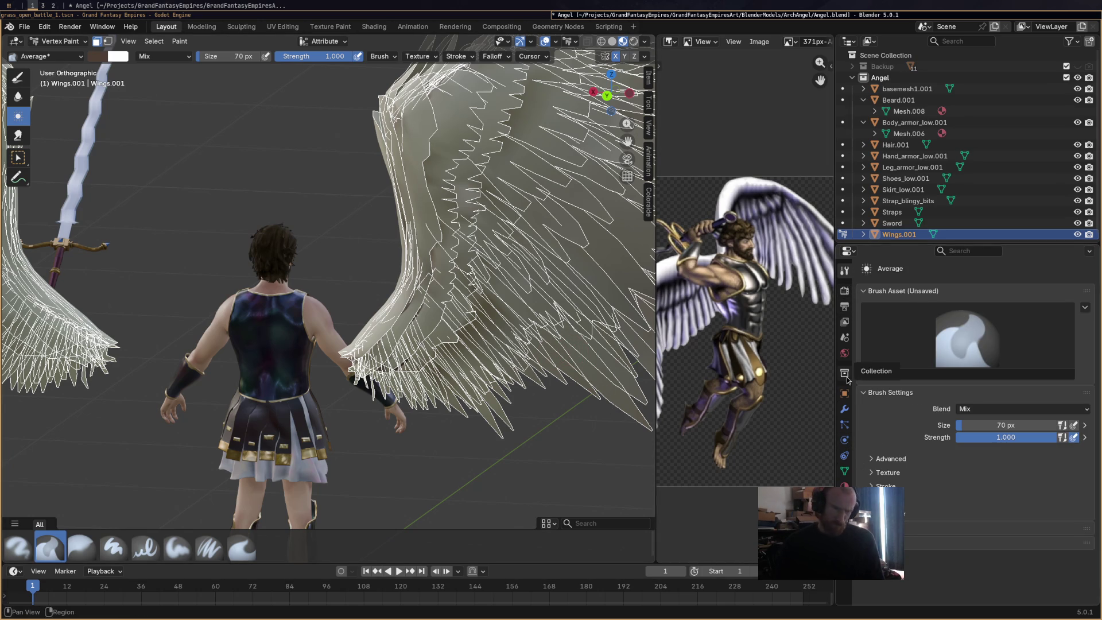
Pick the Airbrush with a near-white colour, try a pale yellow tint on the wing tip and undo it.
{"action": "left_click", "coordinate": [19, 547]}
{"action": "mouse_move", "coordinate": [543, 408]}
{"action": "middle_mouse_down"}
{"action": "mouse_move", "coordinate": [546, 434]}
{"action": "mouse_move", "coordinate": [559, 438]}
{"action": "middle_mouse_up"}
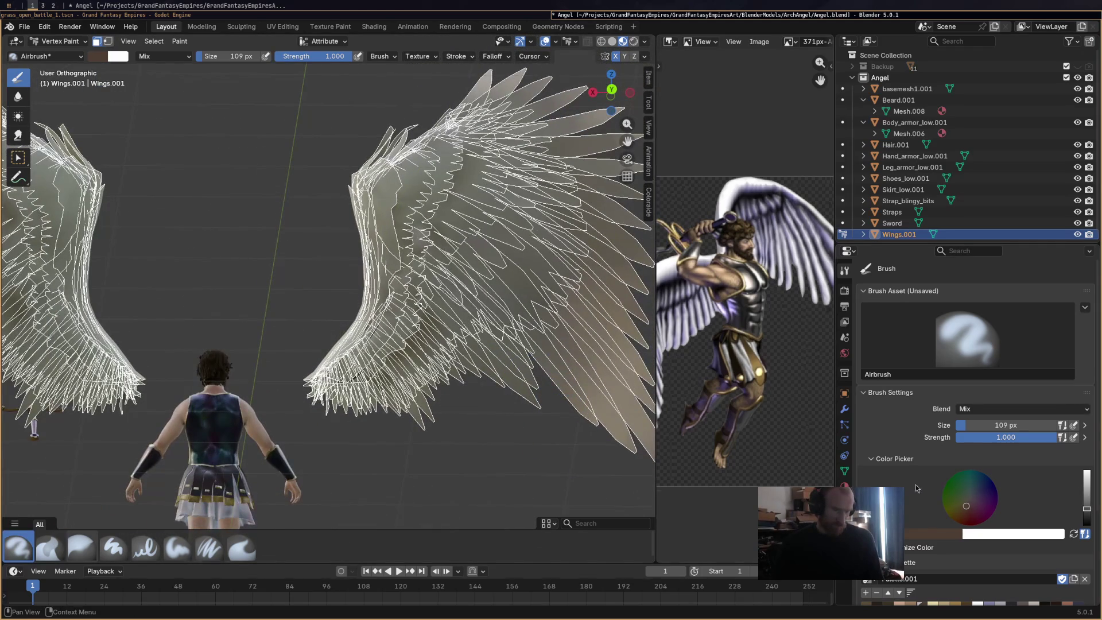
{"action": "left_click_drag", "start_coordinate": [1085, 483], "coordinate": [1086, 472]}
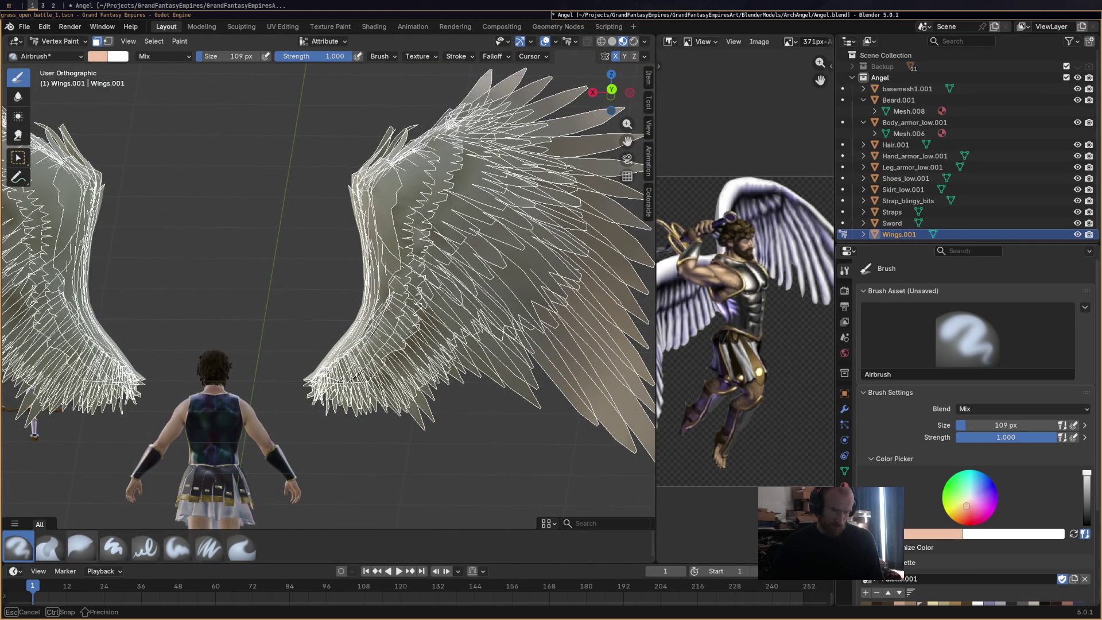
{"action": "left_click_drag", "start_coordinate": [965, 506], "coordinate": [961, 505]}
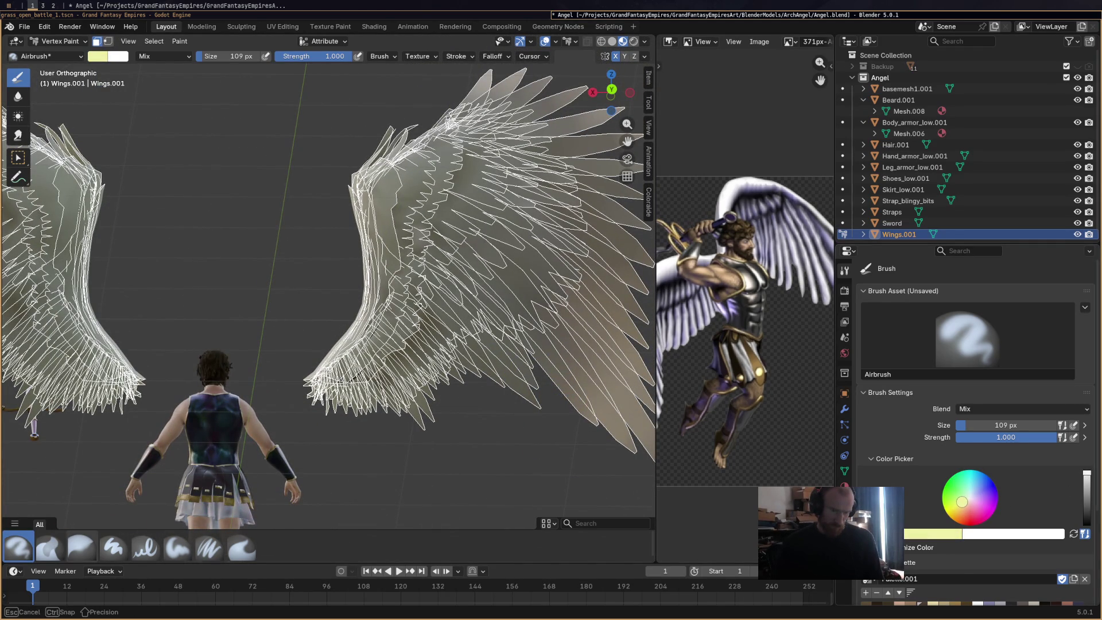
{"action": "middle_click_drag", "start_coordinate": [571, 459], "coordinate": [447, 382], "text": "shift"}
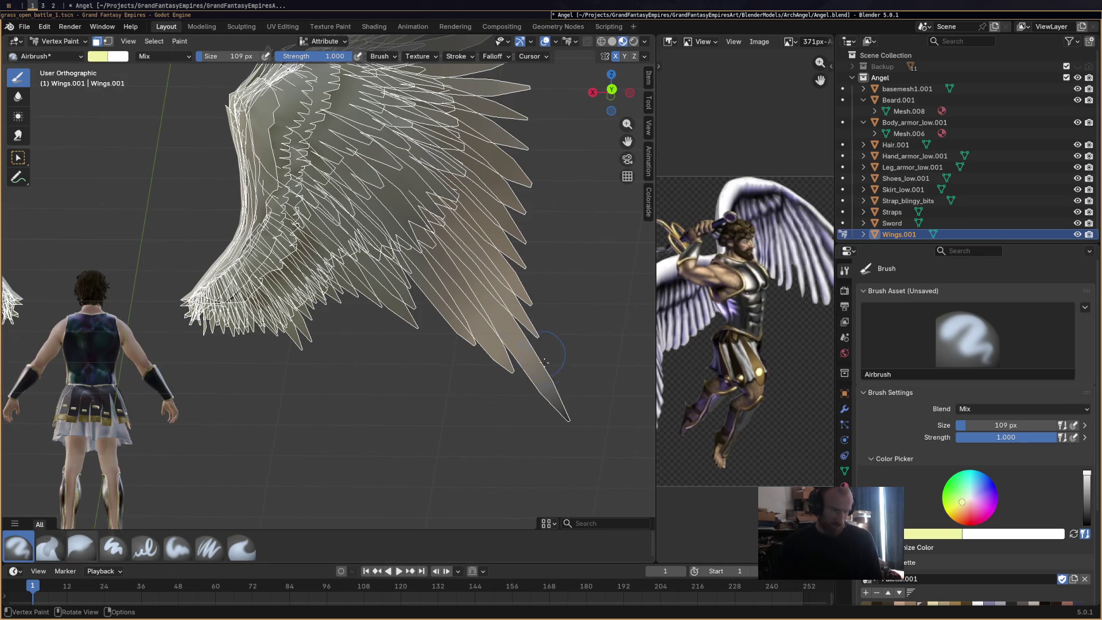
{"action": "left_click_drag", "start_coordinate": [517, 336], "coordinate": [564, 414]}
{"action": "key", "text": "ctrl+z"}
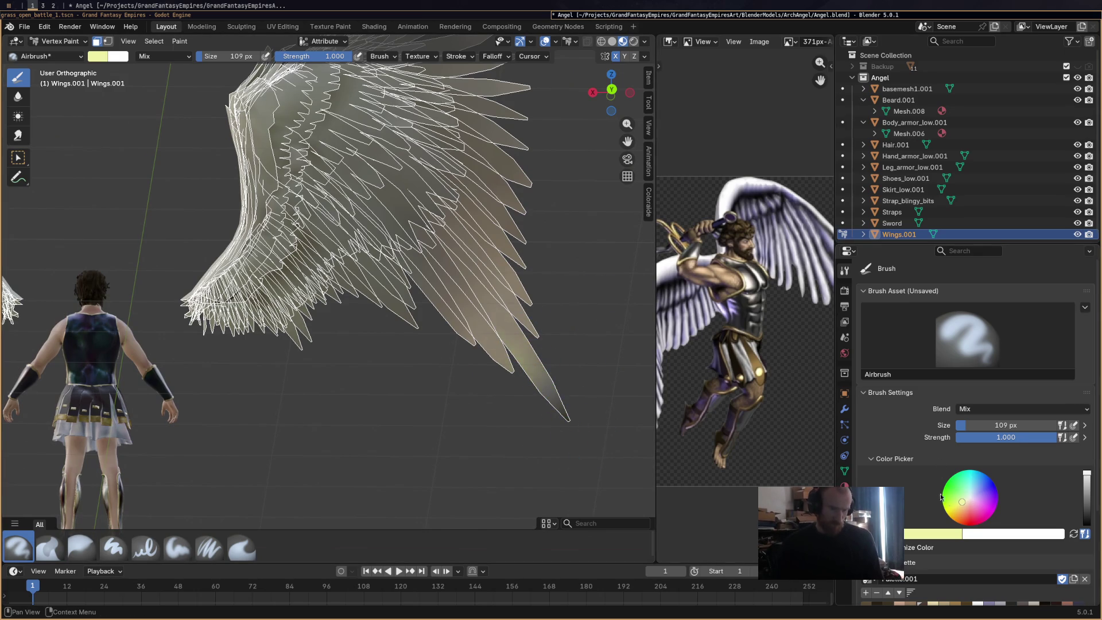
Paint a light peach tint along the feathers, inspect from behind, and return the wings to Object Mode.
{"action": "left_click_drag", "start_coordinate": [961, 507], "coordinate": [966, 503]}
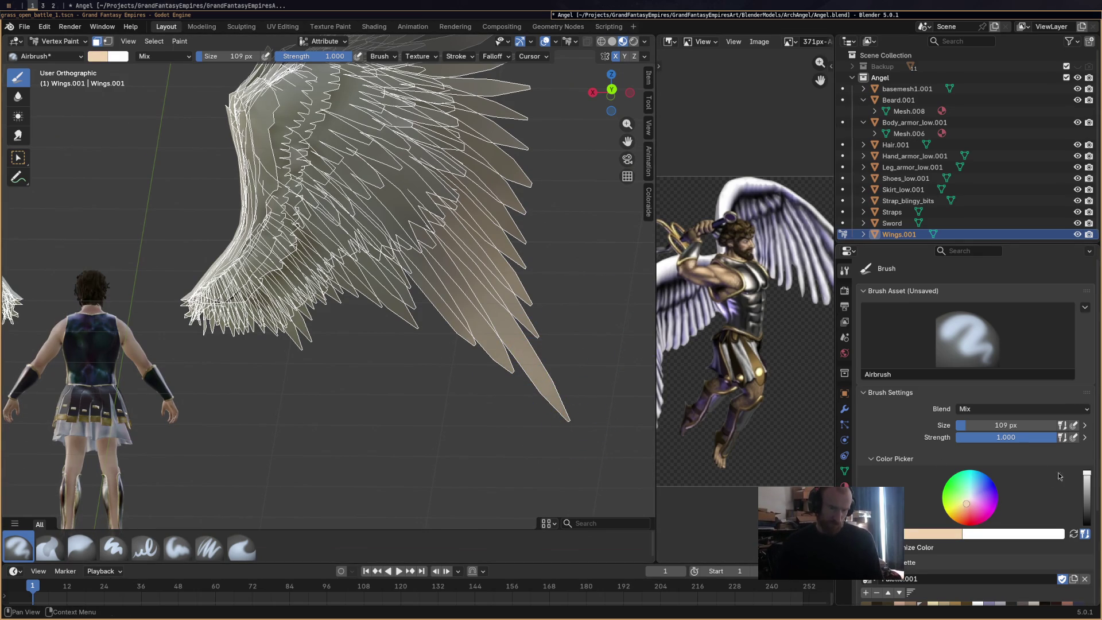
{"action": "left_click_drag", "start_coordinate": [1087, 482], "coordinate": [1086, 473]}
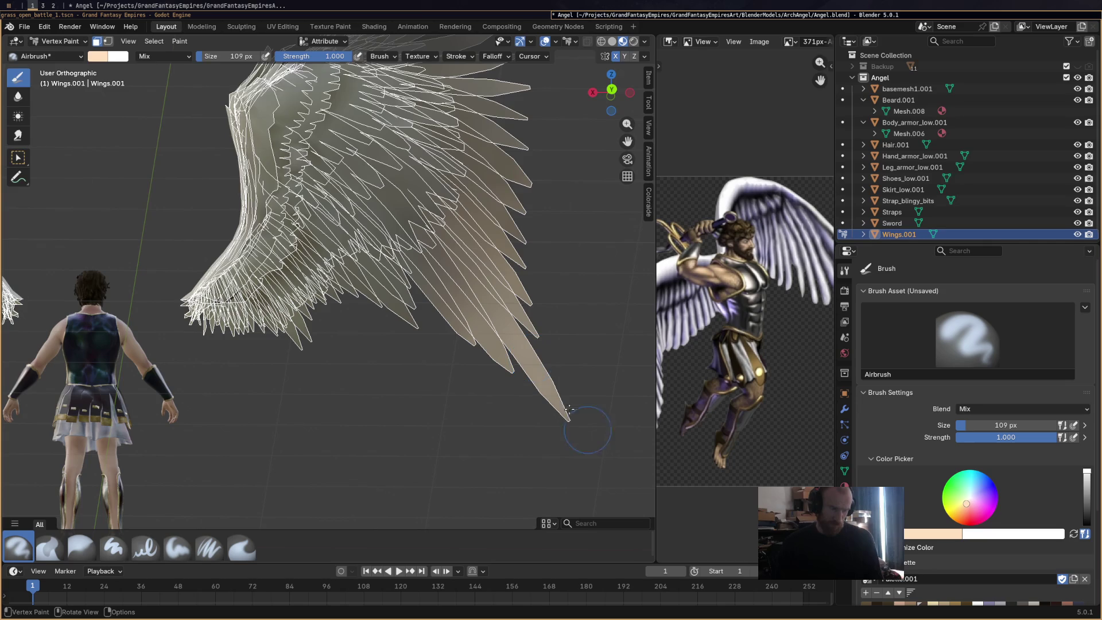
{"action": "mouse_move", "coordinate": [516, 259]}
{"action": "left_mouse_down"}
{"action": "mouse_move", "coordinate": [503, 360]}
{"action": "mouse_move", "coordinate": [345, 313]}
{"action": "left_mouse_up"}
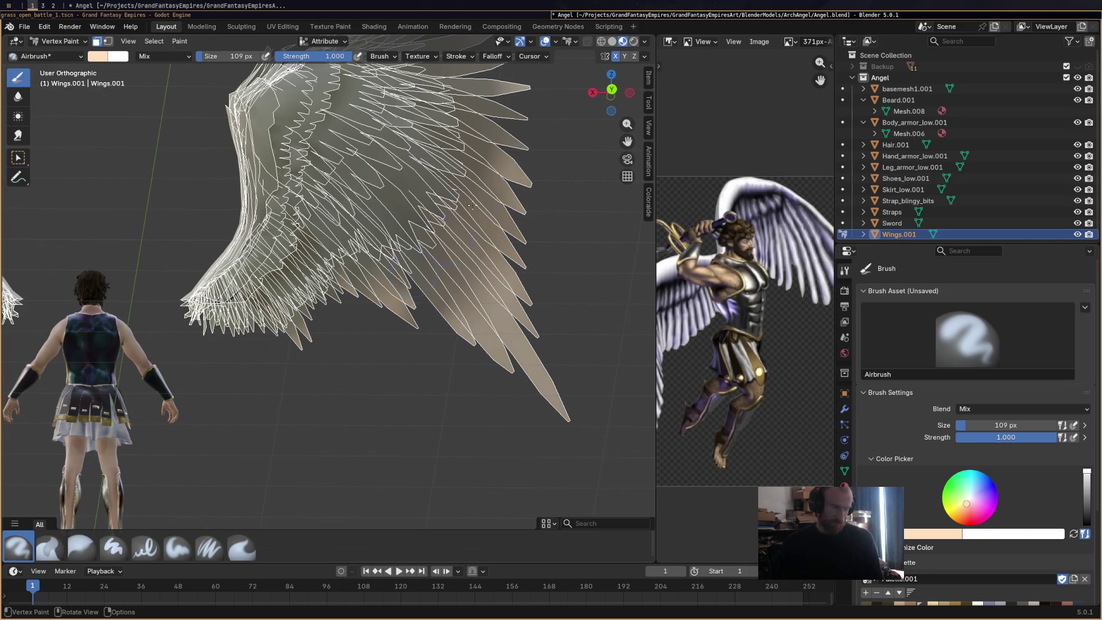
{"action": "mouse_move", "coordinate": [556, 262]}
{"action": "middle_mouse_down"}
{"action": "mouse_move", "coordinate": [550, 286]}
{"action": "mouse_move", "coordinate": [444, 151]}
{"action": "middle_mouse_up"}
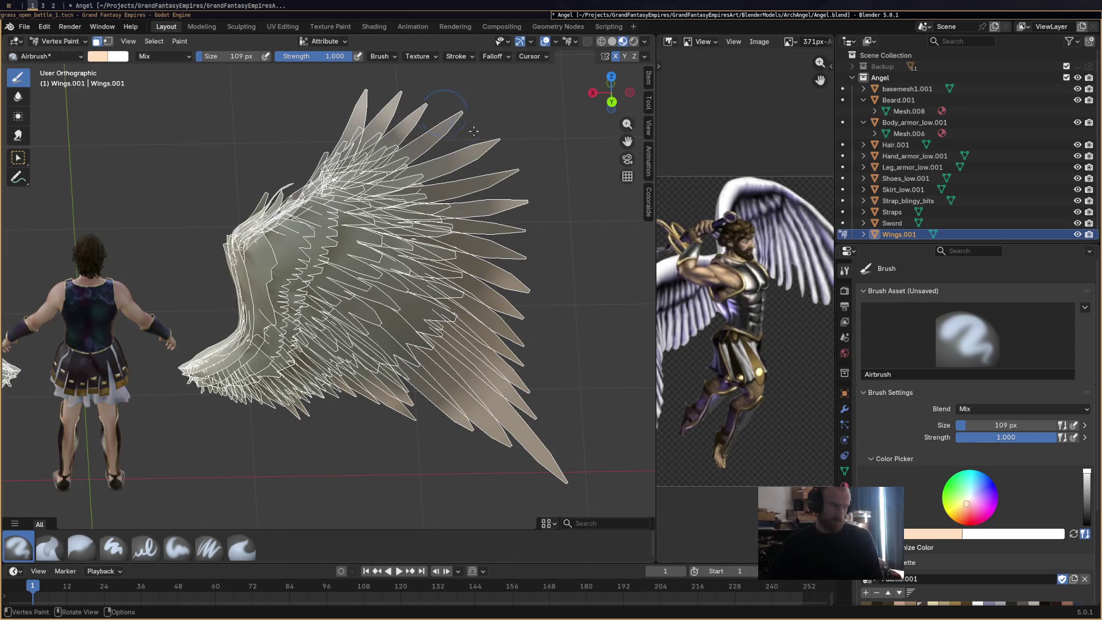
{"action": "mouse_move", "coordinate": [507, 212]}
{"action": "middle_mouse_down"}
{"action": "mouse_move", "coordinate": [517, 269]}
{"action": "mouse_move", "coordinate": [510, 255]}
{"action": "middle_mouse_up"}
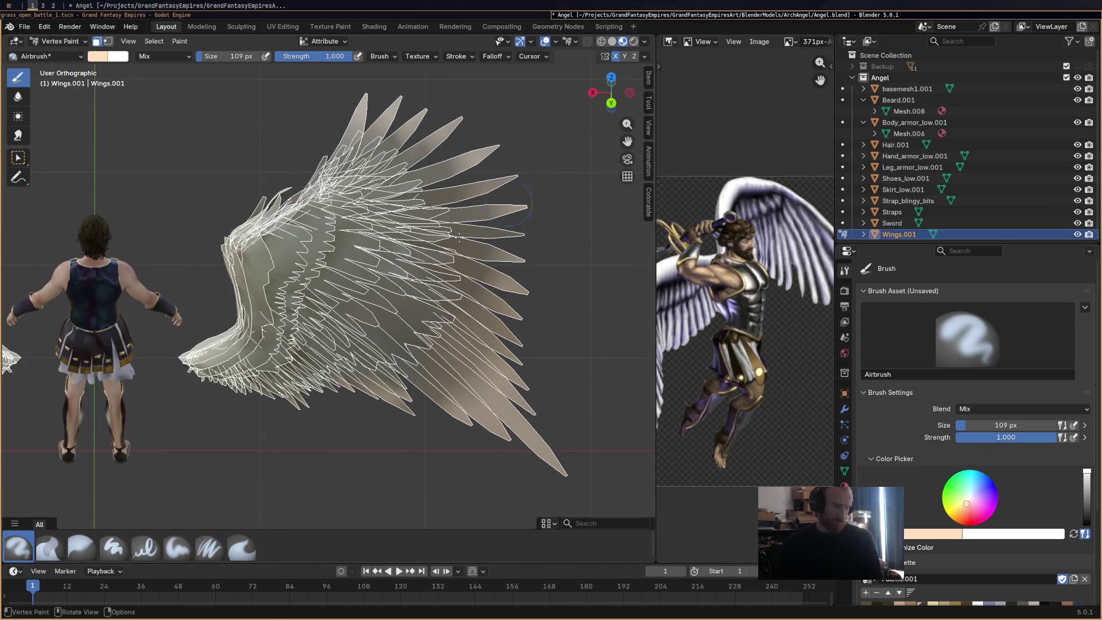
{"action": "mouse_move", "coordinate": [561, 176]}
{"action": "middle_mouse_down"}
{"action": "mouse_move", "coordinate": [449, 214]}
{"action": "mouse_move", "coordinate": [621, 222]}
{"action": "mouse_move", "coordinate": [482, 259]}
{"action": "middle_mouse_up"}
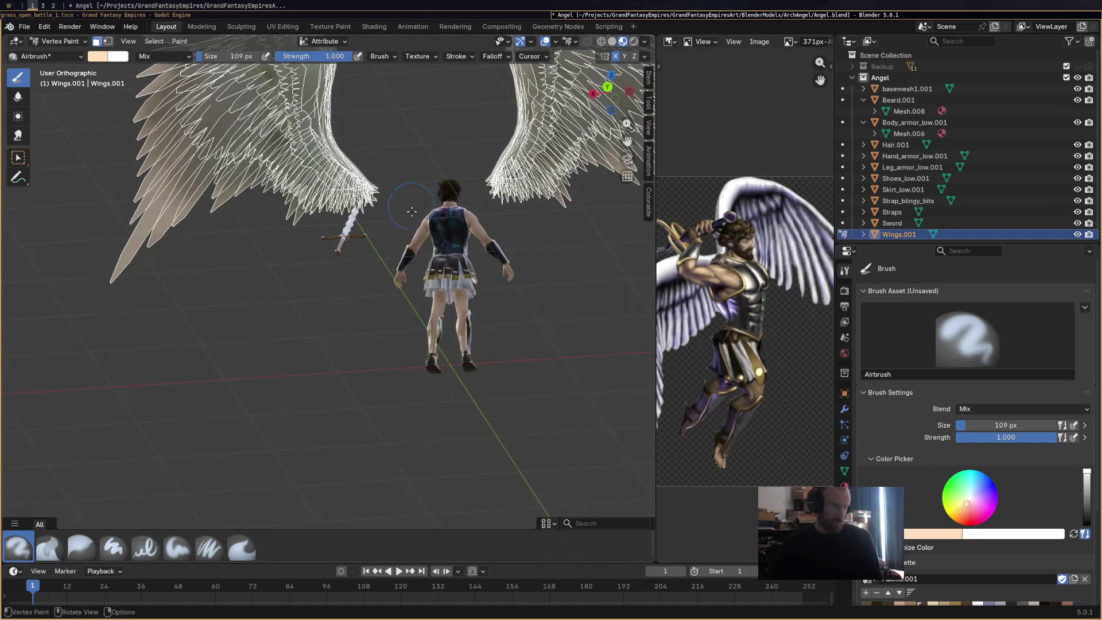
{"action": "left_click", "coordinate": [58, 41]}
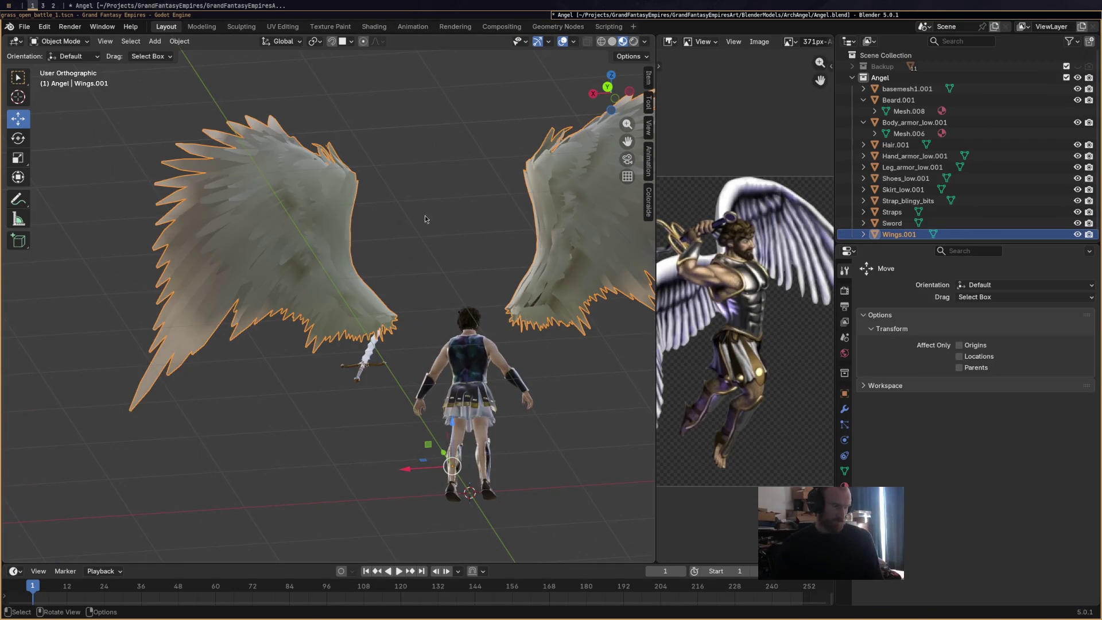
Re-enter Vertex Paint on the wings with the Average smoothing brush selected.
{"action": "mouse_move", "coordinate": [431, 215]}
{"action": "middle_mouse_down"}
{"action": "mouse_move", "coordinate": [438, 245]}
{"action": "mouse_move", "coordinate": [511, 337]}
{"action": "middle_mouse_up"}
{"action": "scroll", "coordinate": [533, 333], "scroll_direction": "up", "scroll_amount": 3}
{"action": "scroll", "coordinate": [466, 309], "scroll_direction": "up", "scroll_amount": 2}
{"action": "scroll", "coordinate": [397, 276], "scroll_direction": "up", "scroll_amount": 2}
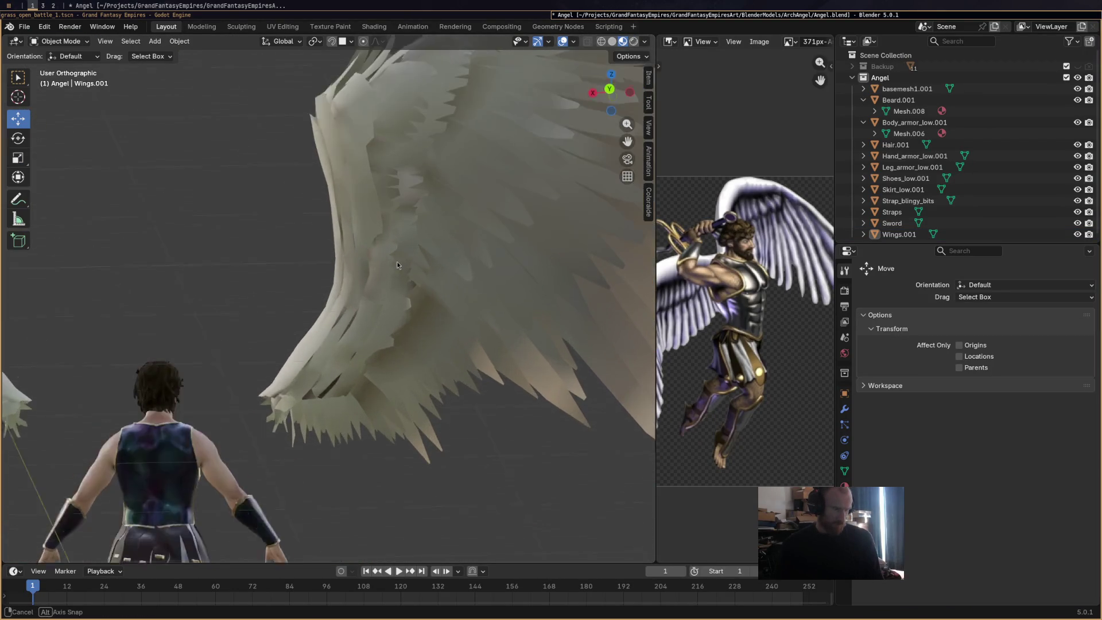
{"action": "scroll", "coordinate": [376, 250], "scroll_direction": "up", "scroll_amount": 2}
{"action": "left_click", "coordinate": [60, 40]}
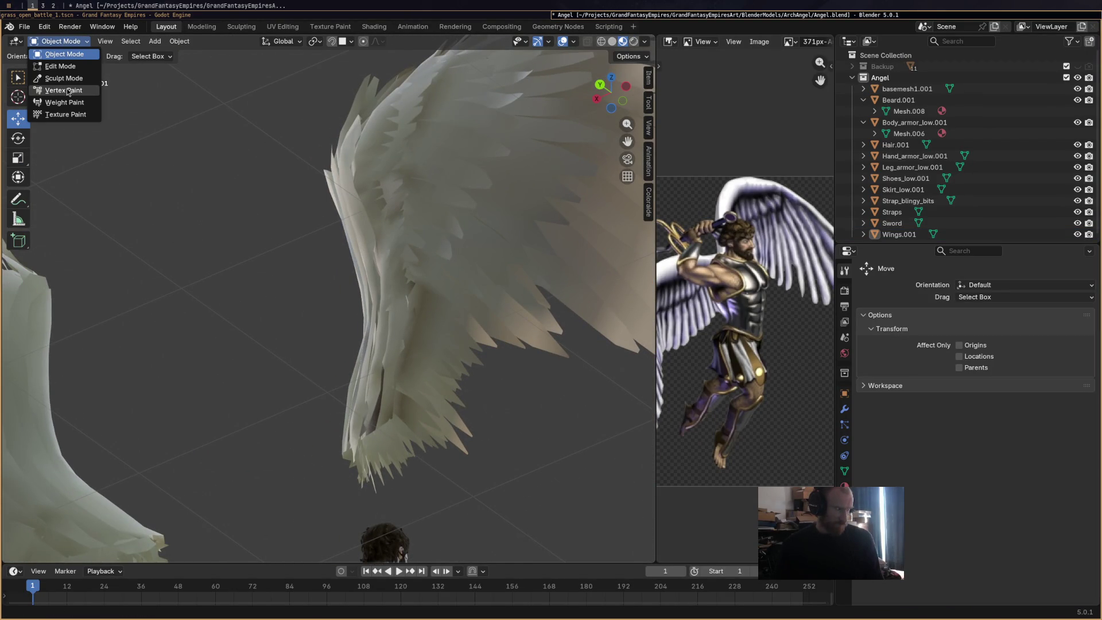
{"action": "left_click", "coordinate": [69, 92]}
{"action": "left_click", "coordinate": [48, 549]}
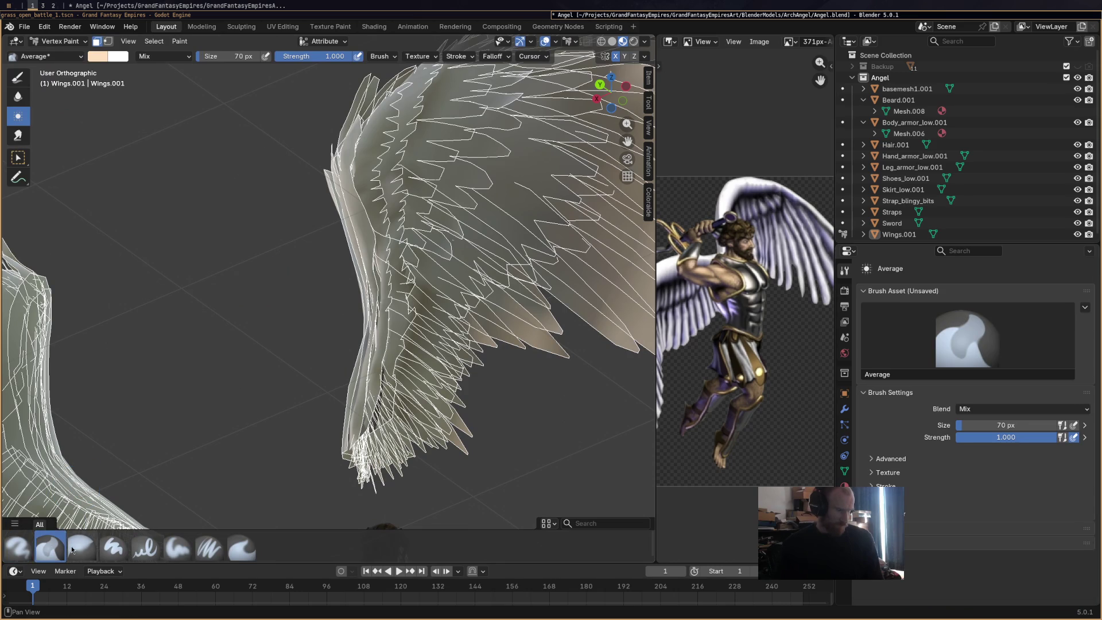
Hide the wireframe overlay, smooth away the dark crease on the wing, and save Angel.blend.
{"action": "left_click", "coordinate": [98, 40]}
{"action": "middle_click_drag", "start_coordinate": [207, 215], "coordinate": [279, 350]}
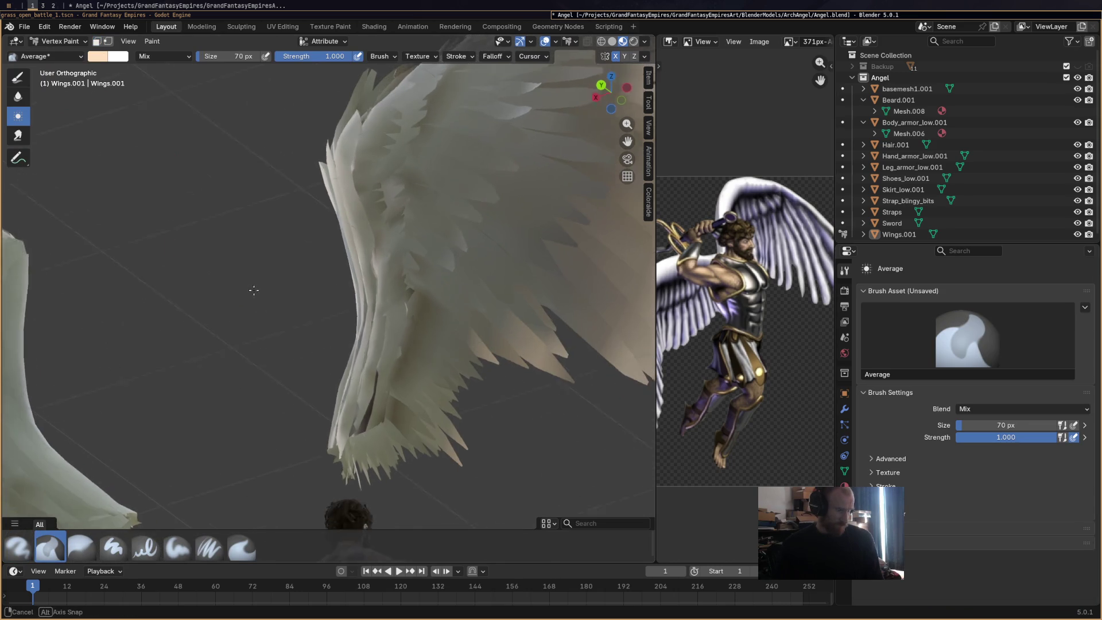
{"action": "mouse_move", "coordinate": [360, 396]}
{"action": "left_mouse_down"}
{"action": "mouse_move", "coordinate": [363, 407]}
{"action": "mouse_move", "coordinate": [415, 340]}
{"action": "mouse_move", "coordinate": [422, 308]}
{"action": "left_mouse_up"}
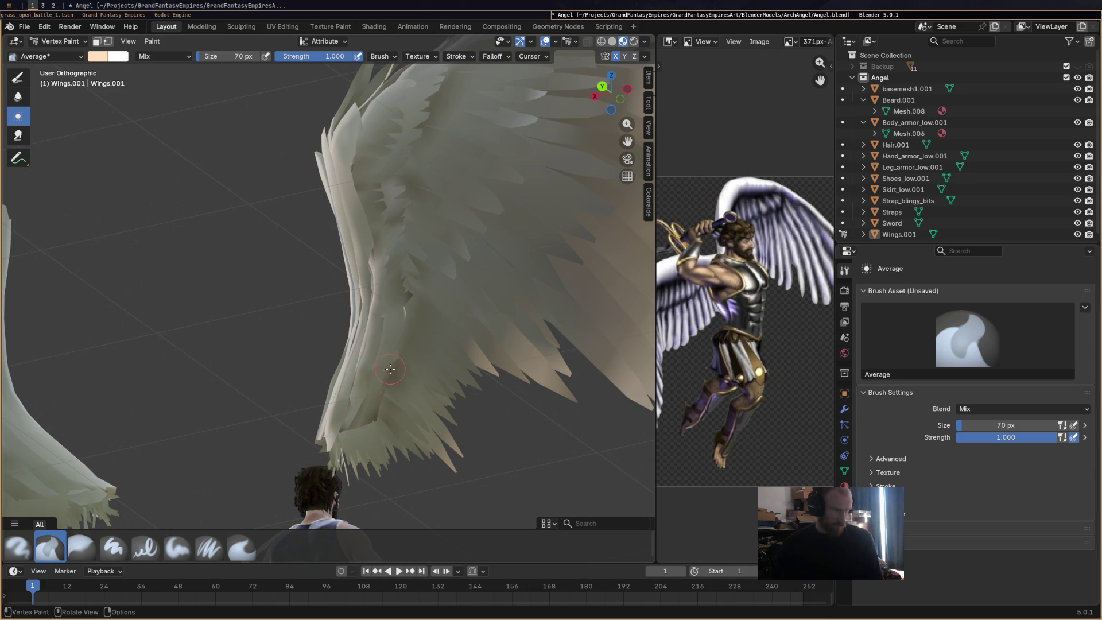
{"action": "mouse_move", "coordinate": [389, 369]}
{"action": "middle_mouse_down"}
{"action": "mouse_move", "coordinate": [302, 241]}
{"action": "mouse_move", "coordinate": [340, 252]}
{"action": "middle_mouse_up"}
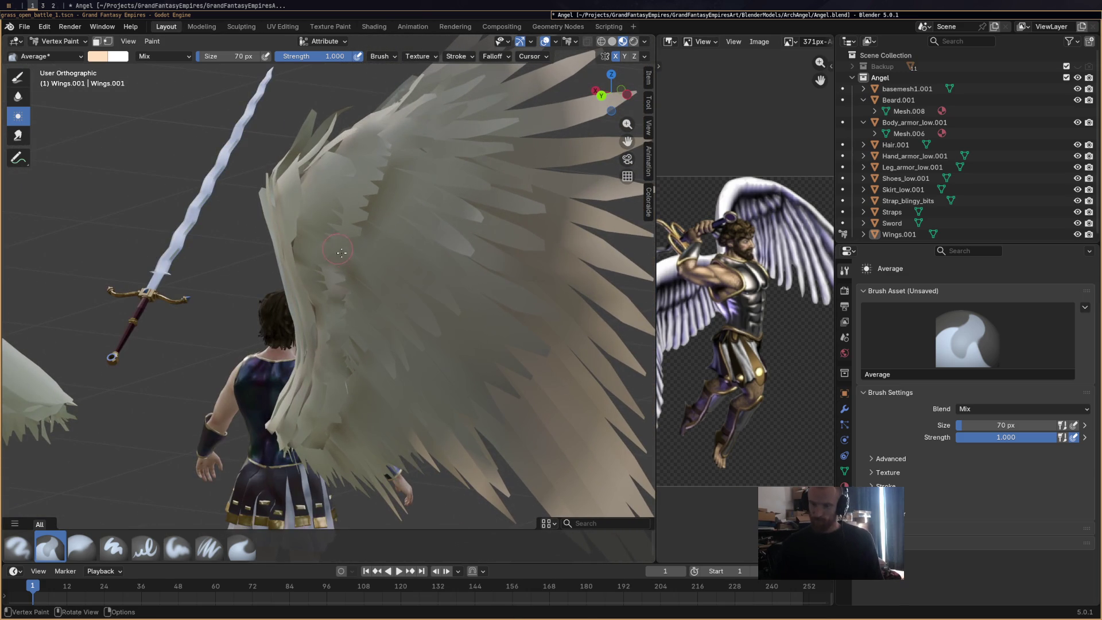
{"action": "key", "text": "ctrl+s"}
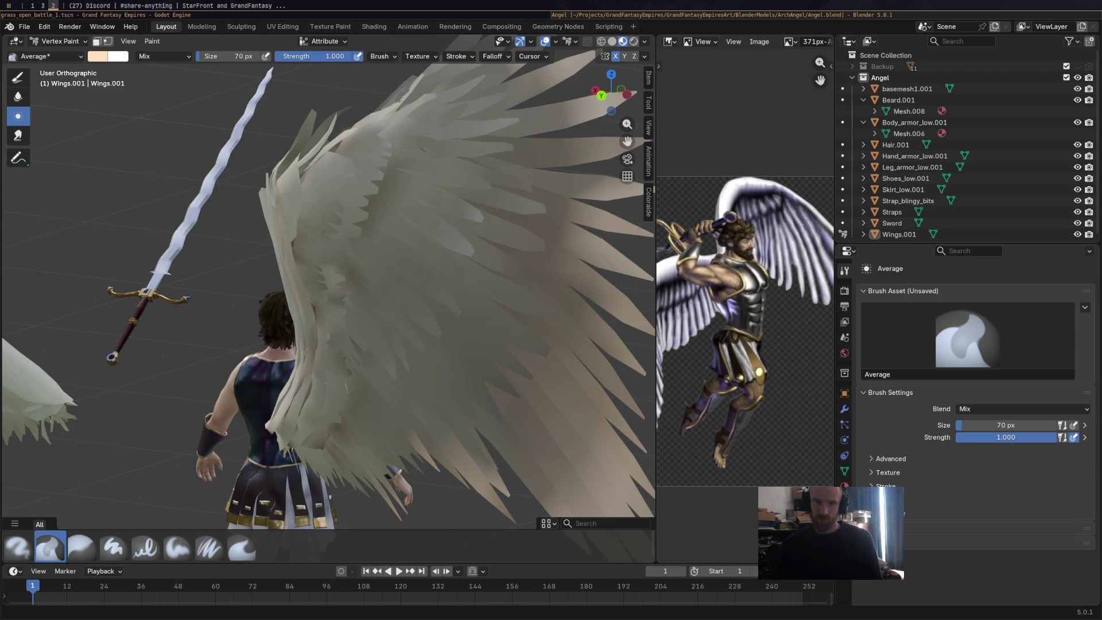
{"action": "key", "text": "alt+Tab"}
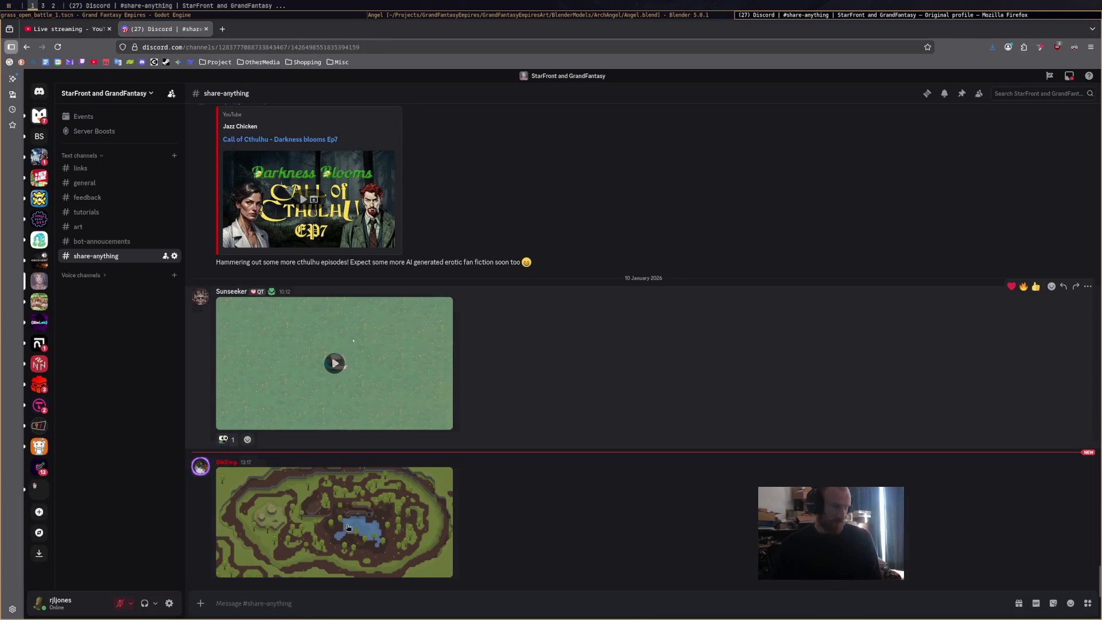
View the shared pixel-art pond map full size, zooming in and back out.
{"action": "left_click", "coordinate": [369, 495]}
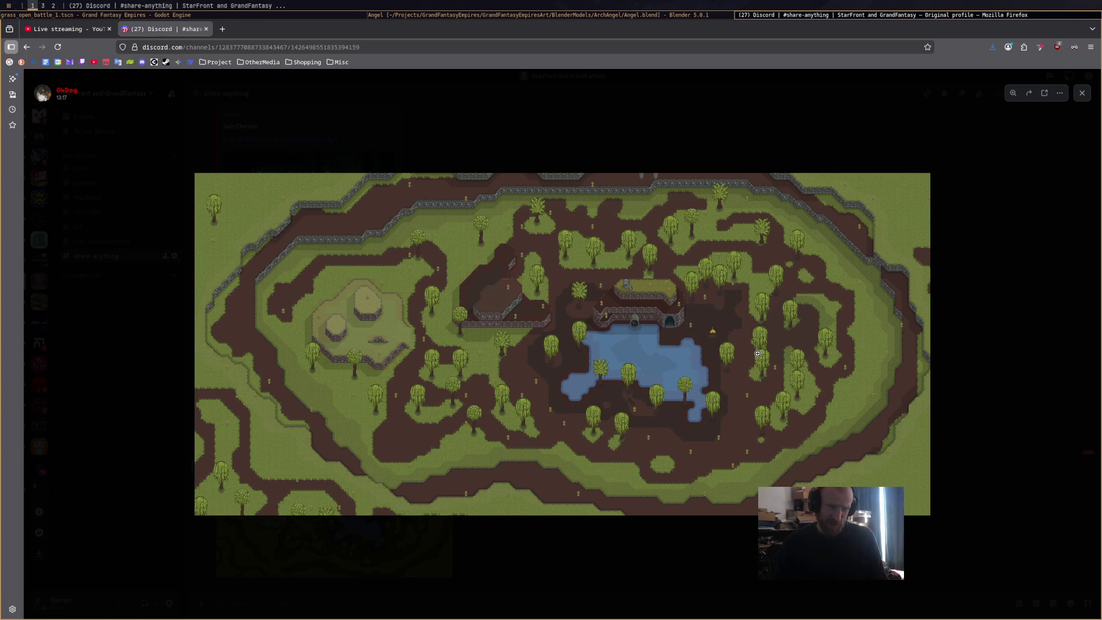
{"action": "left_click", "coordinate": [732, 336]}
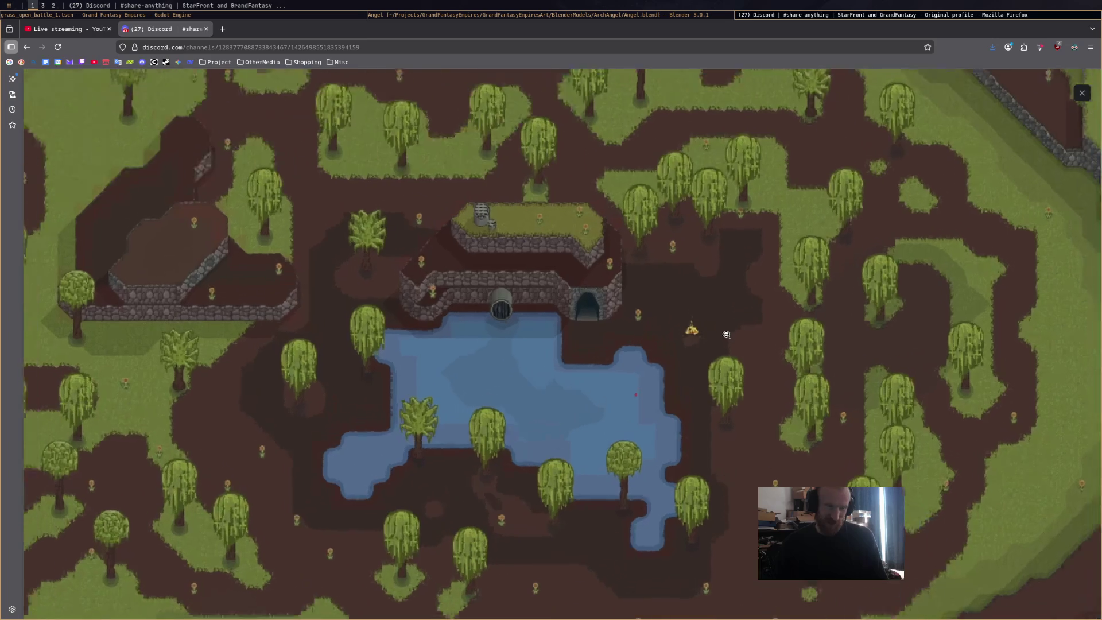
{"action": "scroll", "coordinate": [692, 384], "scroll_direction": "down", "scroll_amount": 1}
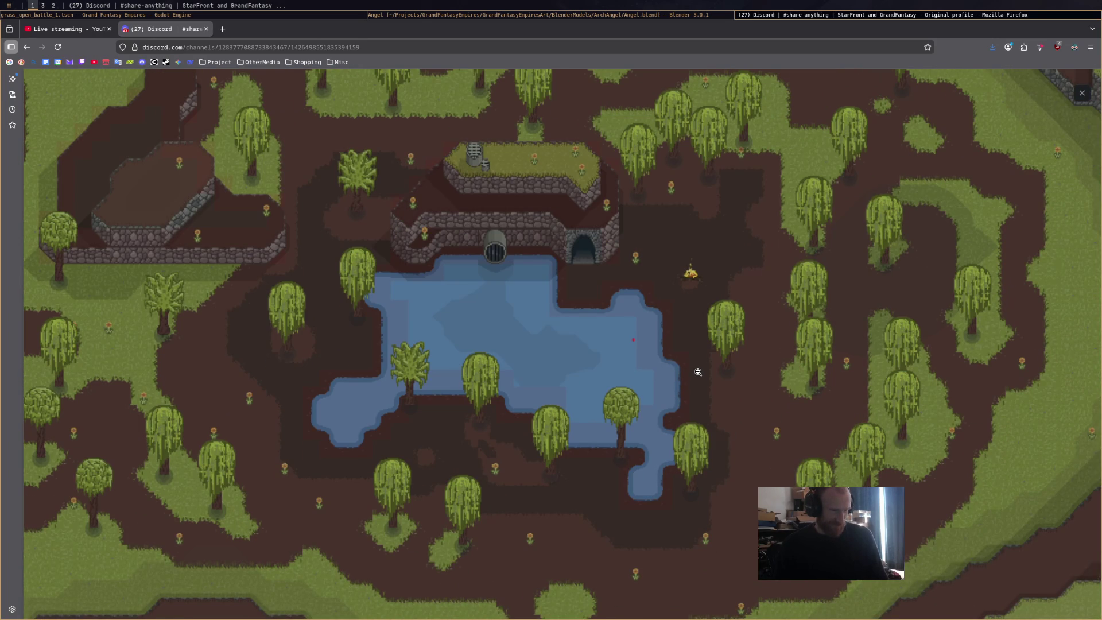
{"action": "scroll", "coordinate": [697, 371], "scroll_direction": "down", "scroll_amount": 2}
{"action": "scroll", "coordinate": [697, 371], "scroll_direction": "up", "scroll_amount": 4}
{"action": "left_click", "coordinate": [697, 368]}
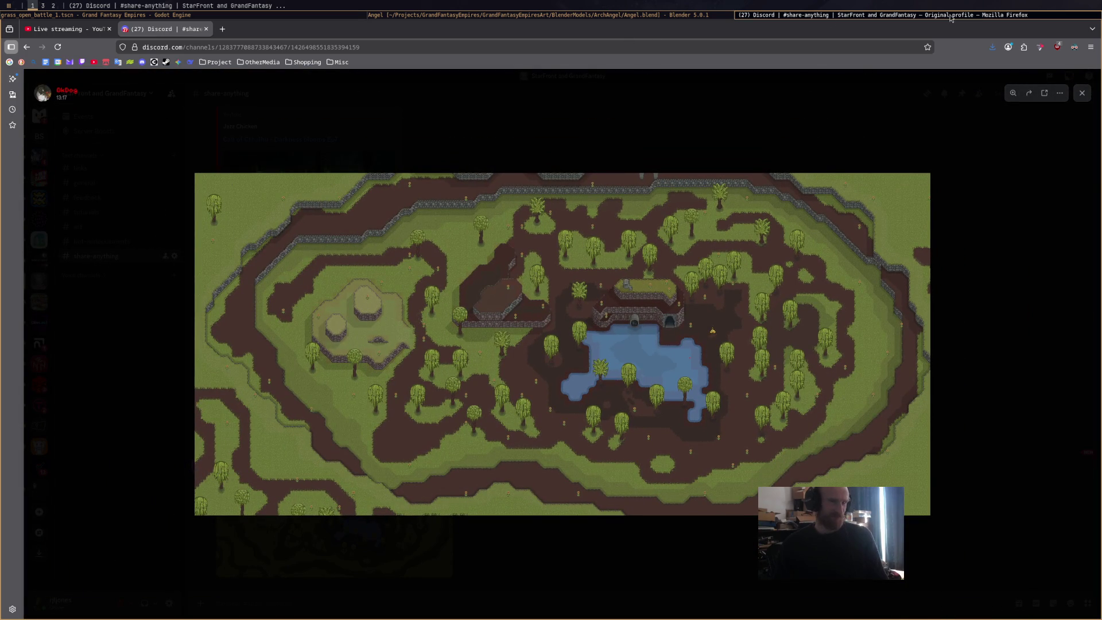
{"action": "key", "text": "alt"}
{"action": "key", "text": "alt"}
{"action": "key", "text": "alt"}
{"action": "key", "text": "alt"}
{"action": "key", "text": "alt"}
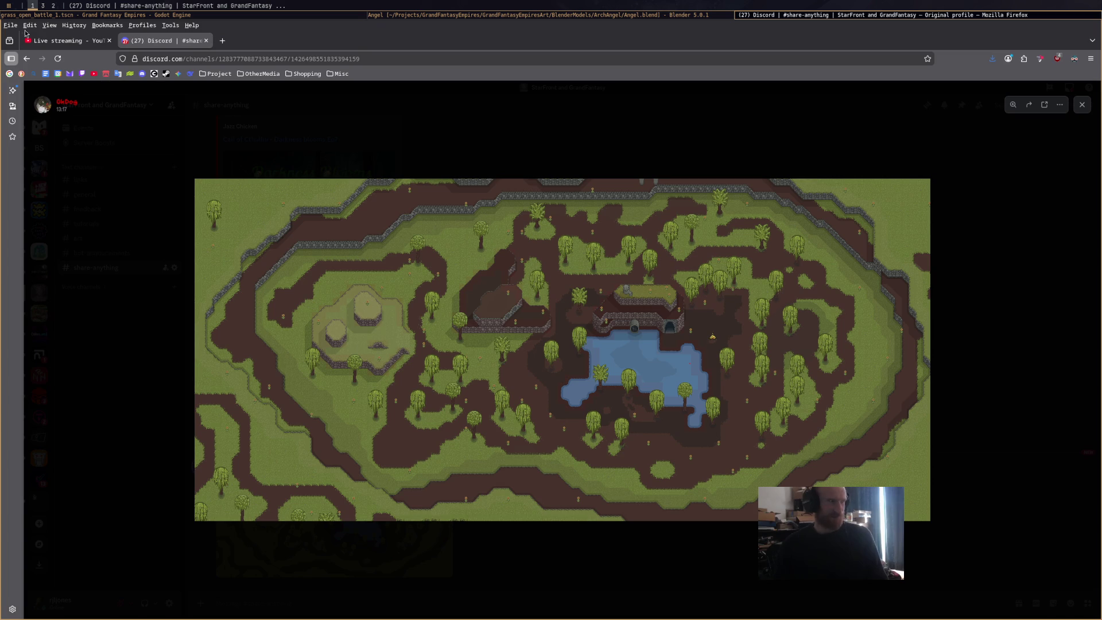
Glance through Firefox's File and Bookmarks menus, then return to the Blender window.
{"action": "left_click", "coordinate": [11, 26]}
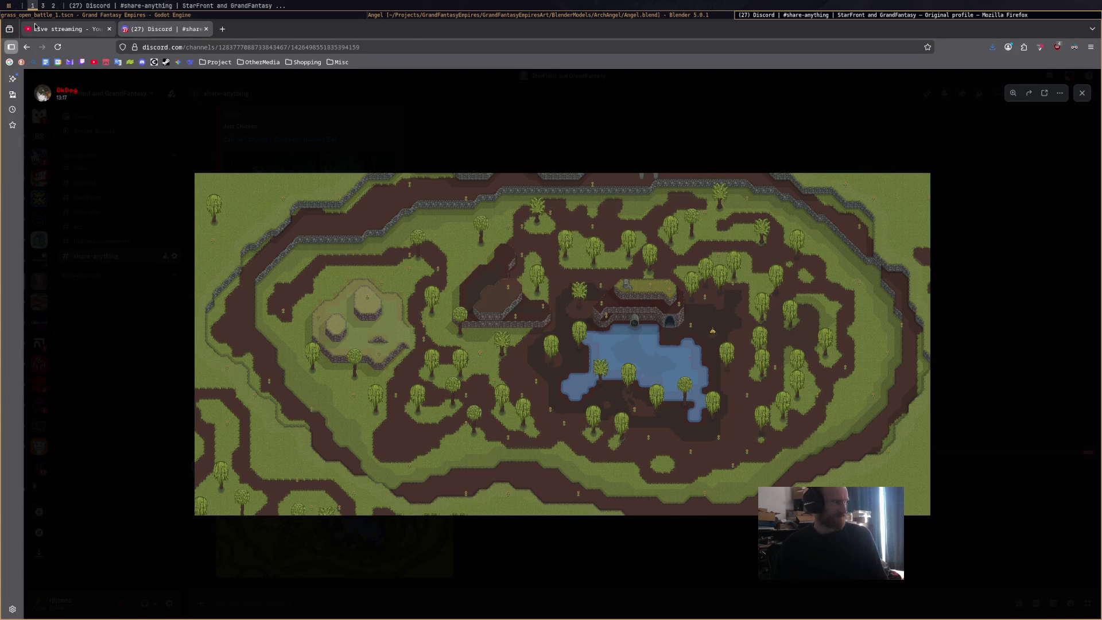
{"action": "left_click", "coordinate": [103, 26]}
{"action": "key", "text": "alt+Tab"}
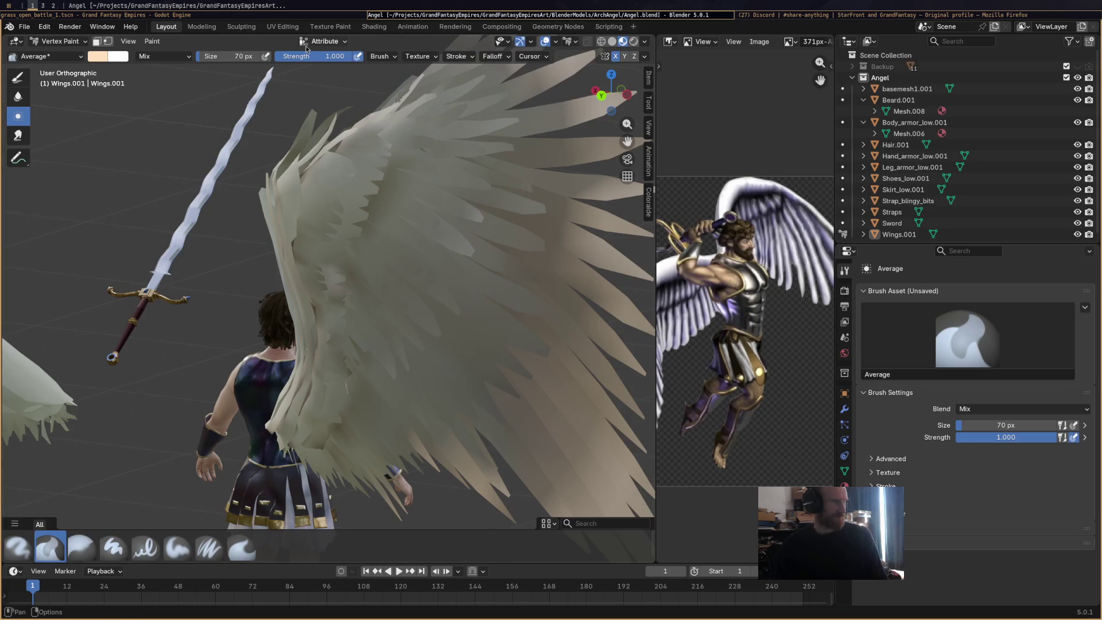
{"action": "left_click", "coordinate": [932, 20]}
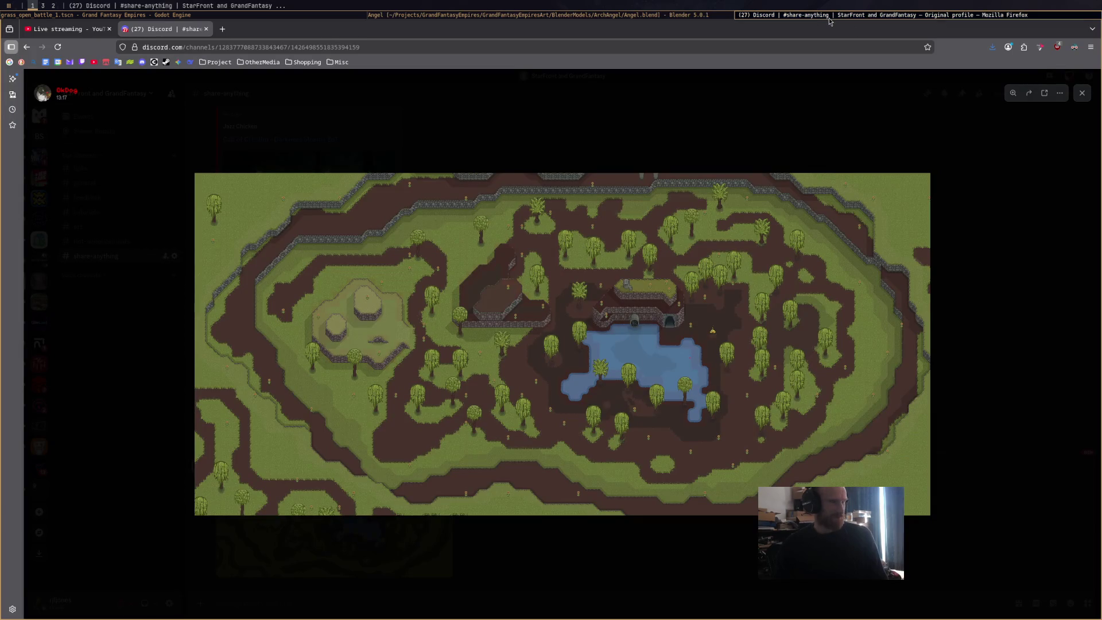
{"action": "key", "text": "alt+Tab"}
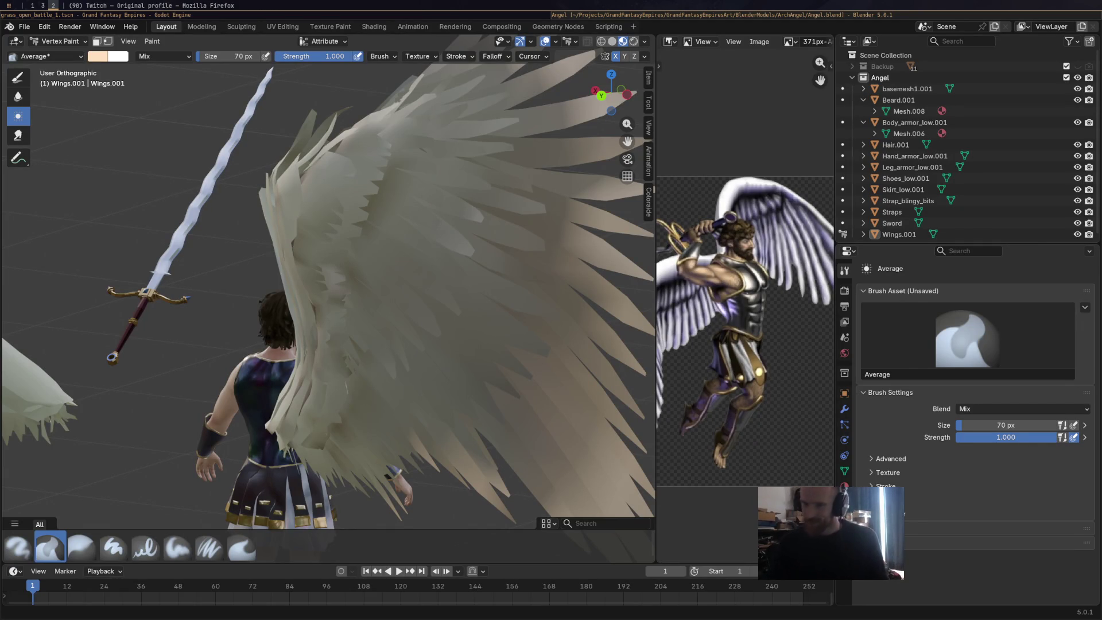
Smooth the vertex colours across both wings' feathers, then load the cream Airbrush.
{"action": "mouse_move", "coordinate": [624, 305]}
{"action": "middle_mouse_down"}
{"action": "mouse_move", "coordinate": [479, 259]}
{"action": "mouse_move", "coordinate": [426, 283]}
{"action": "mouse_move", "coordinate": [427, 373]}
{"action": "middle_mouse_up"}
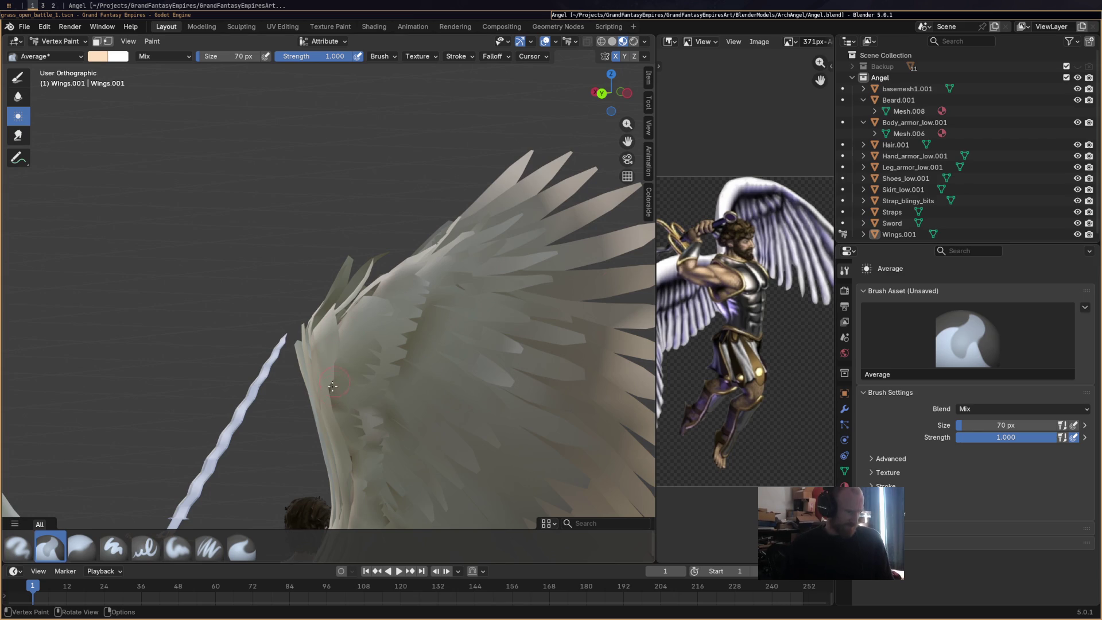
{"action": "left_click_drag", "start_coordinate": [335, 382], "coordinate": [348, 319]}
{"action": "left_click_drag", "start_coordinate": [415, 331], "coordinate": [451, 267]}
{"action": "middle_click_drag", "start_coordinate": [502, 319], "coordinate": [520, 308]}
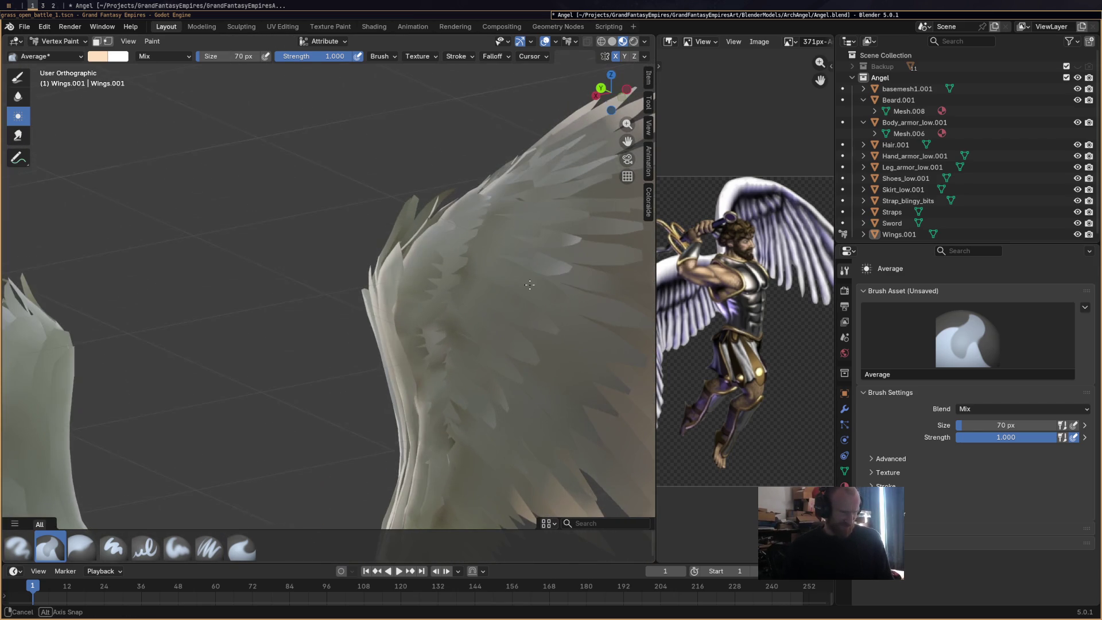
{"action": "left_click_drag", "start_coordinate": [440, 349], "coordinate": [445, 322]}
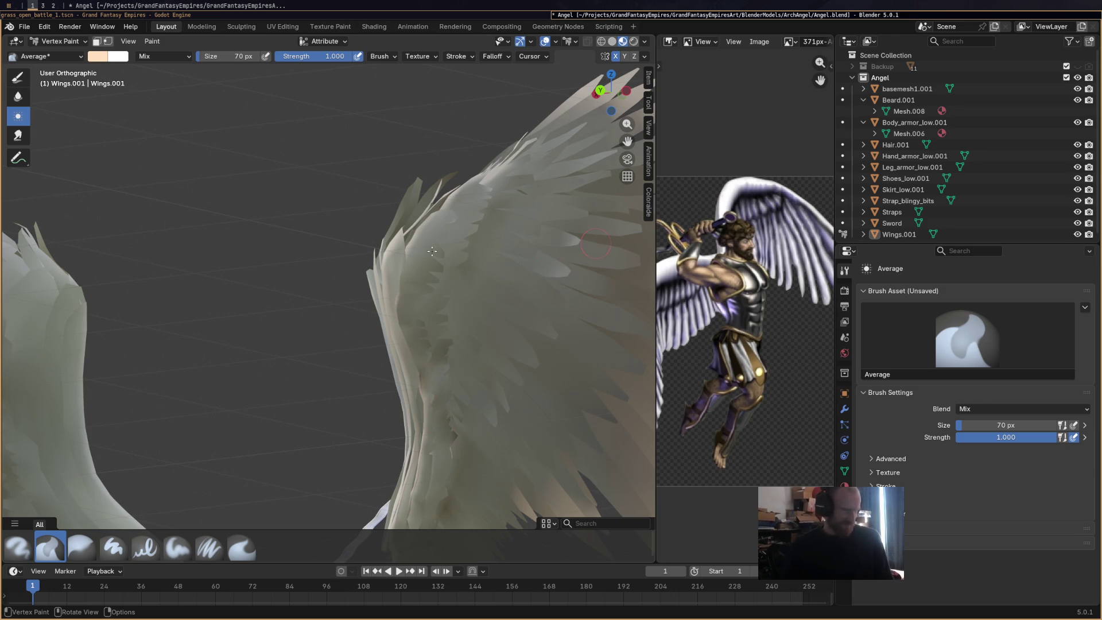
{"action": "left_click", "coordinate": [19, 551]}
{"action": "scroll", "coordinate": [327, 284], "scroll_direction": "down", "scroll_amount": 3}
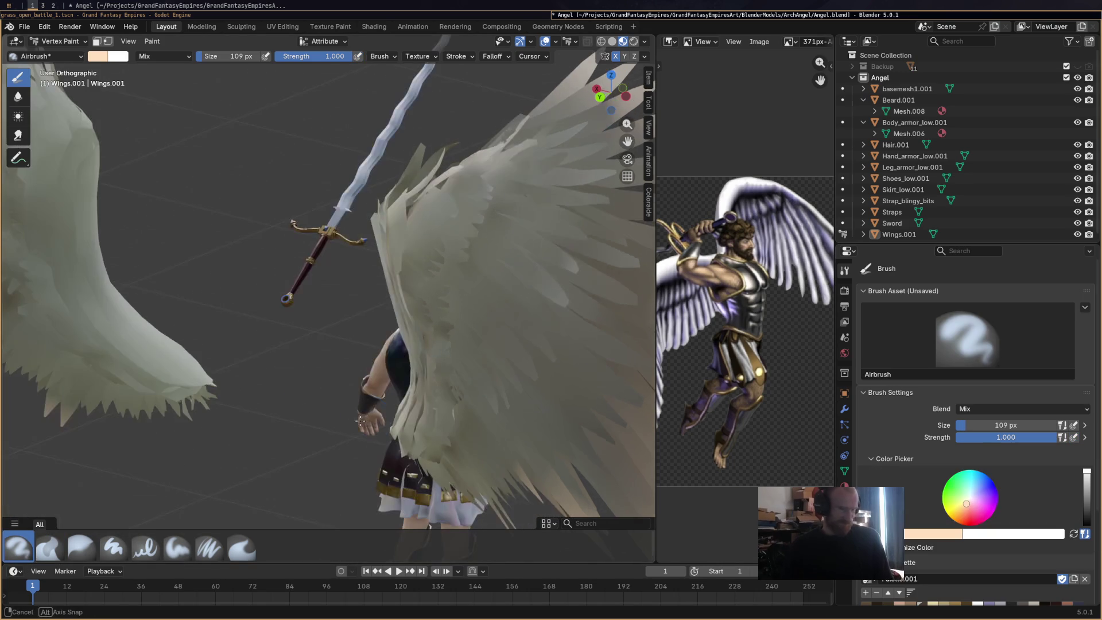
{"action": "scroll", "coordinate": [1041, 551], "scroll_direction": "down", "scroll_amount": 2}
Spray a dark tint onto both wings as a test and undo the strokes.
{"action": "left_click", "coordinate": [1054, 561]}
{"action": "middle_click_drag", "start_coordinate": [551, 361], "coordinate": [601, 385]}
{"action": "left_click_drag", "start_coordinate": [510, 233], "coordinate": [513, 254]}
{"action": "key", "text": "ctrl+z"}
{"action": "key", "text": "ctrl+z"}
{"action": "key", "text": "ctrl+z"}
Try one more dark dab, inspect the wings, and switch back to the Average smoothing brush.
{"action": "left_click", "coordinate": [513, 253]}
{"action": "key", "text": "ctrl+z"}
{"action": "mouse_move", "coordinate": [514, 253]}
{"action": "middle_mouse_down"}
{"action": "mouse_move", "coordinate": [585, 255]}
{"action": "mouse_move", "coordinate": [531, 225]}
{"action": "mouse_move", "coordinate": [428, 258]}
{"action": "mouse_move", "coordinate": [493, 311]}
{"action": "mouse_move", "coordinate": [397, 265]}
{"action": "middle_mouse_up"}
{"action": "scroll", "coordinate": [516, 228], "scroll_direction": "down", "scroll_amount": 5}
{"action": "scroll", "coordinate": [517, 228], "scroll_direction": "up", "scroll_amount": 1}
{"action": "scroll", "coordinate": [515, 229], "scroll_direction": "up", "scroll_amount": 2}
{"action": "scroll", "coordinate": [514, 230], "scroll_direction": "up", "scroll_amount": 2}
{"action": "scroll", "coordinate": [428, 258], "scroll_direction": "down", "scroll_amount": 3}
{"action": "scroll", "coordinate": [427, 258], "scroll_direction": "down", "scroll_amount": 1}
{"action": "scroll", "coordinate": [427, 258], "scroll_direction": "up", "scroll_amount": 5}
{"action": "scroll", "coordinate": [494, 311], "scroll_direction": "down", "scroll_amount": 4}
{"action": "scroll", "coordinate": [397, 264], "scroll_direction": "up", "scroll_amount": 3}
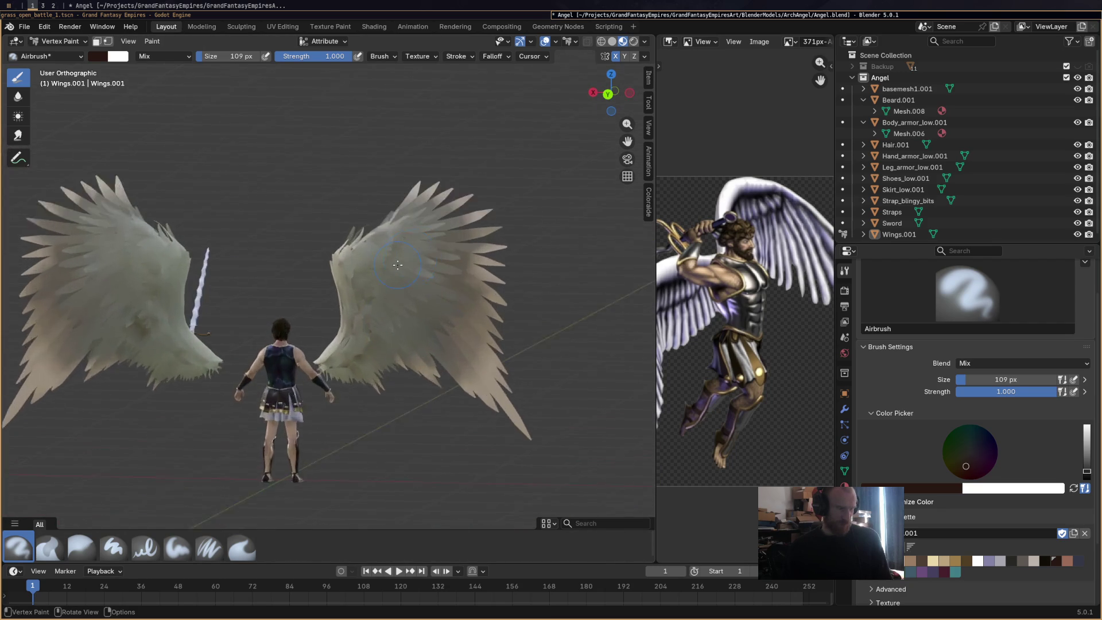
{"action": "scroll", "coordinate": [398, 265], "scroll_direction": "up", "scroll_amount": 2}
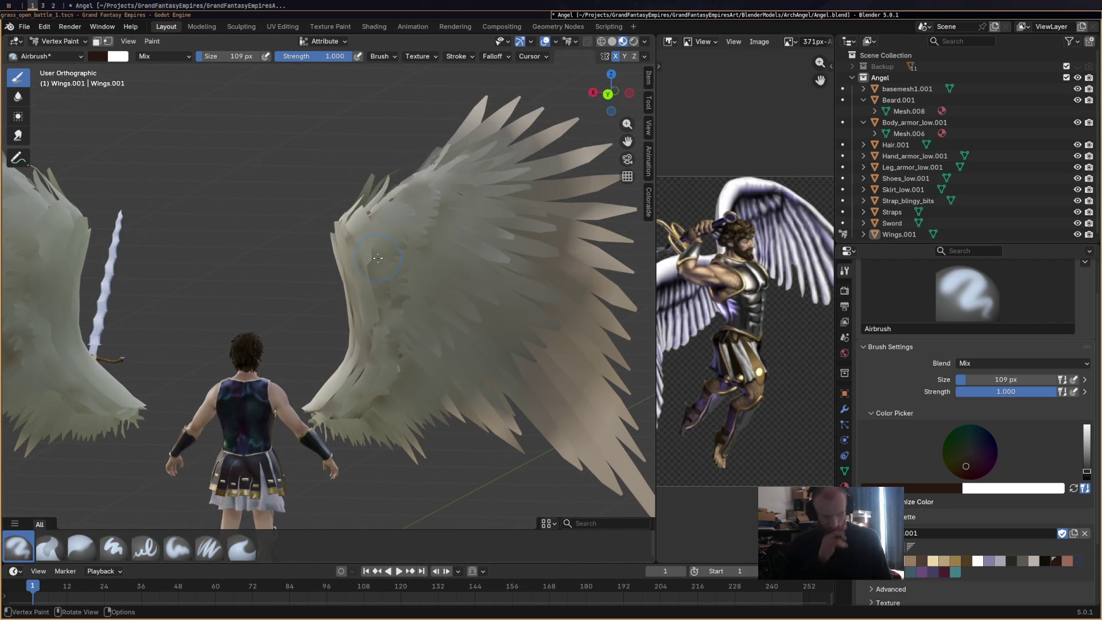
{"action": "left_click", "coordinate": [50, 546]}
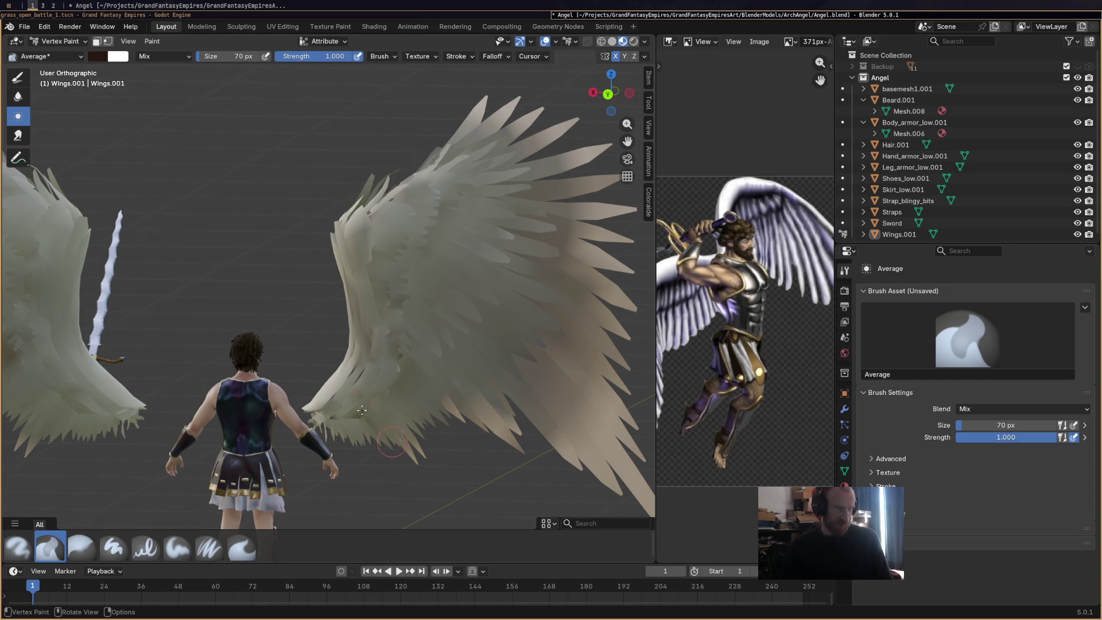
{"action": "scroll", "coordinate": [362, 379], "scroll_direction": "down", "scroll_amount": 4}
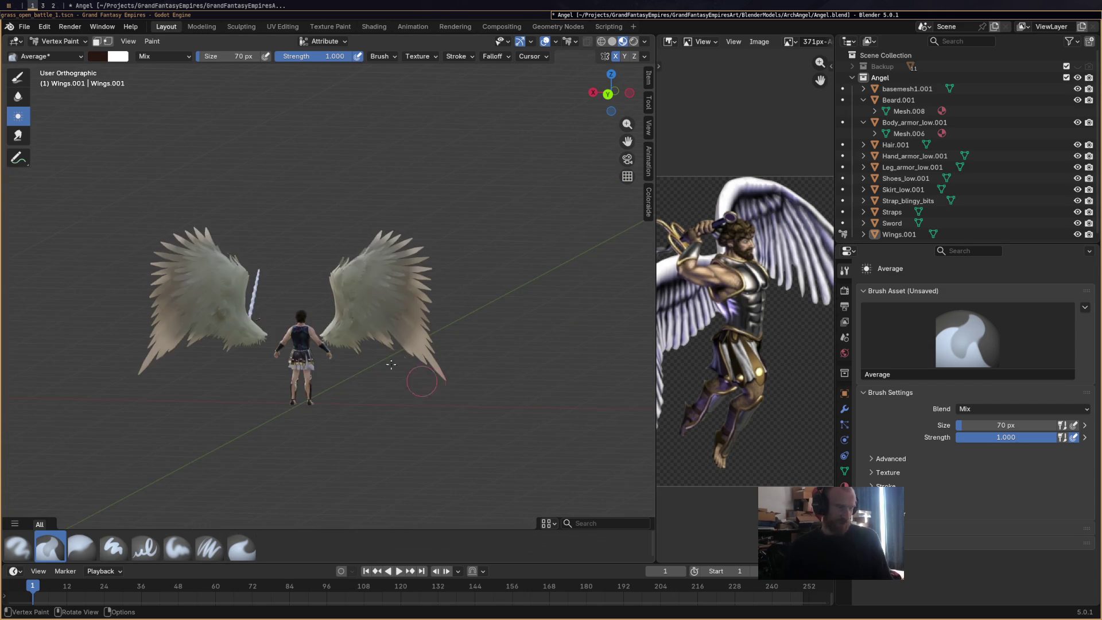
{"action": "scroll", "coordinate": [390, 321], "scroll_direction": "up", "scroll_amount": 3}
{"action": "scroll", "coordinate": [389, 320], "scroll_direction": "up", "scroll_amount": 2}
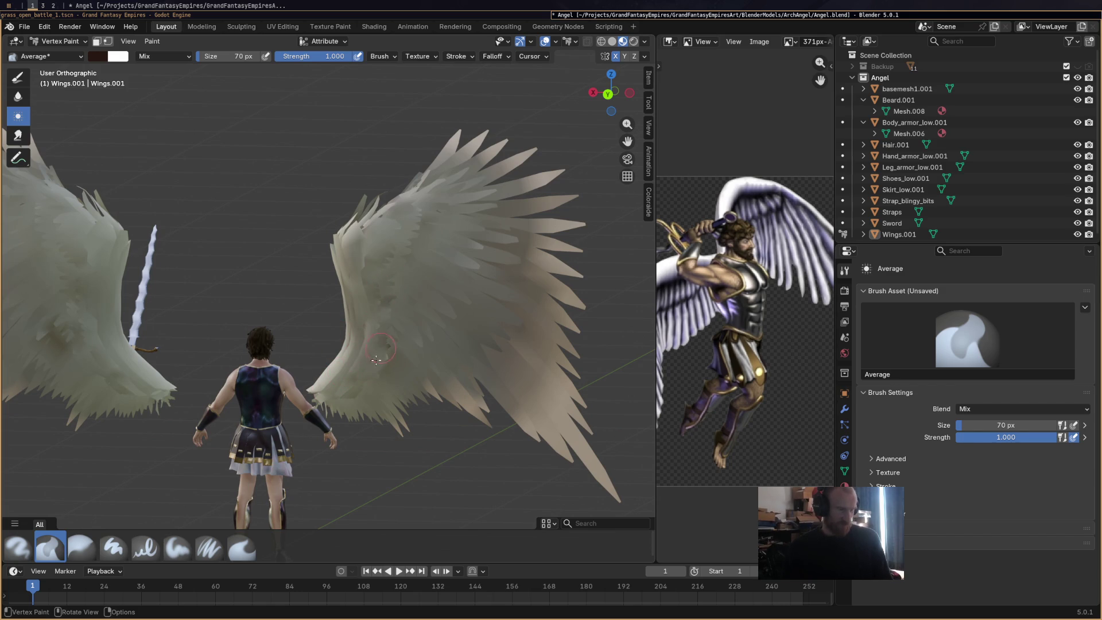
{"action": "scroll", "coordinate": [372, 320], "scroll_direction": "down", "scroll_amount": 3}
Save Angel.blend, inspect the smoothed cream feathers from several angles, and return to Object Mode.
{"action": "mouse_move", "coordinate": [373, 319]}
{"action": "middle_mouse_down"}
{"action": "mouse_move", "coordinate": [522, 357]}
{"action": "mouse_move", "coordinate": [463, 366]}
{"action": "middle_mouse_up"}
{"action": "key", "text": "ctrl+s"}
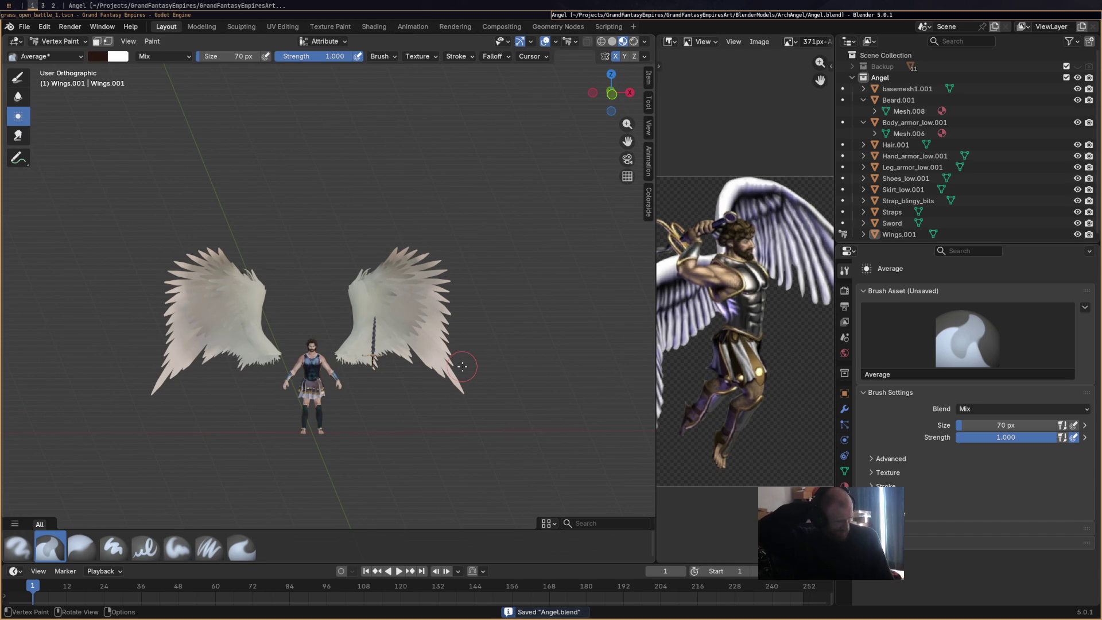
{"action": "mouse_move", "coordinate": [462, 366]}
{"action": "middle_mouse_down"}
{"action": "mouse_move", "coordinate": [443, 399]}
{"action": "mouse_move", "coordinate": [478, 416]}
{"action": "middle_mouse_up"}
{"action": "scroll", "coordinate": [478, 416], "scroll_direction": "up", "scroll_amount": 1}
{"action": "scroll", "coordinate": [477, 416], "scroll_direction": "up", "scroll_amount": 2}
{"action": "scroll", "coordinate": [478, 416], "scroll_direction": "up", "scroll_amount": 3}
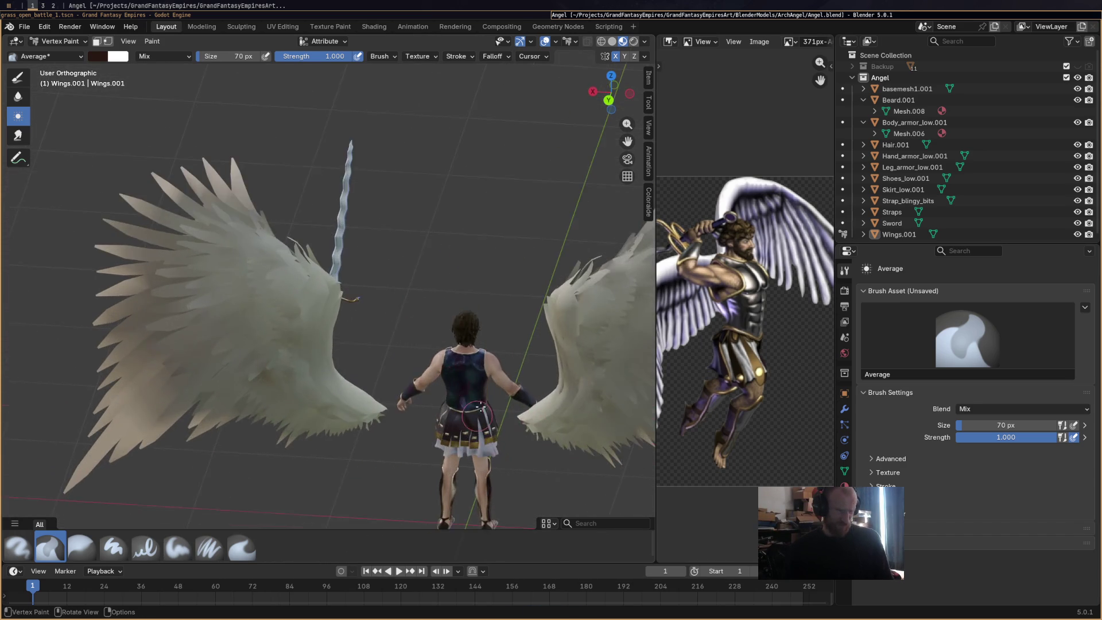
{"action": "middle_click_drag", "start_coordinate": [469, 412], "coordinate": [384, 403]}
{"action": "scroll", "coordinate": [383, 403], "scroll_direction": "down", "scroll_amount": 2}
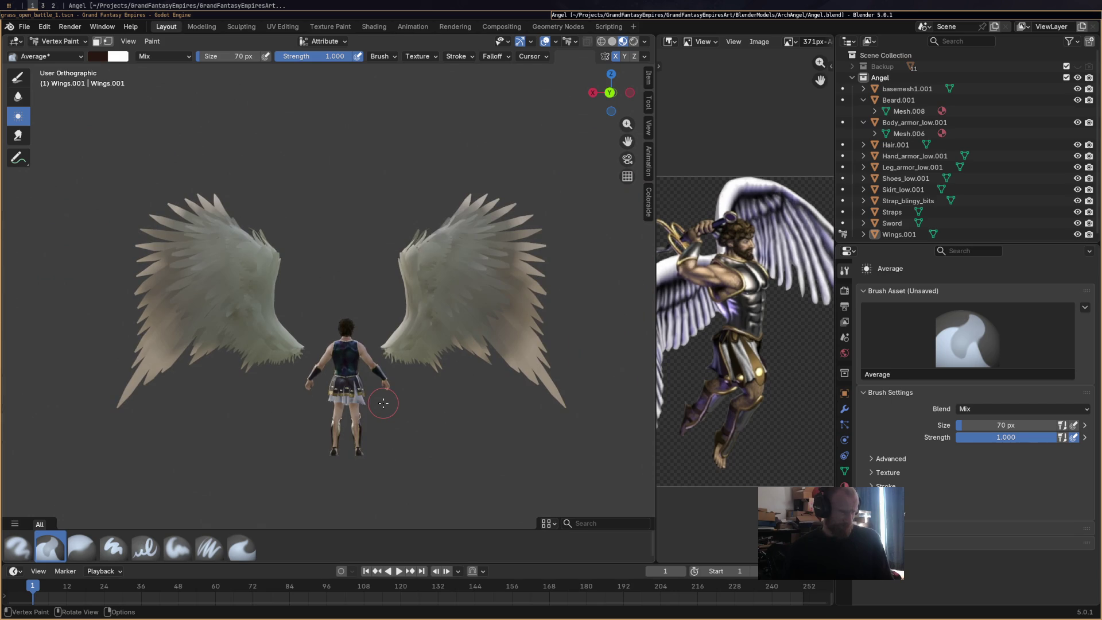
{"action": "scroll", "coordinate": [383, 403], "scroll_direction": "up", "scroll_amount": 1}
{"action": "scroll", "coordinate": [383, 403], "scroll_direction": "down", "scroll_amount": 1}
{"action": "scroll", "coordinate": [383, 403], "scroll_direction": "up", "scroll_amount": 2}
{"action": "scroll", "coordinate": [384, 403], "scroll_direction": "down", "scroll_amount": 1}
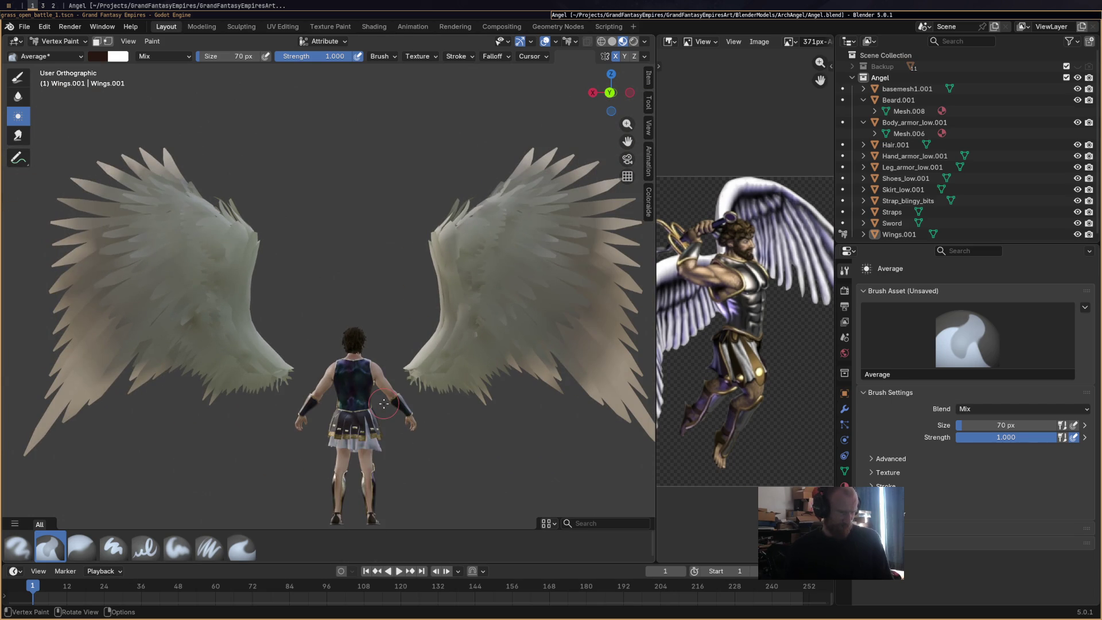
{"action": "middle_click_drag", "start_coordinate": [383, 404], "coordinate": [327, 328]}
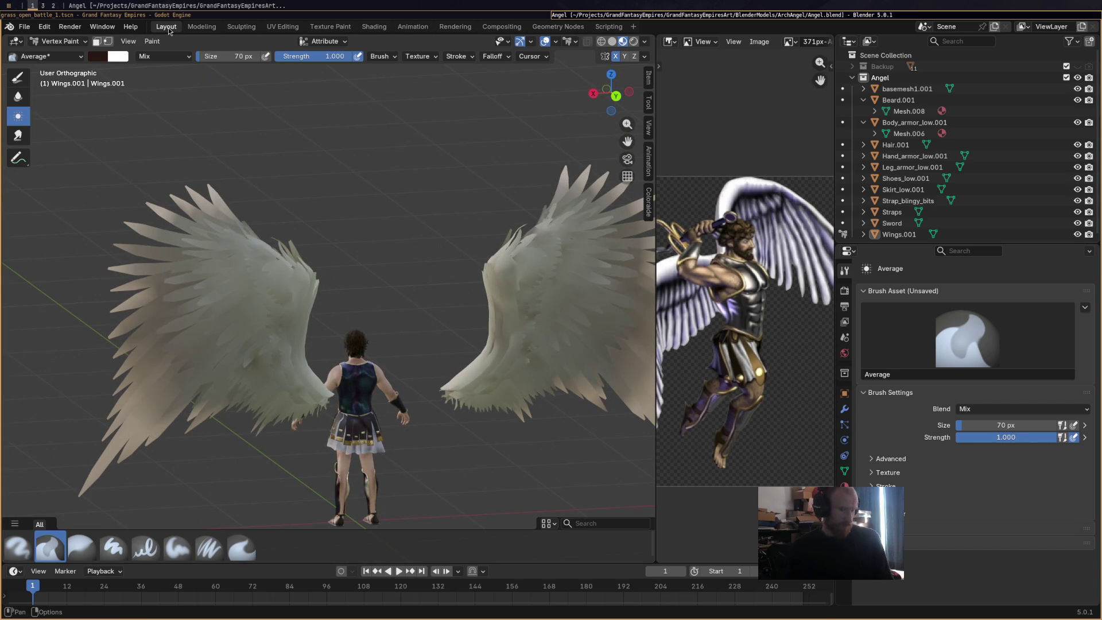
{"action": "left_click", "coordinate": [56, 40]}
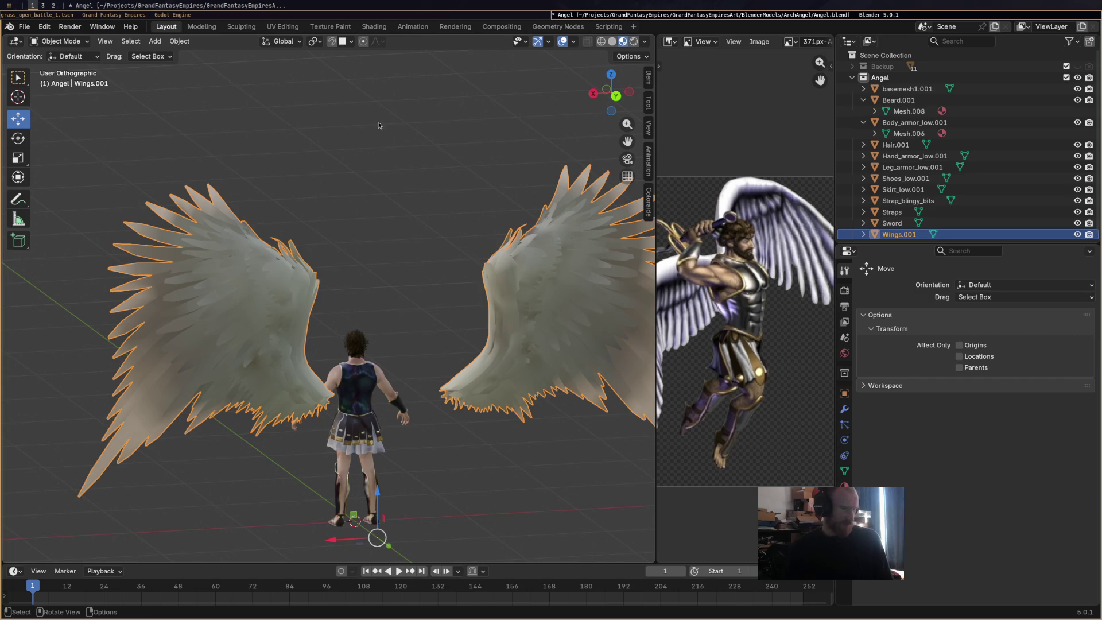
Review the wings' UV layout in UV Editing with the islands deselected, then move on.
{"action": "left_click", "coordinate": [283, 26]}
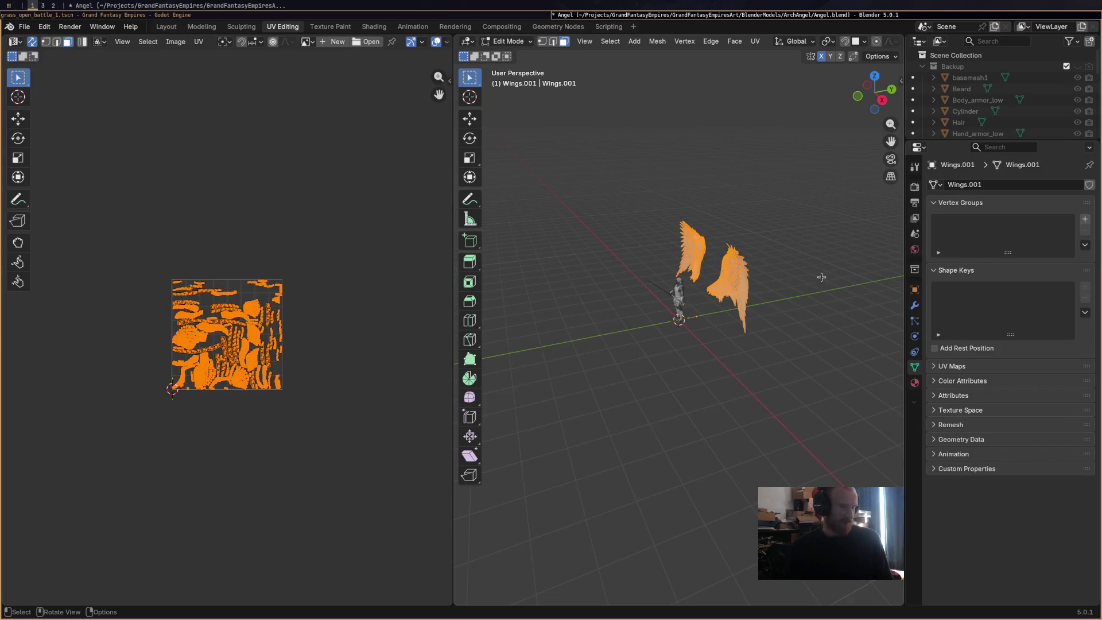
{"action": "middle_click_drag", "start_coordinate": [516, 365], "coordinate": [508, 358]}
{"action": "scroll", "coordinate": [254, 348], "scroll_direction": "up", "scroll_amount": 8}
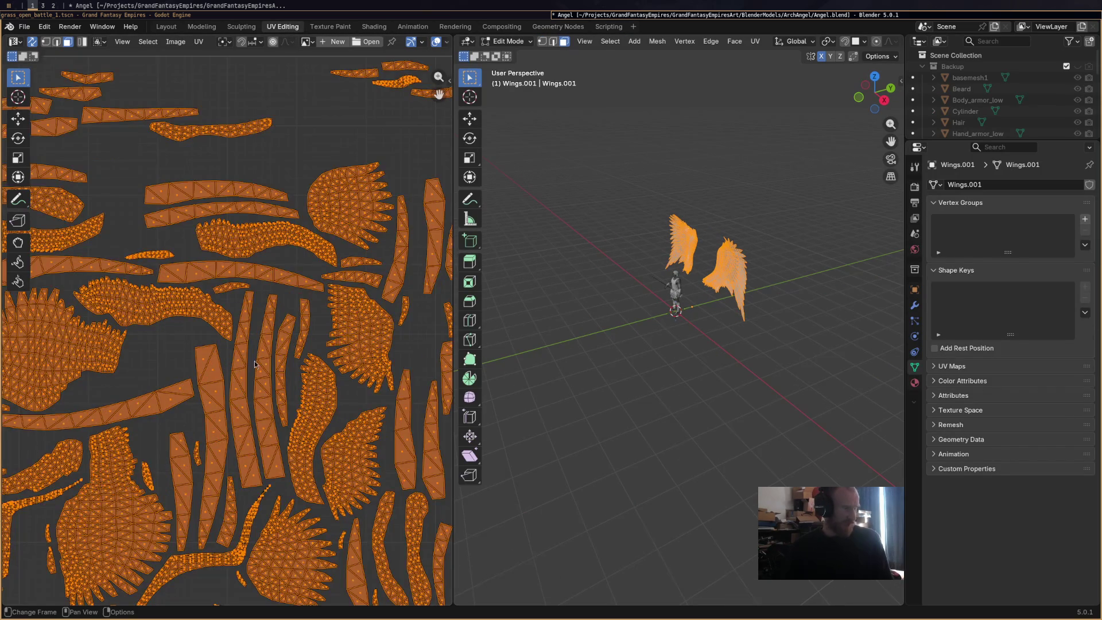
{"action": "scroll", "coordinate": [255, 353], "scroll_direction": "down", "scroll_amount": 2}
{"action": "scroll", "coordinate": [254, 353], "scroll_direction": "down", "scroll_amount": 4}
{"action": "scroll", "coordinate": [325, 314], "scroll_direction": "up", "scroll_amount": 2}
{"action": "scroll", "coordinate": [324, 314], "scroll_direction": "up", "scroll_amount": 3}
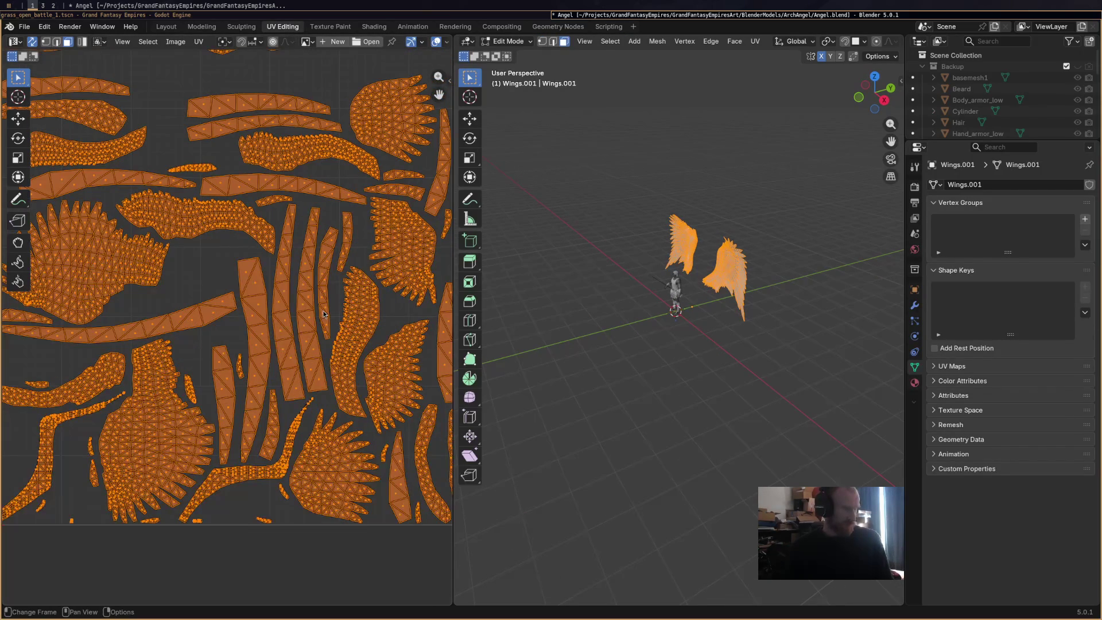
{"action": "left_click", "coordinate": [237, 254]}
{"action": "scroll", "coordinate": [221, 284], "scroll_direction": "down", "scroll_amount": 1}
{"action": "scroll", "coordinate": [221, 284], "scroll_direction": "down", "scroll_amount": 2}
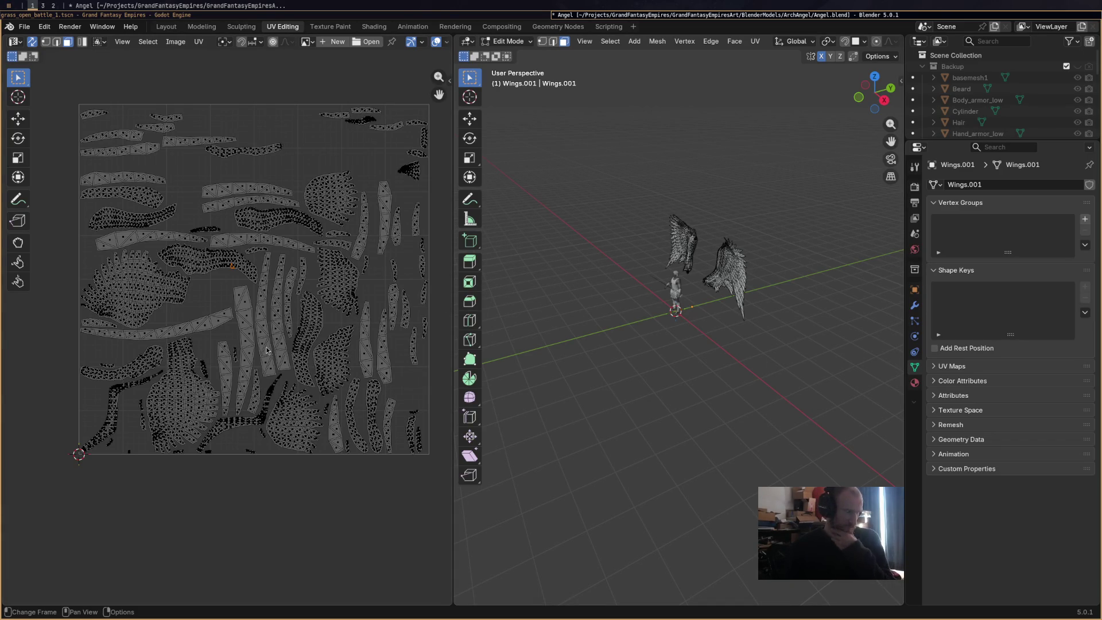
{"action": "scroll", "coordinate": [187, 307], "scroll_direction": "up", "scroll_amount": 4}
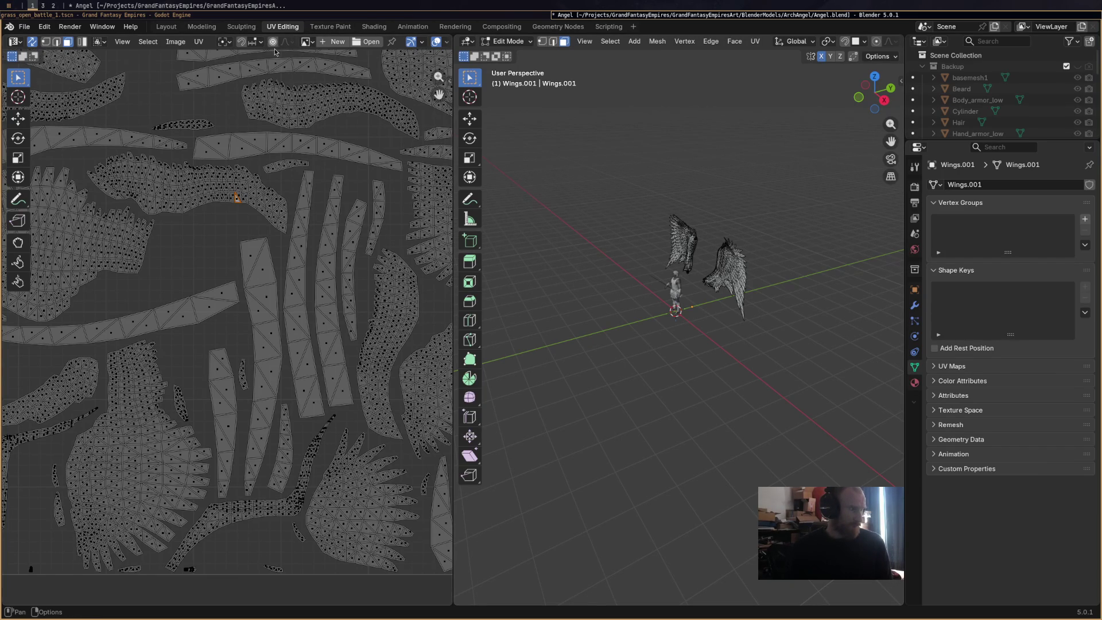
{"action": "left_click", "coordinate": [333, 27]}
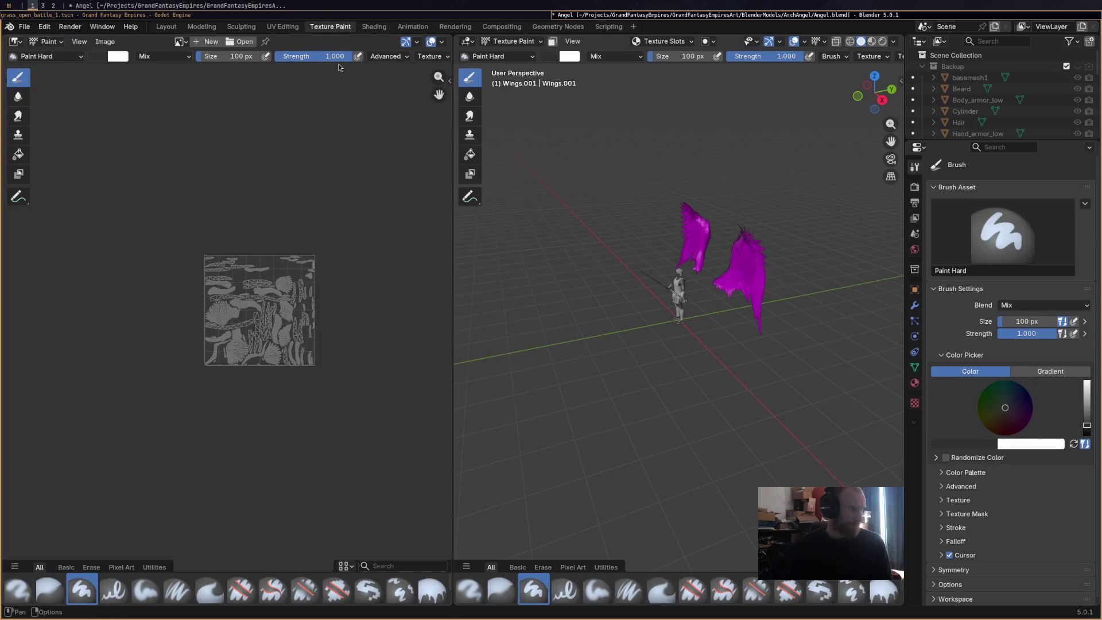
Widen the 3D view to a front view of the angel and start a new image for the wings.
{"action": "mouse_move", "coordinate": [586, 338]}
{"action": "middle_mouse_down"}
{"action": "mouse_move", "coordinate": [600, 341]}
{"action": "mouse_move", "coordinate": [541, 345]}
{"action": "mouse_move", "coordinate": [537, 365]}
{"action": "middle_mouse_up"}
{"action": "left_click_drag", "start_coordinate": [451, 371], "coordinate": [271, 372]}
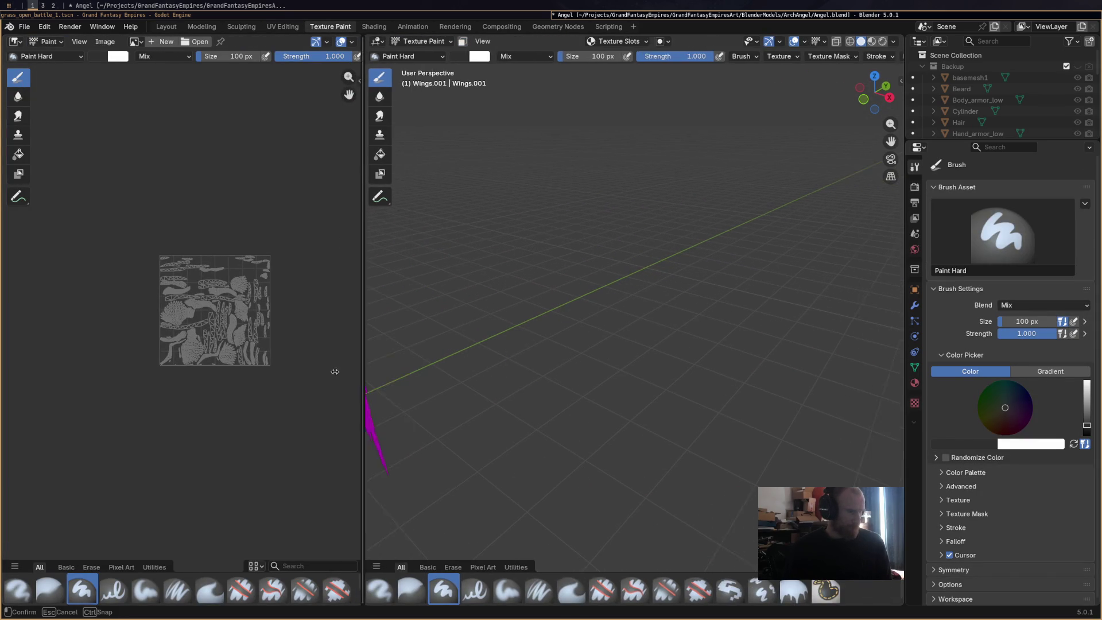
{"action": "mouse_move", "coordinate": [730, 281]}
{"action": "middle_mouse_down"}
{"action": "mouse_move", "coordinate": [557, 282]}
{"action": "mouse_move", "coordinate": [590, 320]}
{"action": "middle_mouse_up"}
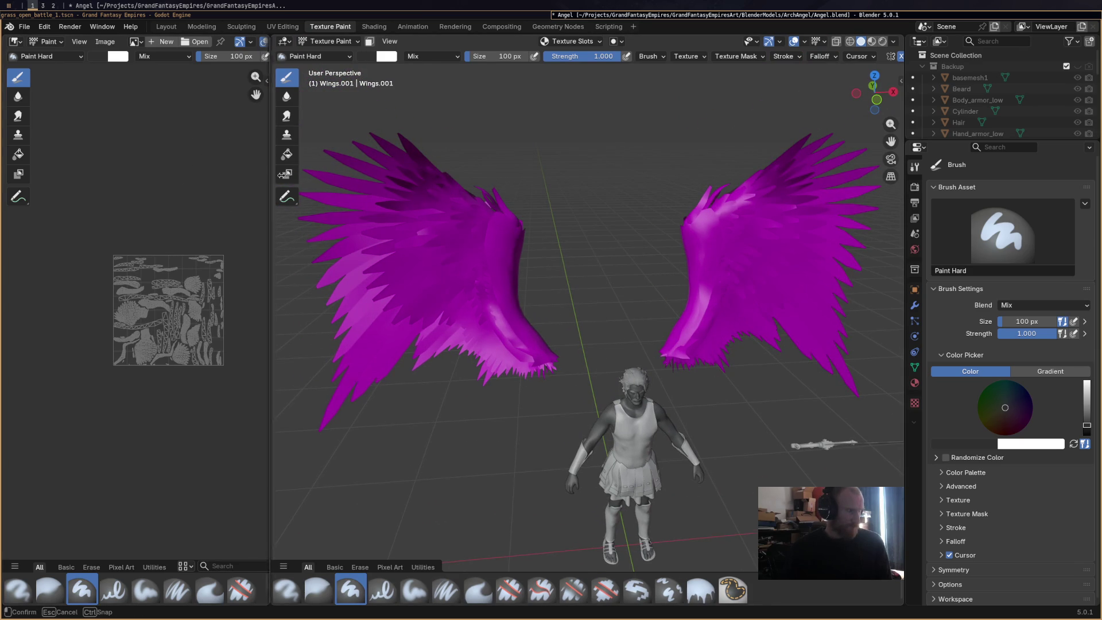
{"action": "left_click_drag", "start_coordinate": [270, 176], "coordinate": [290, 175]}
{"action": "left_click", "coordinate": [157, 41]}
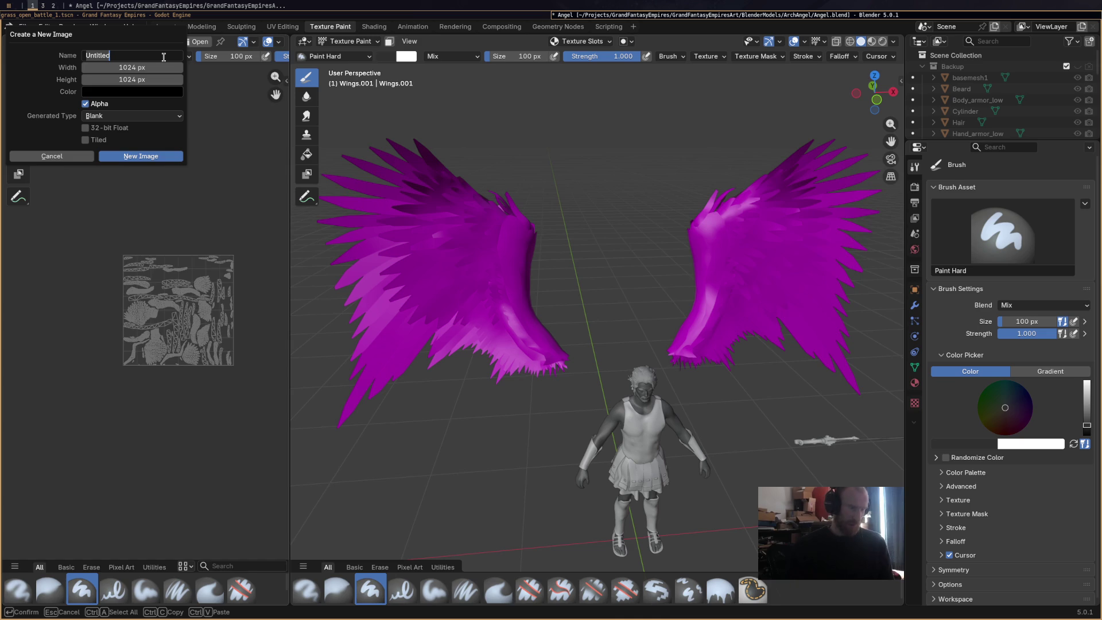
{"action": "type", "text": "AngelWingsTexture"}
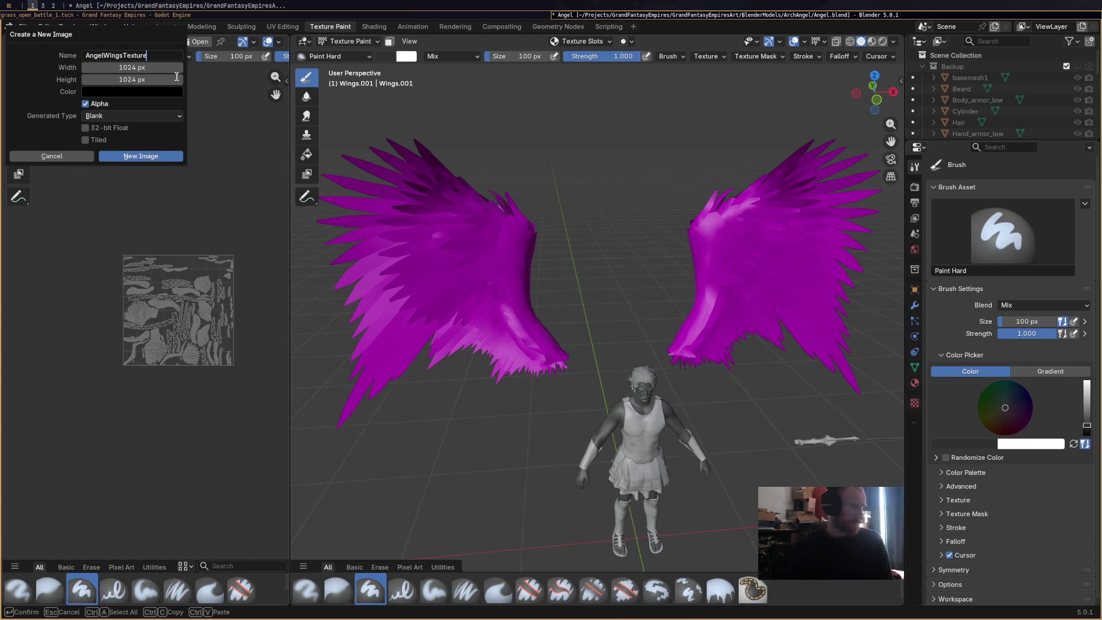
Create the AngelWingsTexture image at 2048 × 2048 with alpha.
{"action": "left_click", "coordinate": [160, 68]}
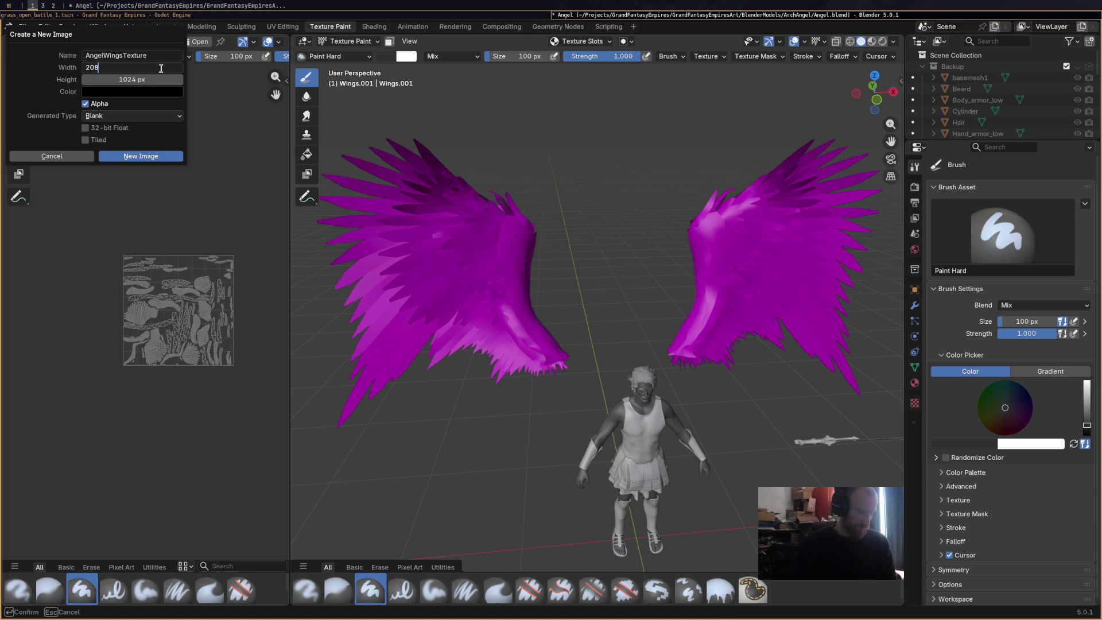
{"action": "key", "text": "Return"}
{"action": "left_click", "coordinate": [150, 80]}
{"action": "type", "text": "2048"}
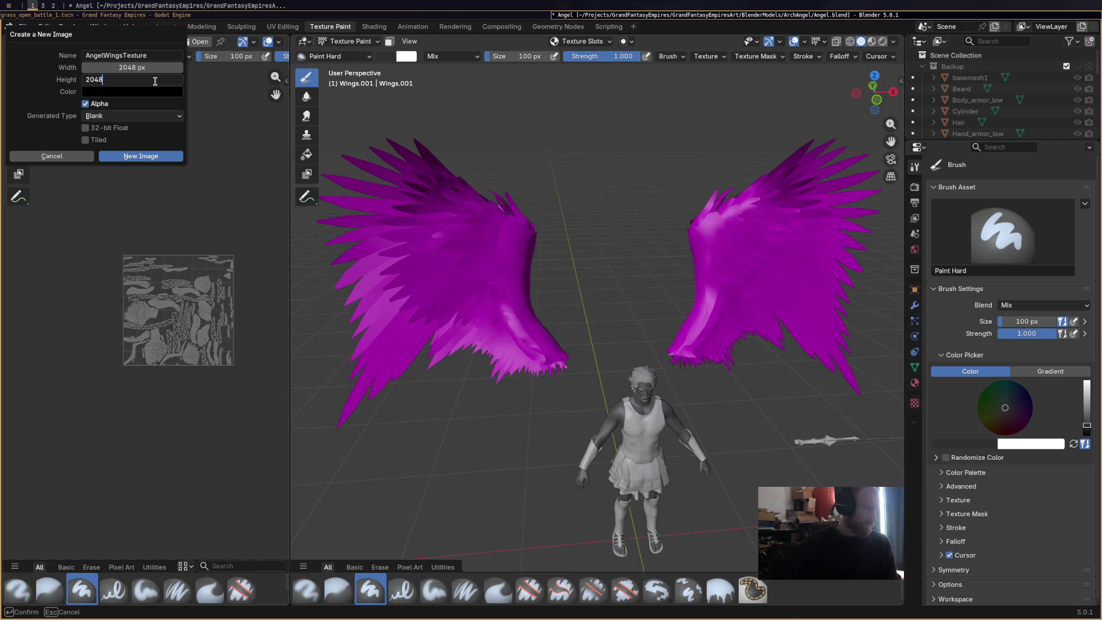
{"action": "key", "text": "Return"}
{"action": "left_click", "coordinate": [140, 156]}
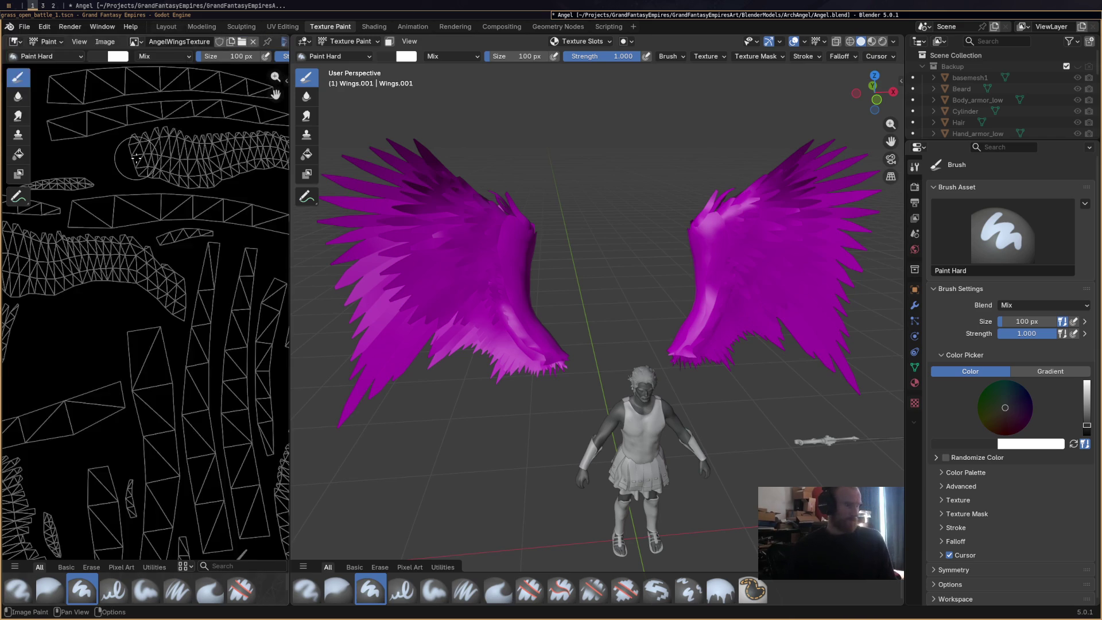
{"action": "scroll", "coordinate": [141, 156], "scroll_direction": "down", "scroll_amount": 3}
Save the blend file and preview the wings in Material Preview shading before moving to Shading.
{"action": "middle_click_drag", "start_coordinate": [405, 331], "coordinate": [534, 303]}
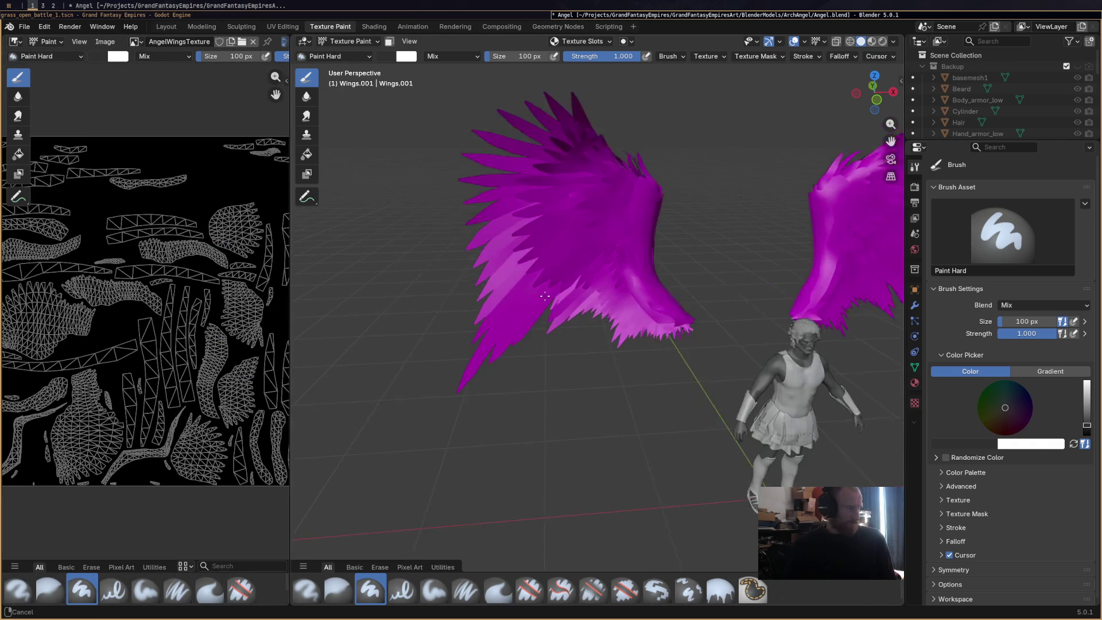
{"action": "key", "text": "ctrl+s"}
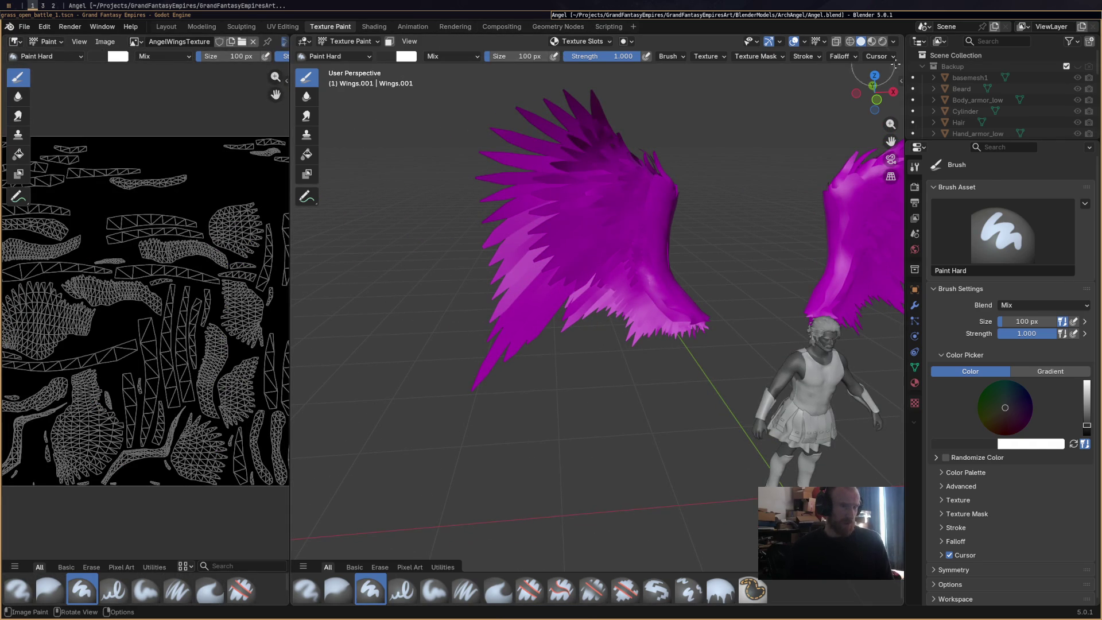
{"action": "left_click", "coordinate": [872, 41]}
{"action": "middle_click_drag", "start_coordinate": [672, 258], "coordinate": [640, 281]}
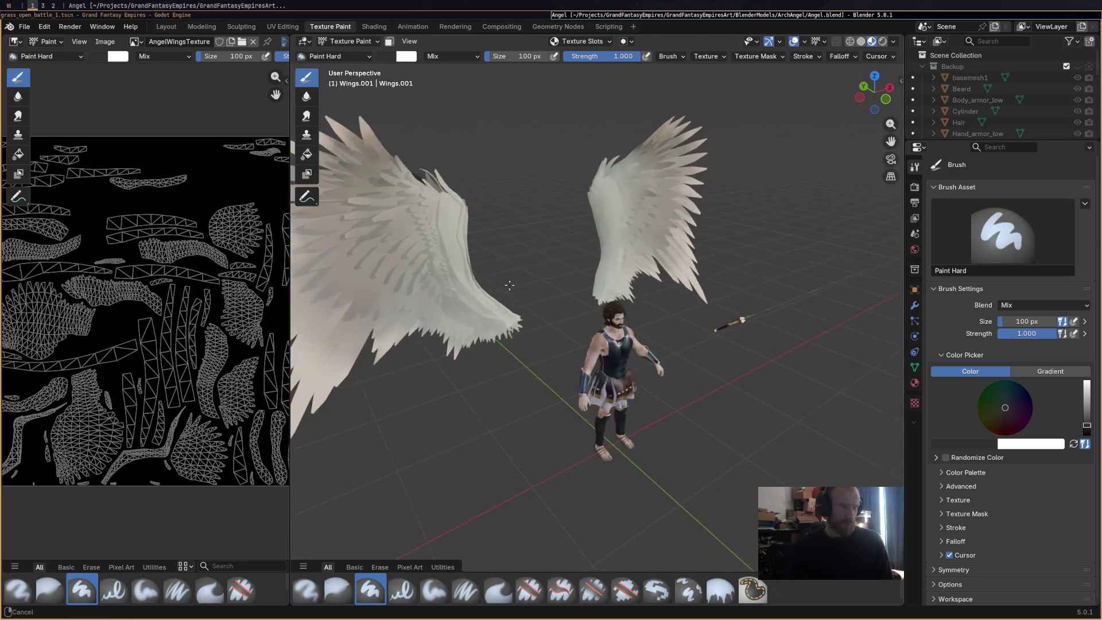
{"action": "middle_click_drag", "start_coordinate": [639, 281], "coordinate": [554, 84]}
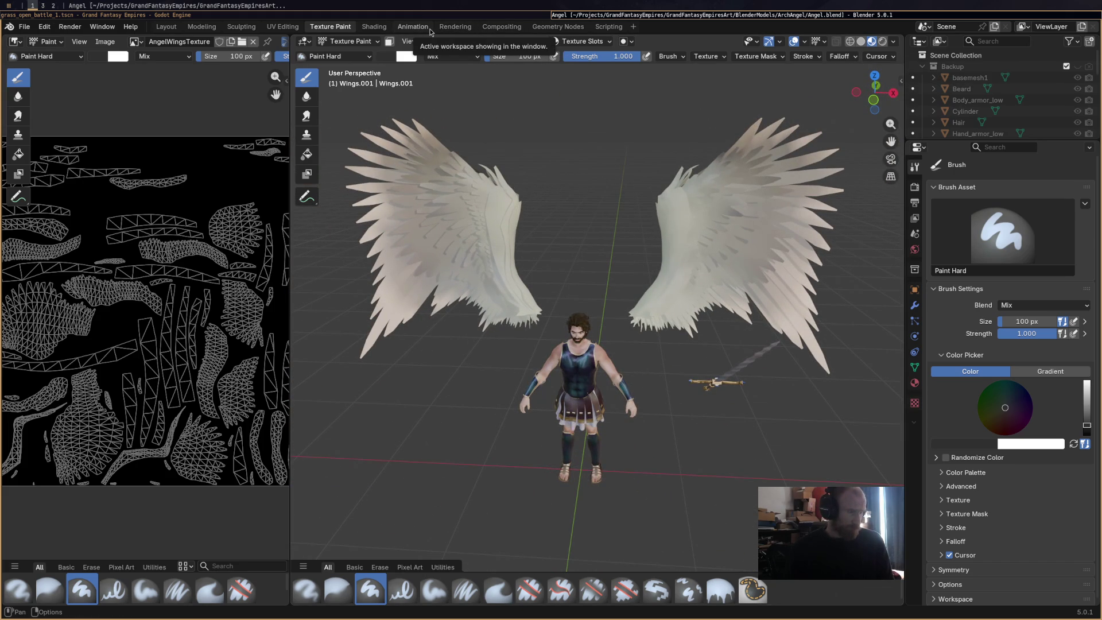
{"action": "left_click", "coordinate": [374, 26]}
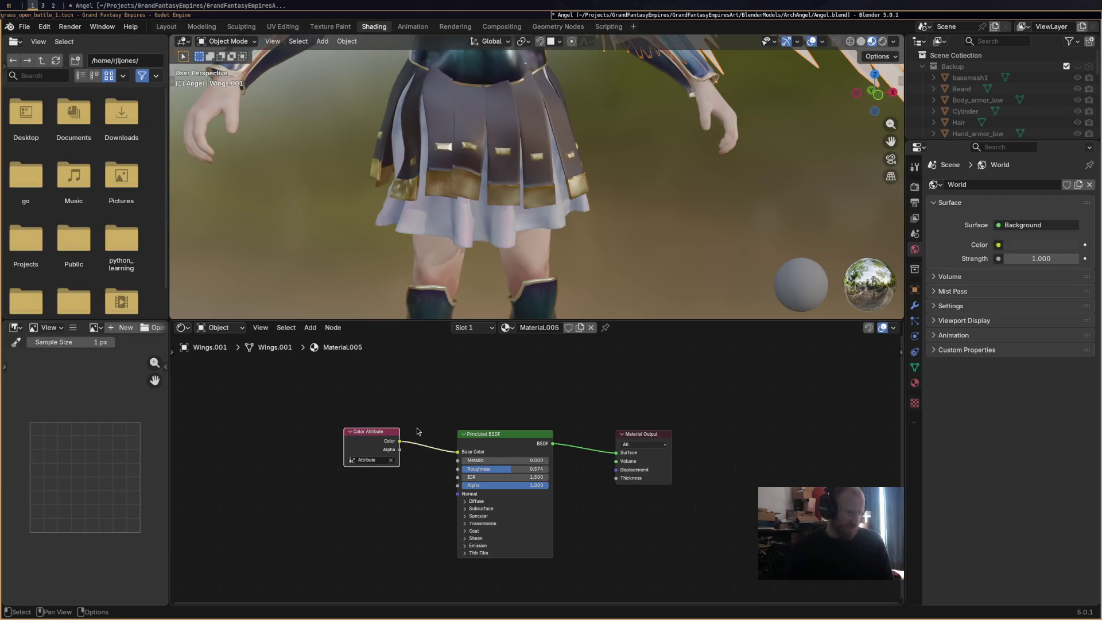
Move the Color Attribute node left to make room, then return to texture painting's image options.
{"action": "middle_click_drag", "start_coordinate": [351, 526], "coordinate": [417, 391]}
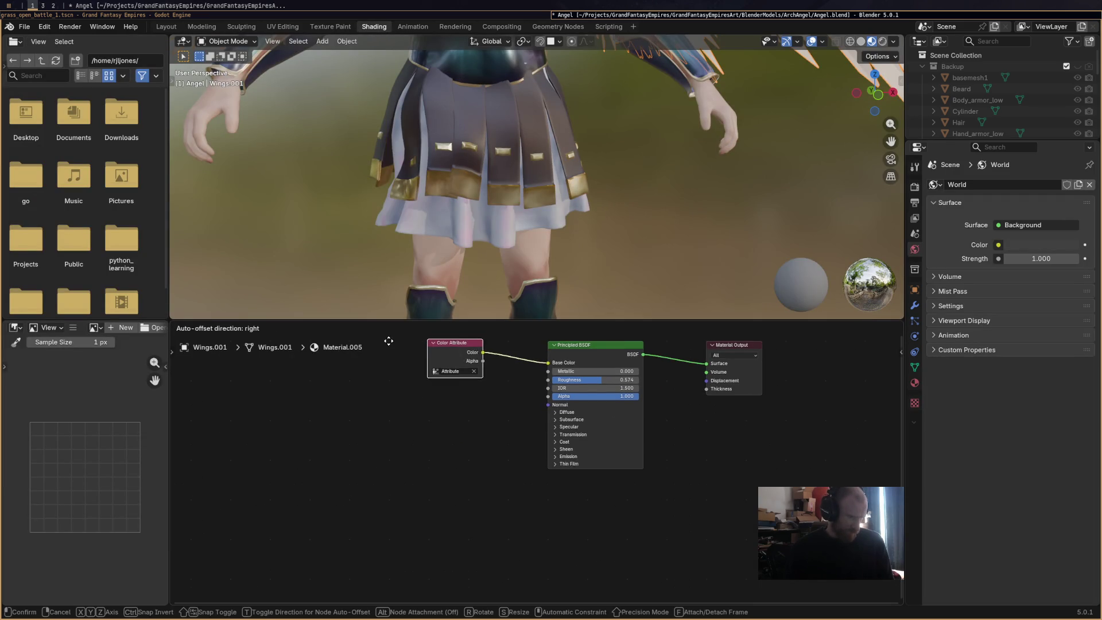
{"action": "left_click_drag", "start_coordinate": [430, 342], "coordinate": [366, 340]}
{"action": "right_click", "coordinate": [401, 423]}
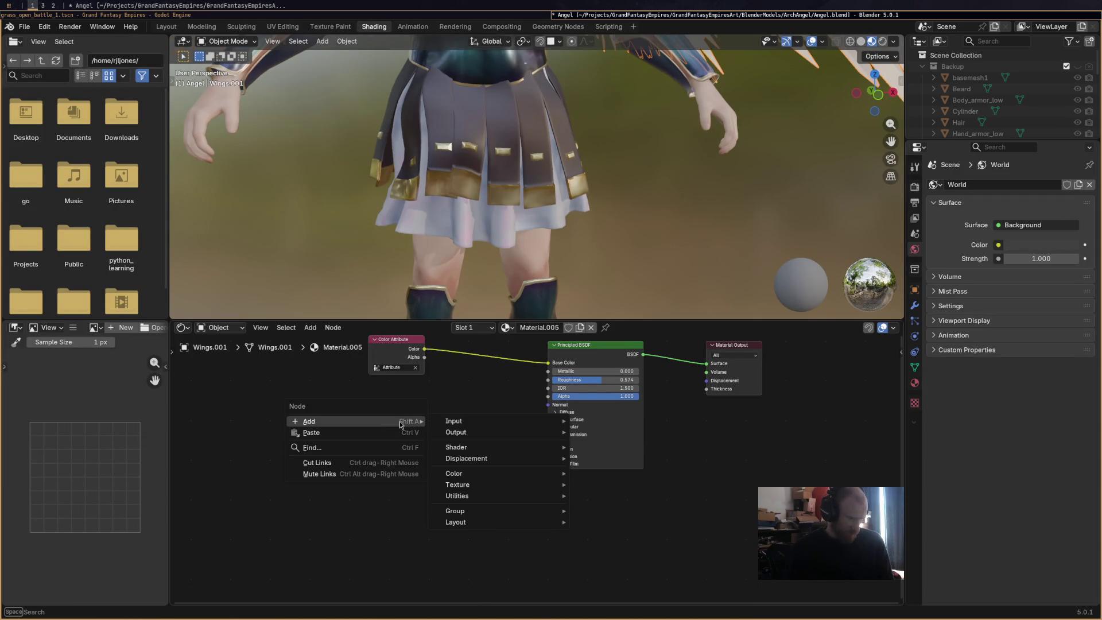
{"action": "mouse_move", "coordinate": [454, 421]}
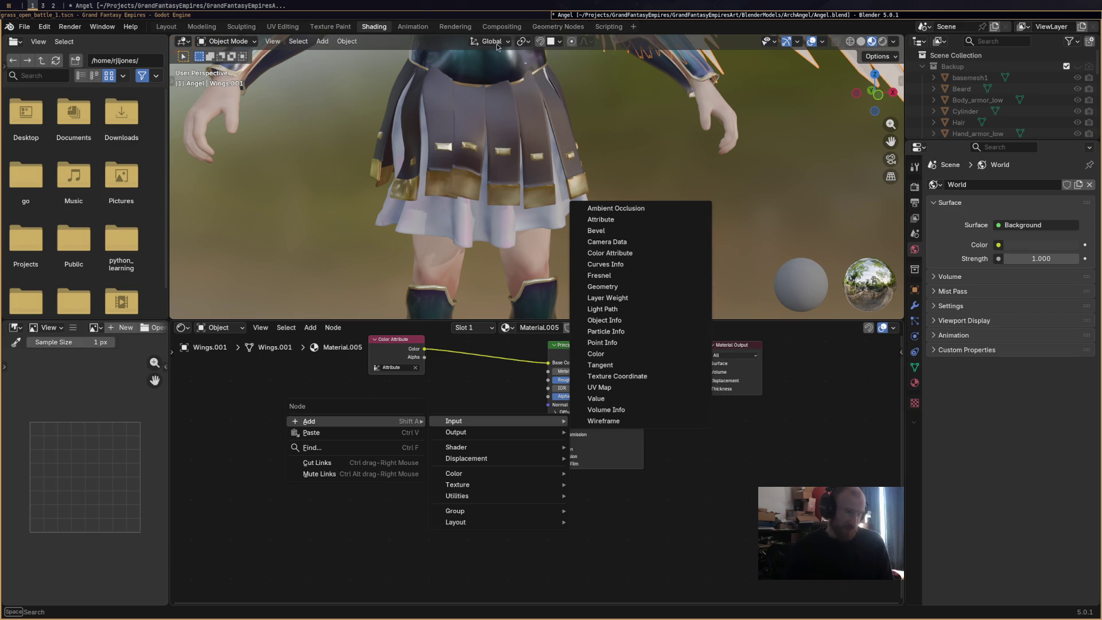
{"action": "left_click", "coordinate": [335, 26]}
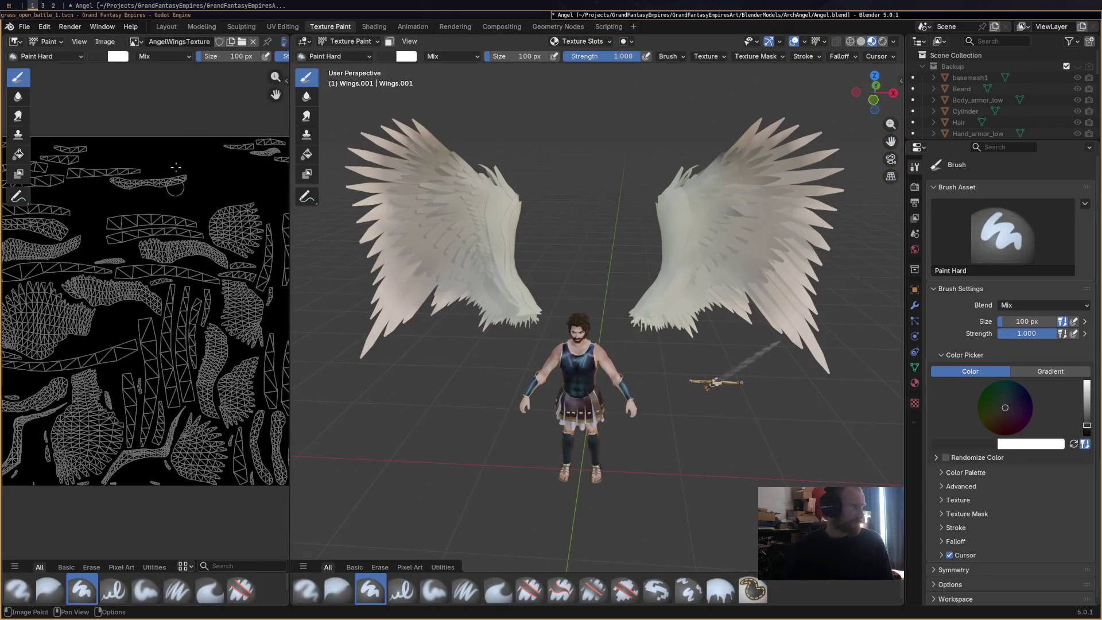
{"action": "left_click", "coordinate": [105, 42]}
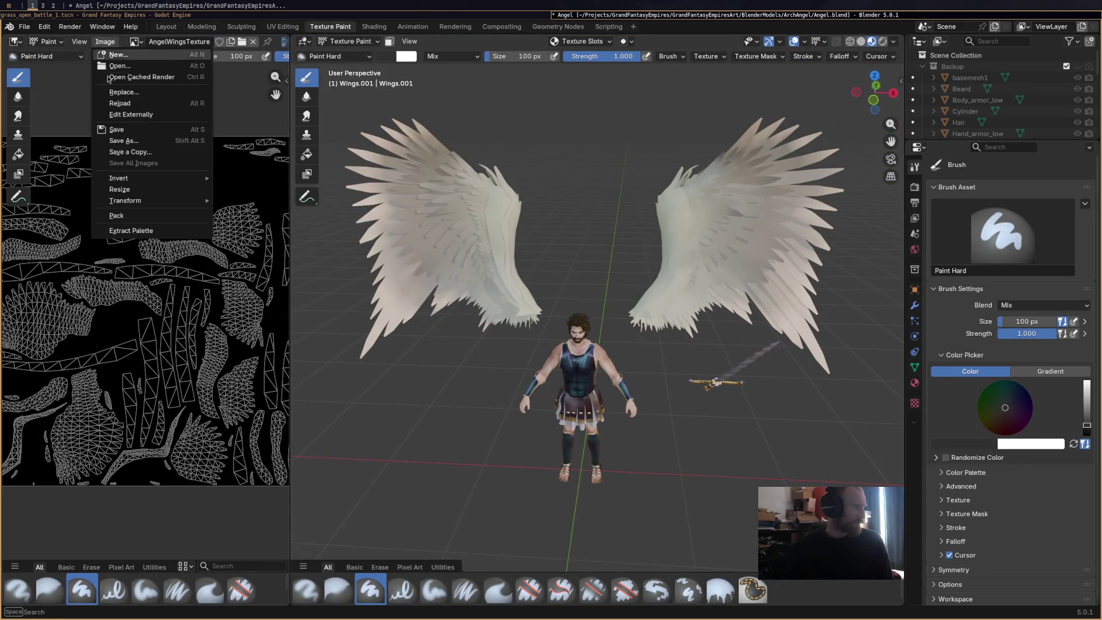
Save AngelWingsTexture.png into the ArchAngel folder and head back to the wing material nodes.
{"action": "left_click", "coordinate": [138, 142]}
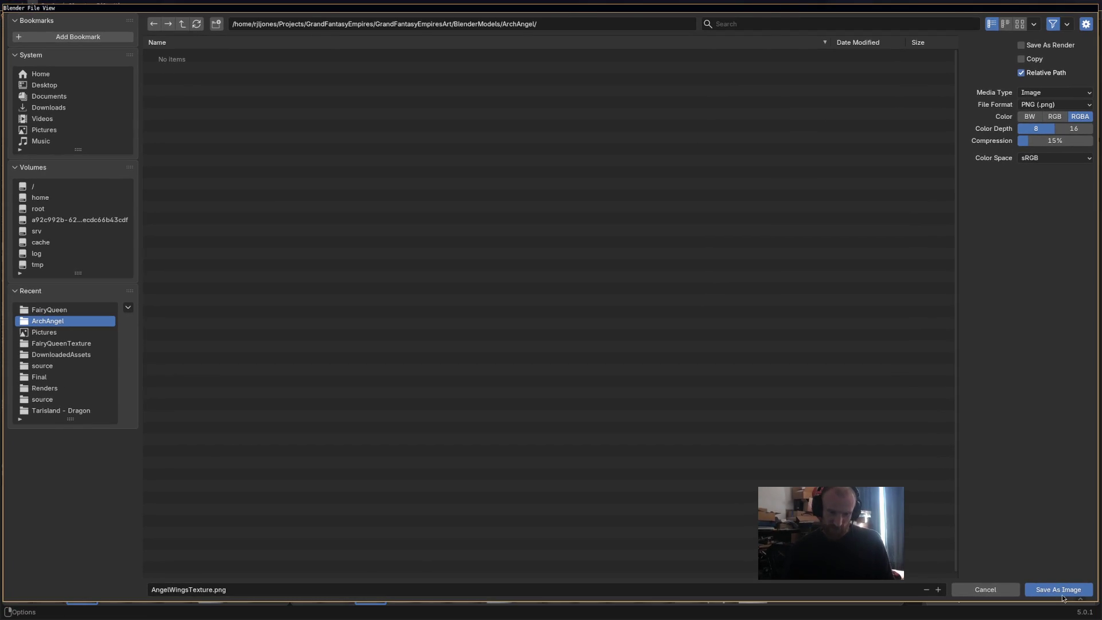
{"action": "left_click", "coordinate": [1059, 589]}
{"action": "mouse_move", "coordinate": [439, 347]}
{"action": "middle_mouse_down"}
{"action": "mouse_move", "coordinate": [405, 381]}
{"action": "mouse_move", "coordinate": [438, 340]}
{"action": "middle_mouse_up"}
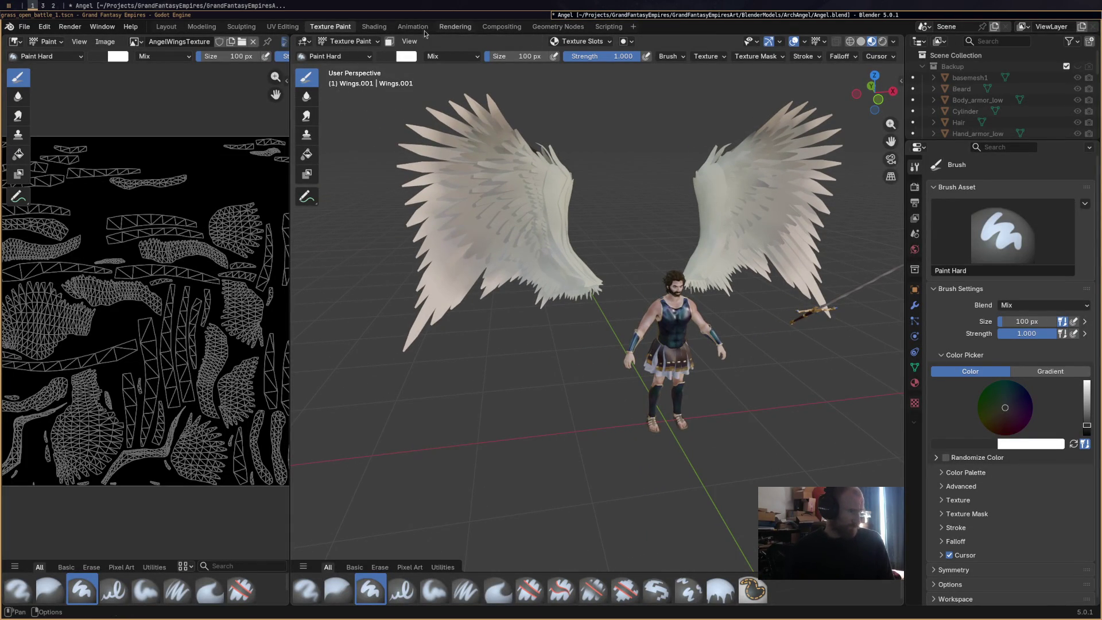
{"action": "left_click", "coordinate": [374, 27]}
Add an Image Texture node loaded with AngelWingsTexture.png beside the wing shader.
{"action": "right_click", "coordinate": [293, 434]}
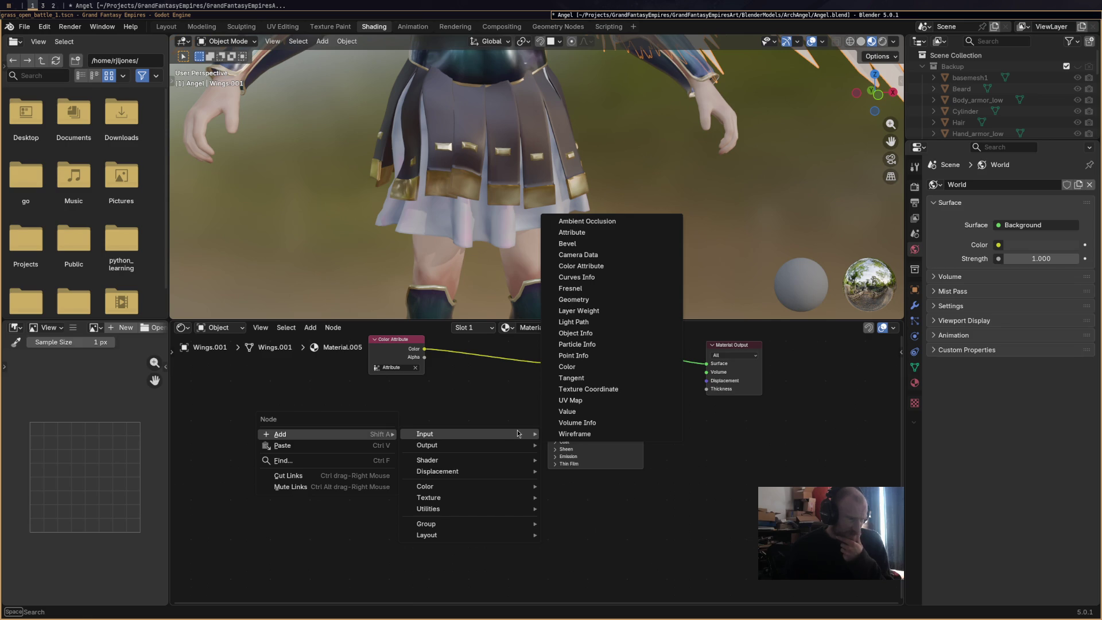
{"action": "mouse_move", "coordinate": [429, 498]}
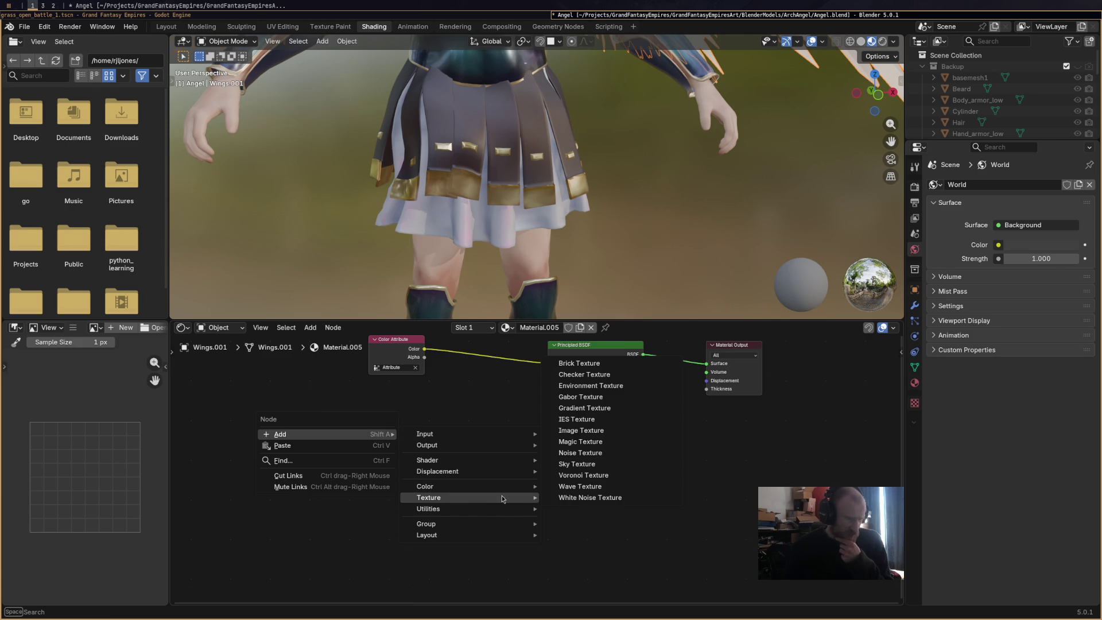
{"action": "left_click", "coordinate": [582, 430]}
{"action": "left_click", "coordinate": [379, 446]}
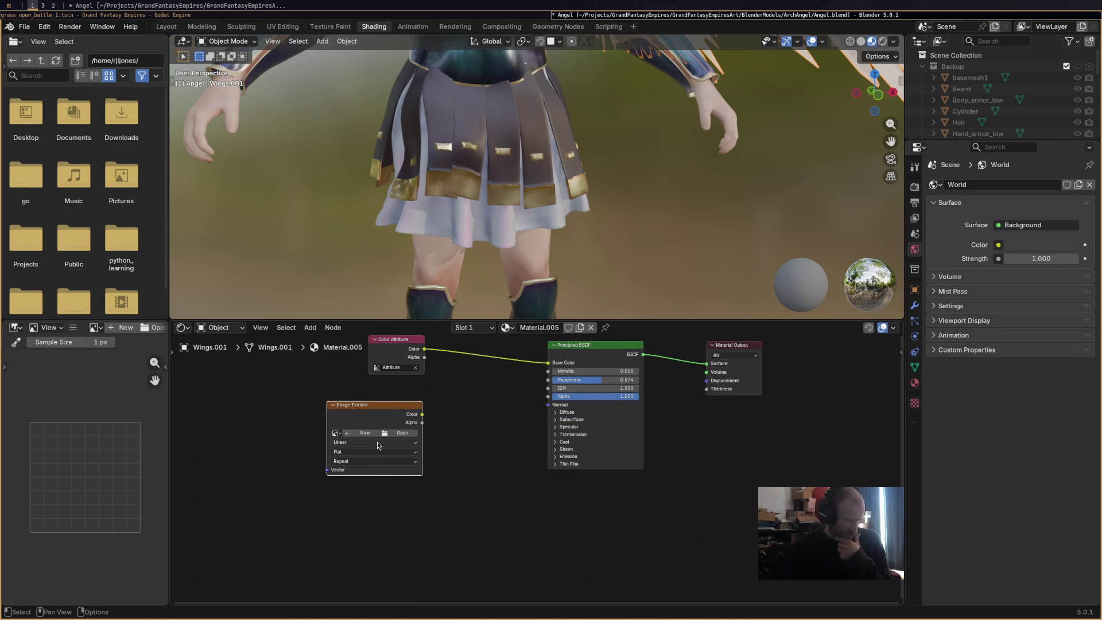
{"action": "left_click", "coordinate": [388, 435]}
{"action": "double_click", "coordinate": [223, 65]}
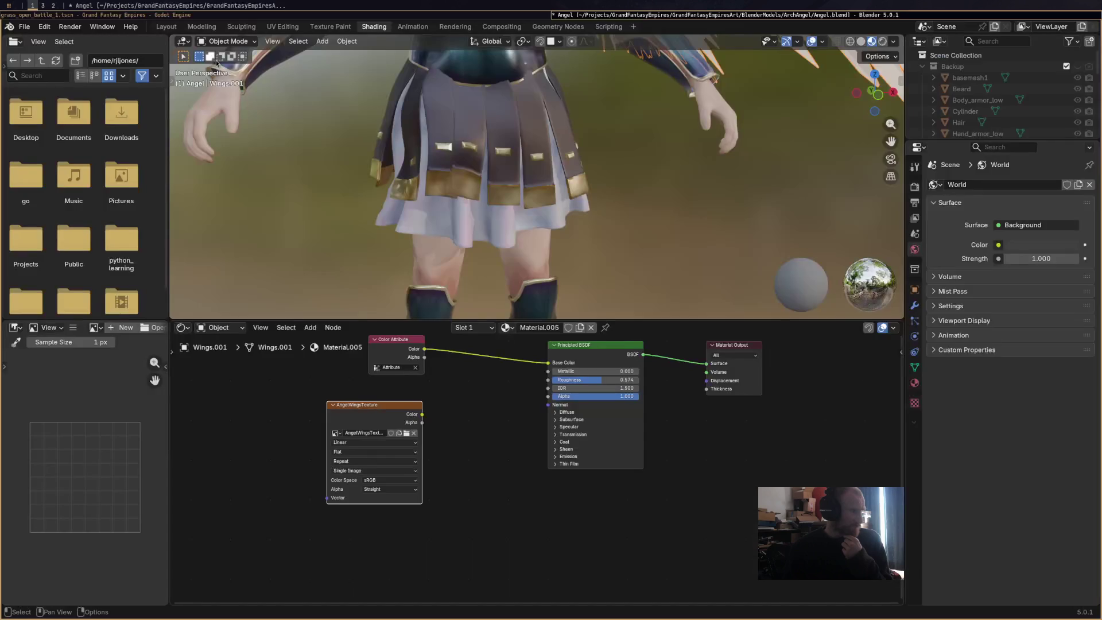
{"action": "right_click", "coordinate": [423, 418]}
{"action": "key", "text": "Escape"}
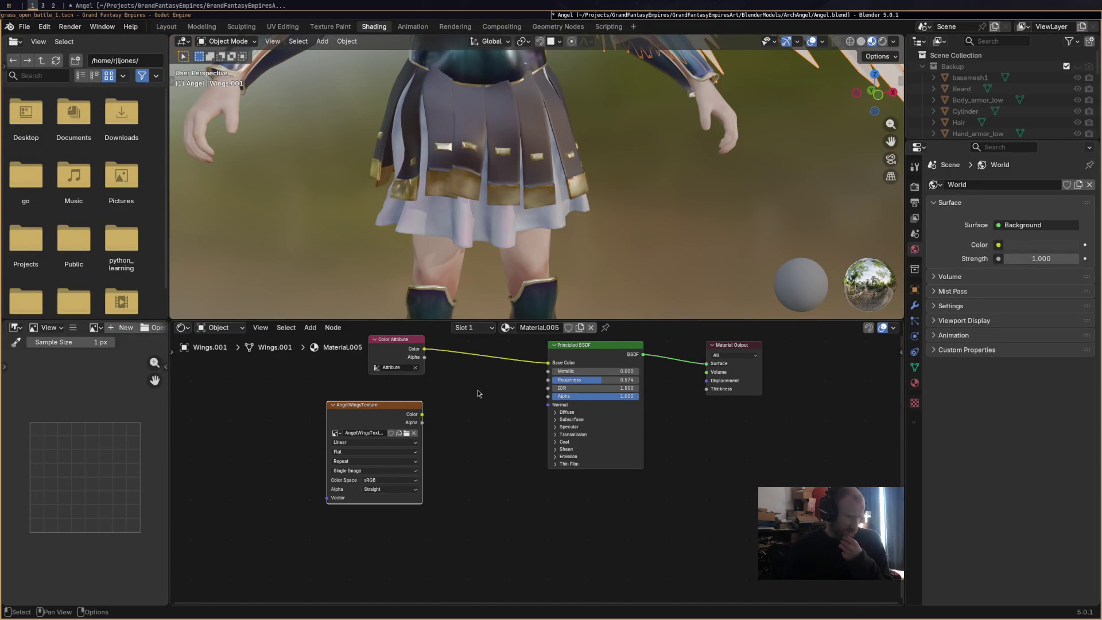
{"action": "right_click", "coordinate": [481, 395]}
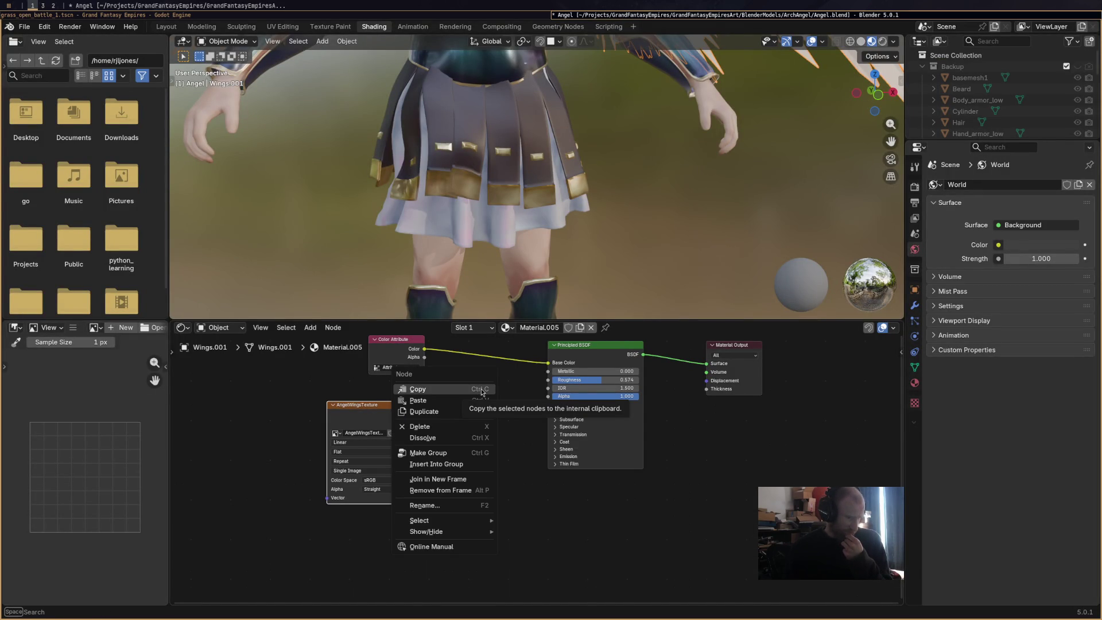
{"action": "left_click", "coordinate": [493, 388]}
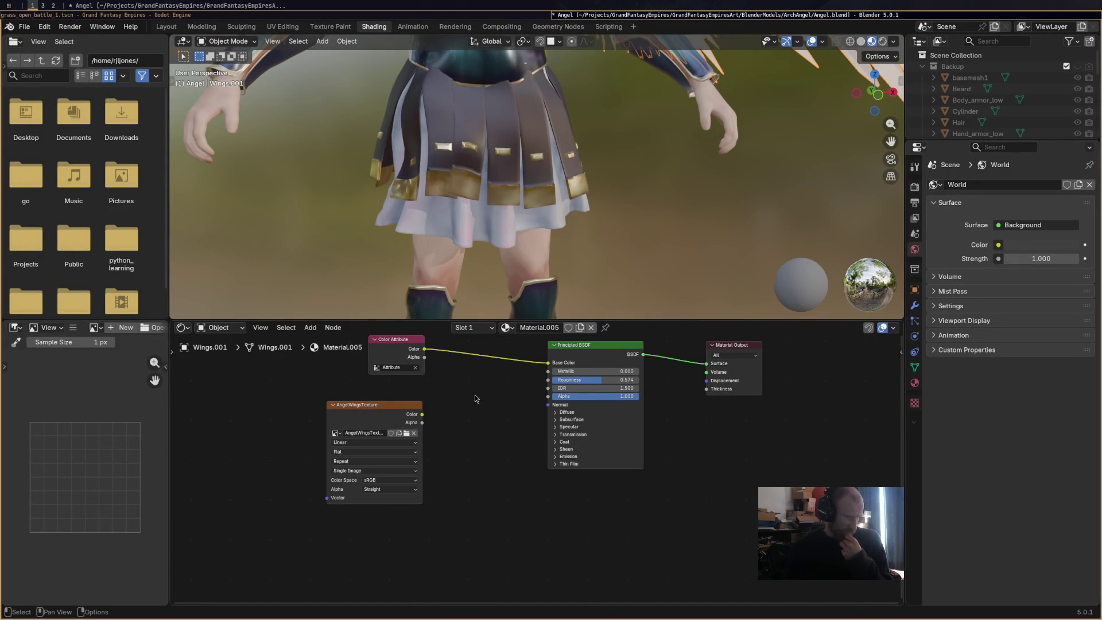
Insert a Mix Color node before Base Color with the texture colour on input B, and save.
{"action": "right_click", "coordinate": [475, 403]}
{"action": "mouse_move", "coordinate": [386, 394]}
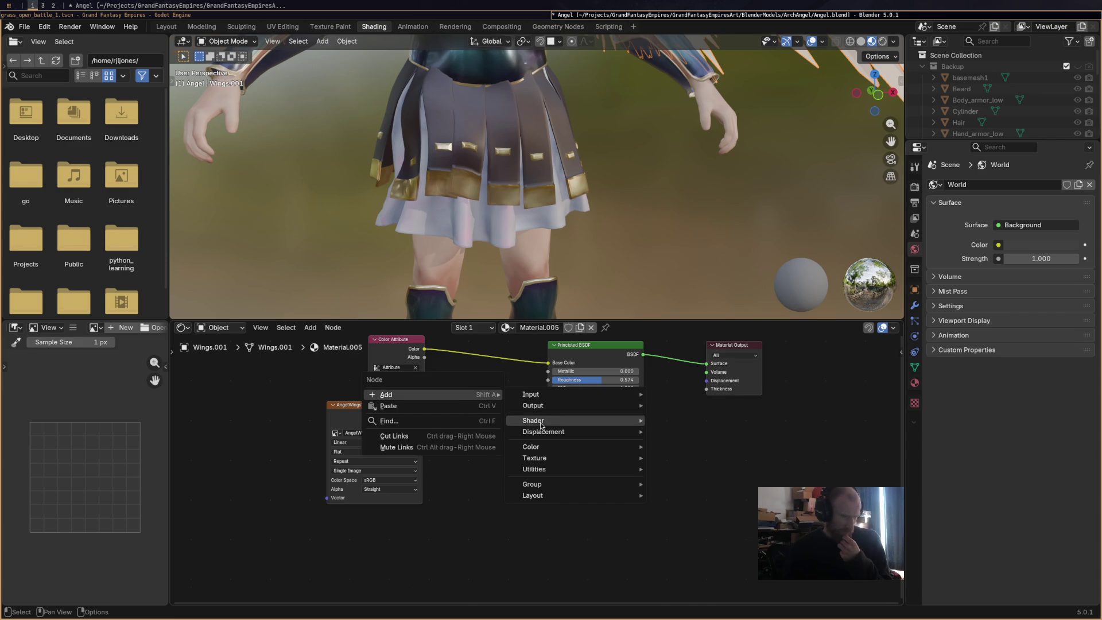
{"action": "mouse_move", "coordinate": [530, 446]}
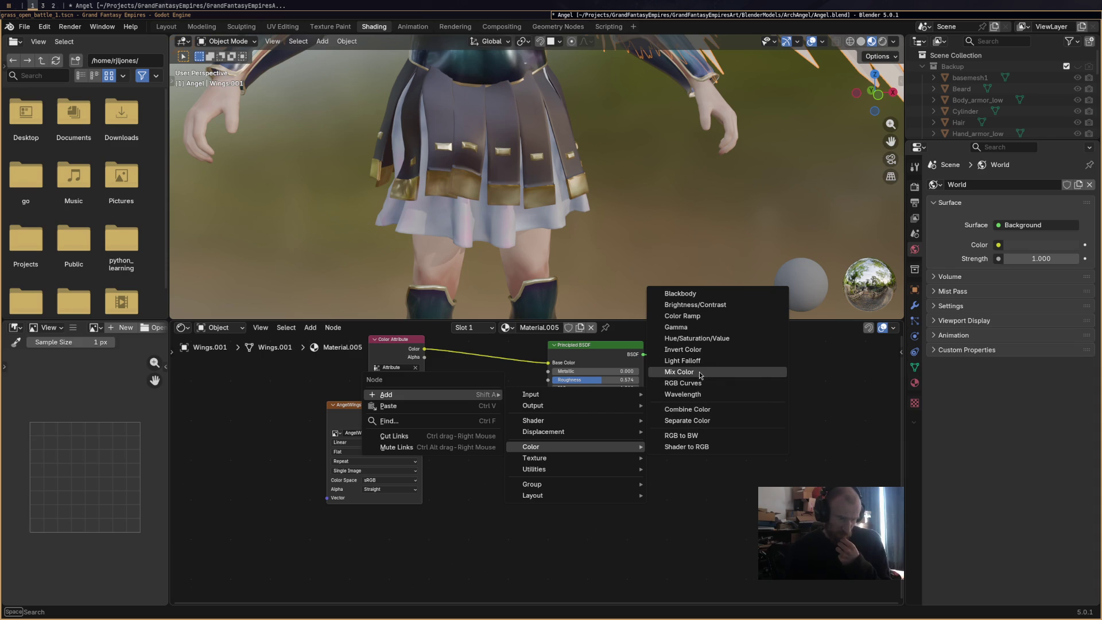
{"action": "left_click", "coordinate": [679, 371]}
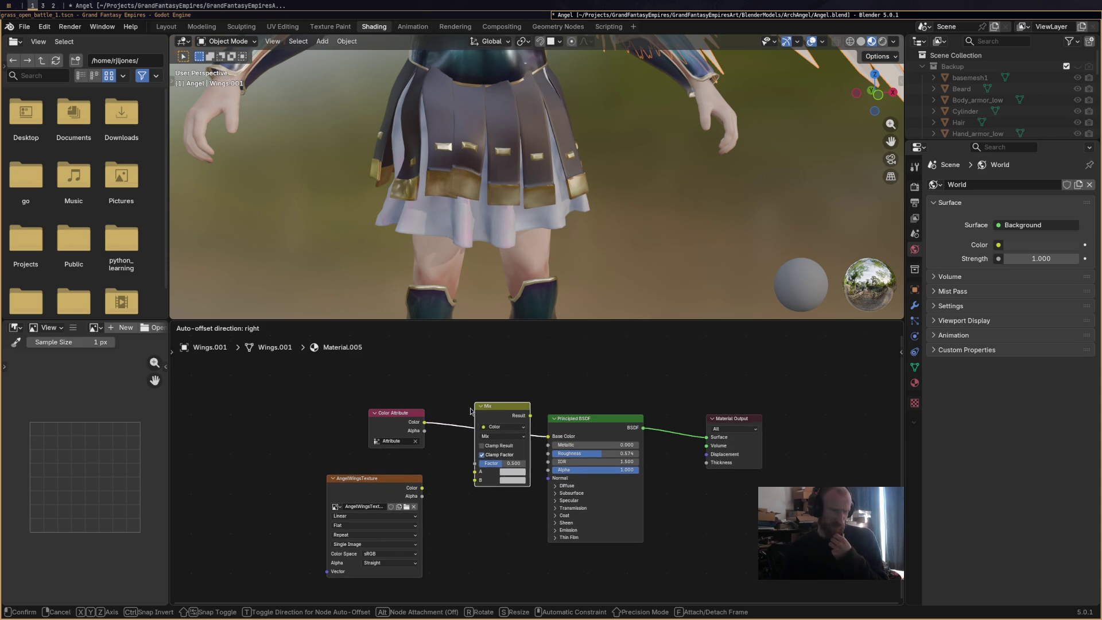
{"action": "left_click", "coordinate": [480, 390]}
{"action": "left_click_drag", "start_coordinate": [432, 468], "coordinate": [481, 465]}
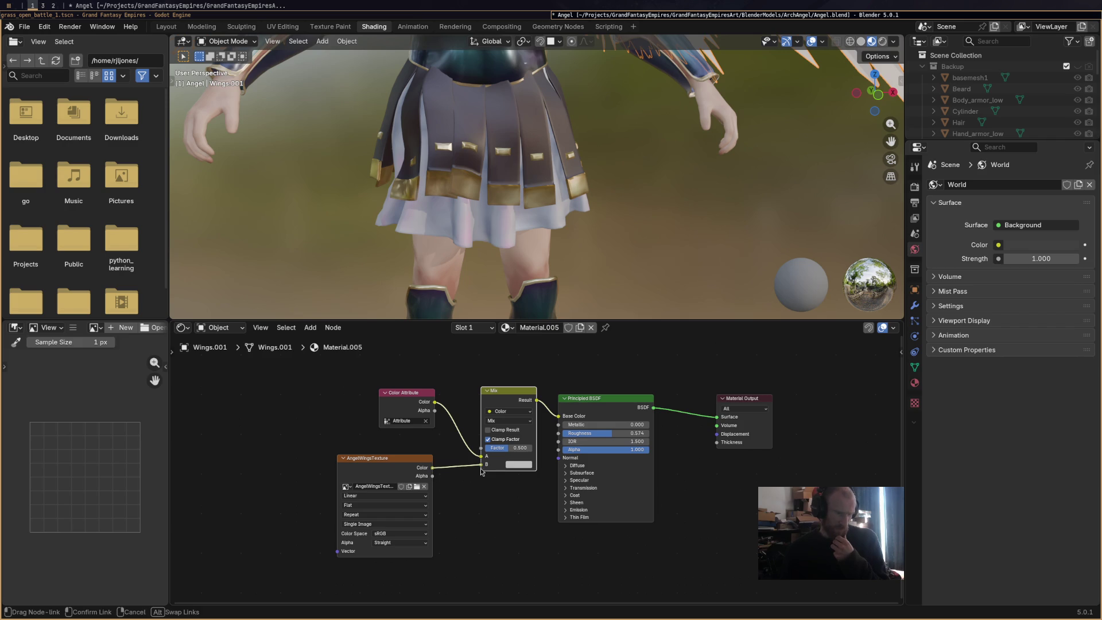
{"action": "scroll", "coordinate": [615, 265], "scroll_direction": "down", "scroll_amount": 5}
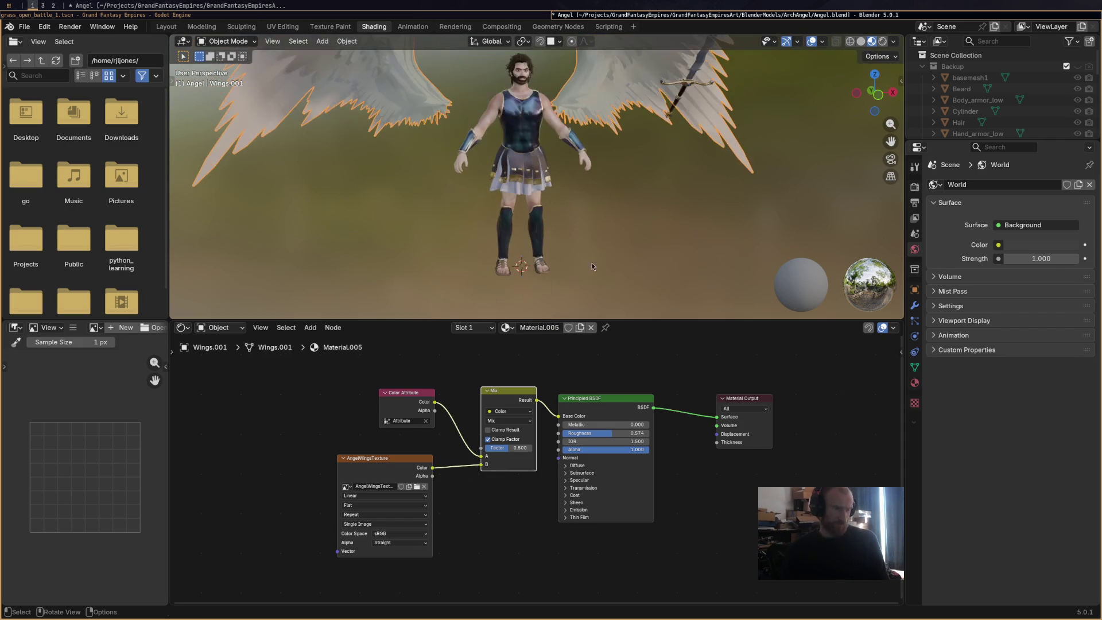
{"action": "middle_click_drag", "start_coordinate": [605, 272], "coordinate": [466, 153]}
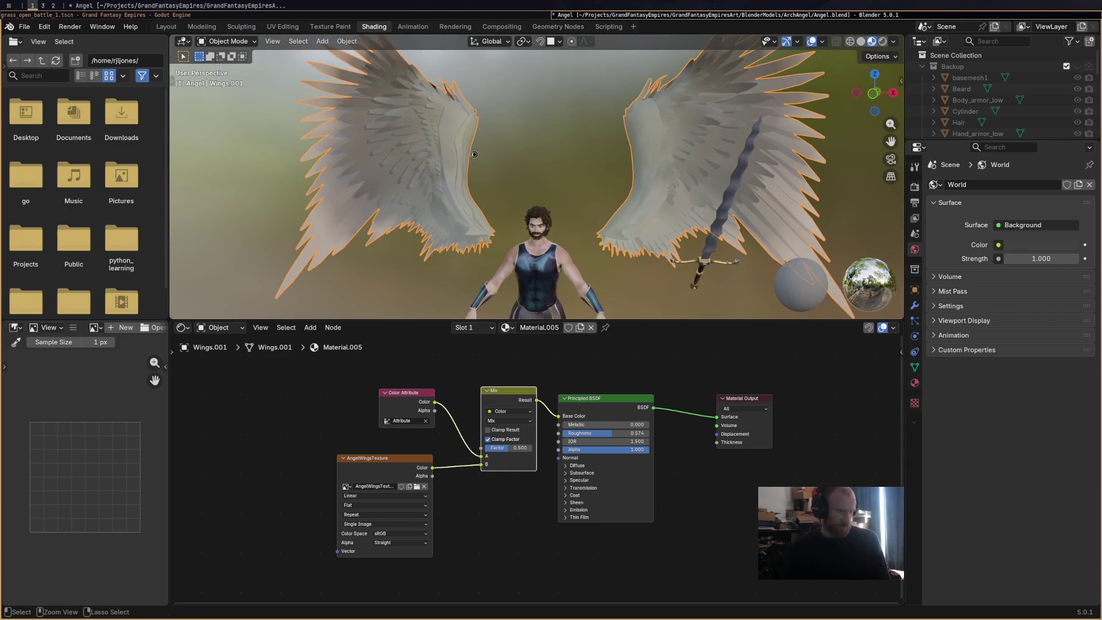
{"action": "key", "text": "ctrl+s"}
{"action": "mouse_move", "coordinate": [492, 158]}
{"action": "middle_mouse_down"}
{"action": "mouse_move", "coordinate": [510, 169]}
{"action": "mouse_move", "coordinate": [535, 155]}
{"action": "middle_mouse_up"}
{"action": "scroll", "coordinate": [511, 167], "scroll_direction": "up", "scroll_amount": 2}
{"action": "scroll", "coordinate": [535, 155], "scroll_direction": "down", "scroll_amount": 2}
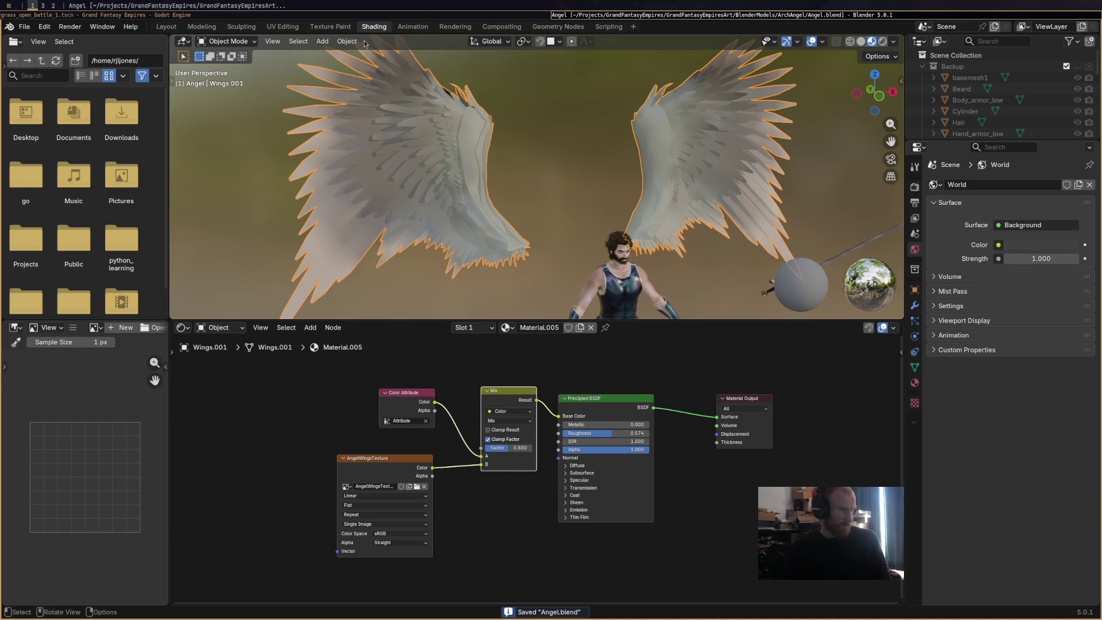
{"action": "left_click", "coordinate": [330, 26]}
{"action": "scroll", "coordinate": [476, 233], "scroll_direction": "up", "scroll_amount": 2}
{"action": "middle_click_drag", "start_coordinate": [476, 232], "coordinate": [510, 244]}
{"action": "scroll", "coordinate": [491, 238], "scroll_direction": "up", "scroll_amount": 2}
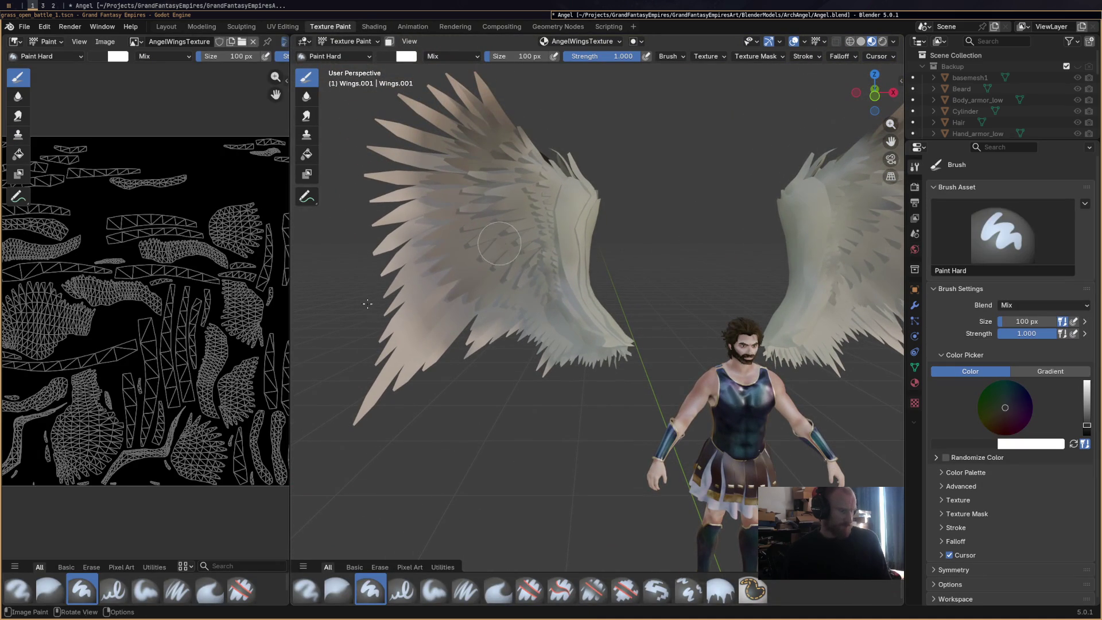
Try airbrushing white over the wing UV islands at 332 px, undoing the stray strokes.
{"action": "middle_click_drag", "start_coordinate": [175, 332], "coordinate": [218, 319]}
{"action": "left_click", "coordinate": [19, 589]}
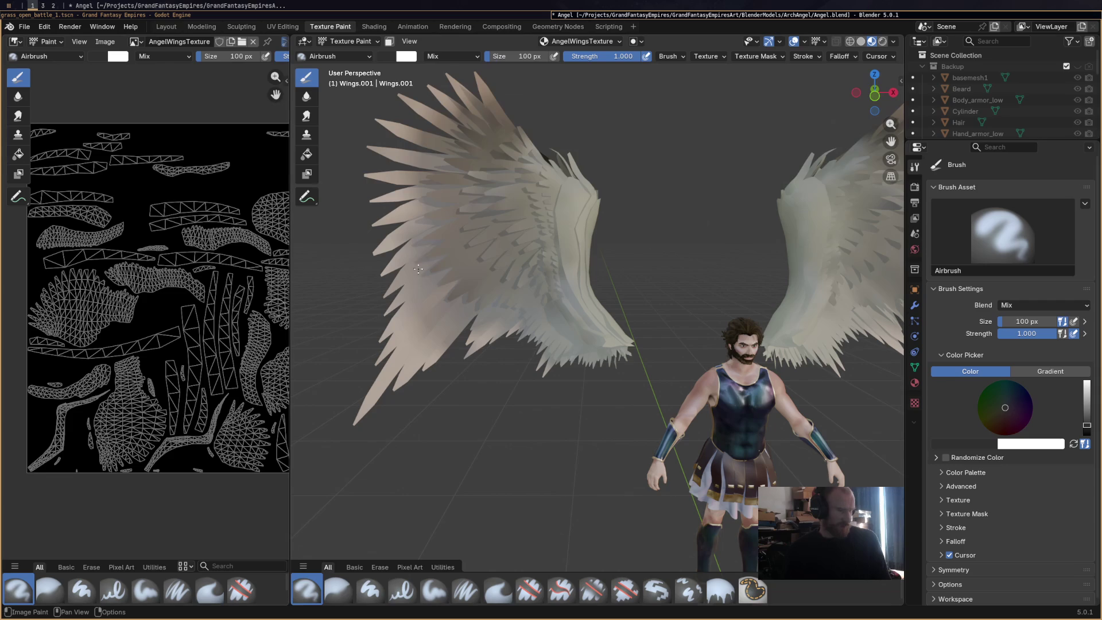
{"action": "left_click_drag", "start_coordinate": [90, 284], "coordinate": [79, 296]}
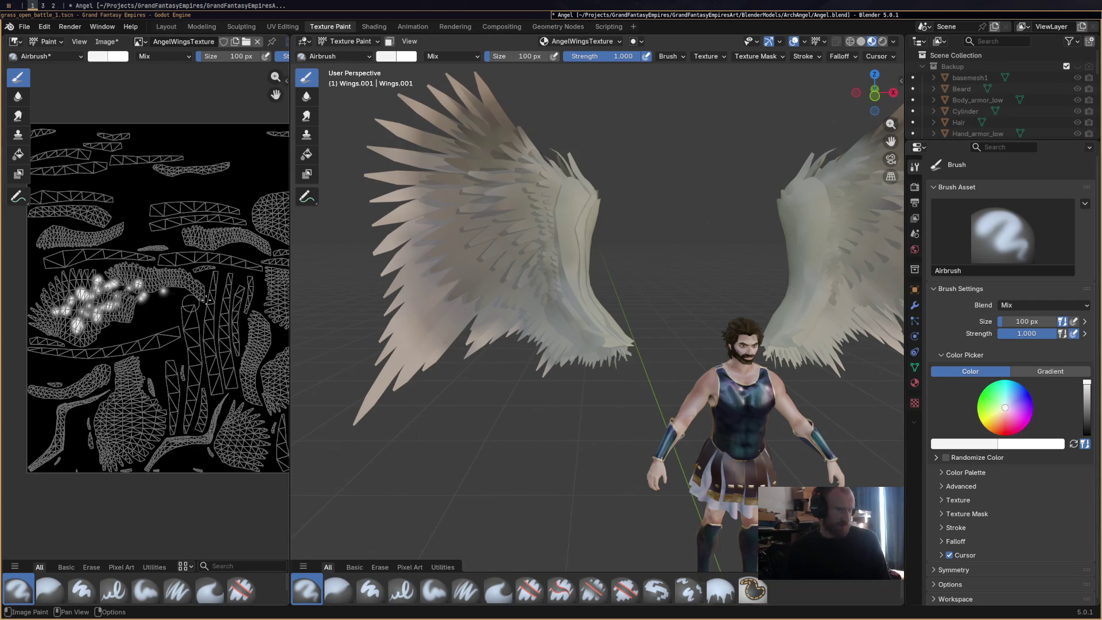
{"action": "key", "text": "ctrl+z"}
{"action": "mouse_move", "coordinate": [86, 304]}
{"action": "left_mouse_down"}
{"action": "mouse_move", "coordinate": [77, 321]}
{"action": "mouse_move", "coordinate": [185, 276]}
{"action": "left_mouse_up"}
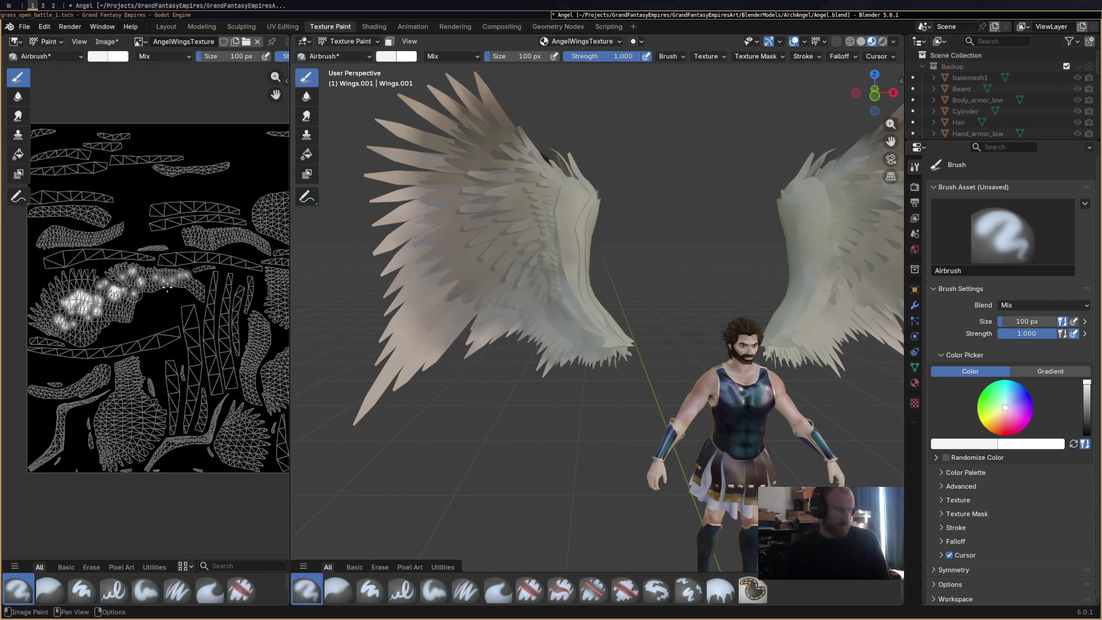
{"action": "key", "text": "ctrl+z"}
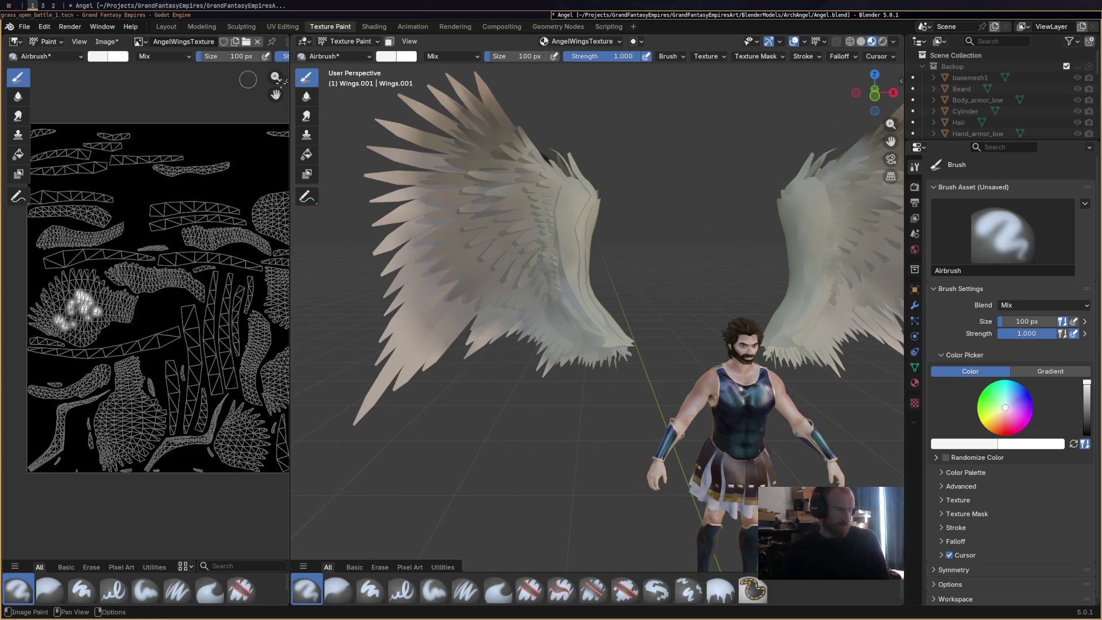
{"action": "left_click_drag", "start_coordinate": [517, 57], "coordinate": [543, 54]}
{"action": "mouse_move", "coordinate": [125, 219]}
{"action": "left_mouse_down"}
{"action": "mouse_move", "coordinate": [47, 254]}
{"action": "mouse_move", "coordinate": [115, 331]}
{"action": "left_mouse_up"}
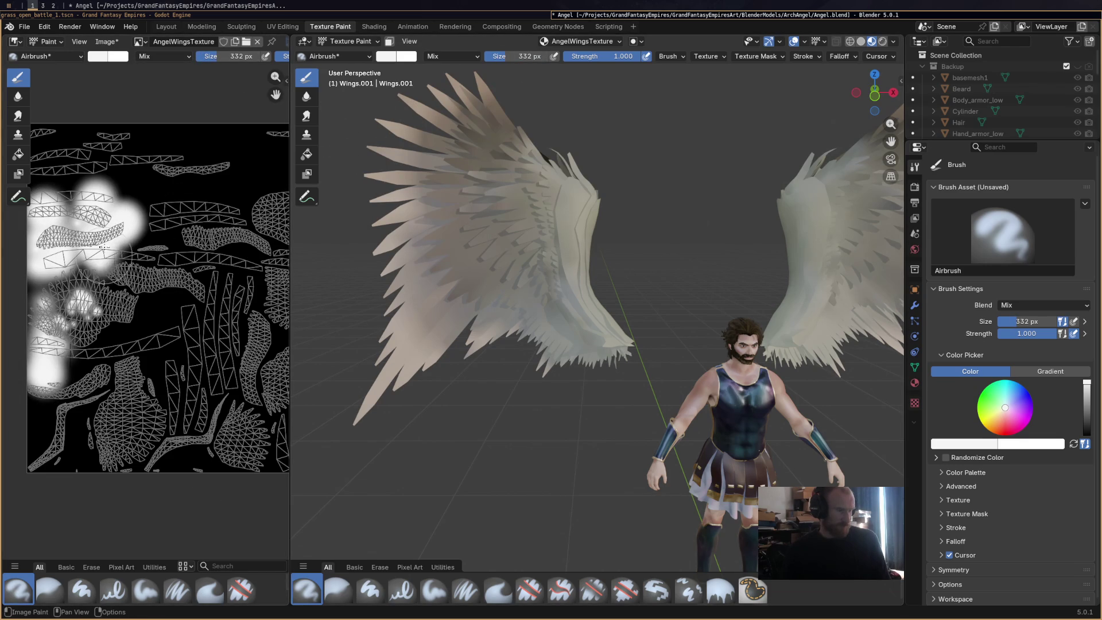
{"action": "key", "text": "ctrl+z"}
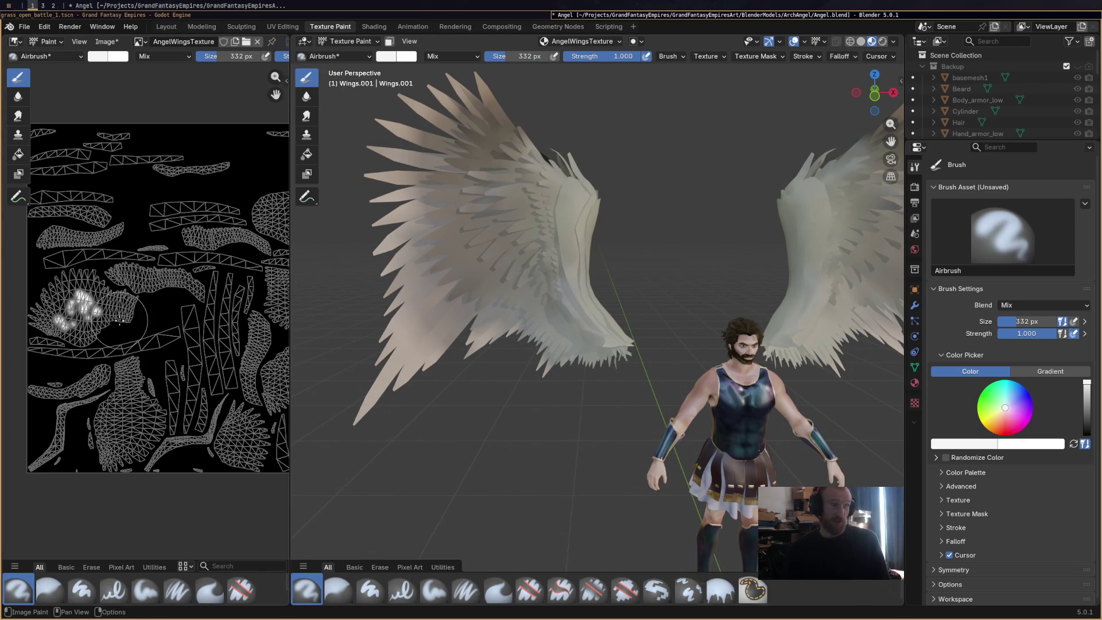
{"action": "left_click_drag", "start_coordinate": [51, 285], "coordinate": [86, 306]}
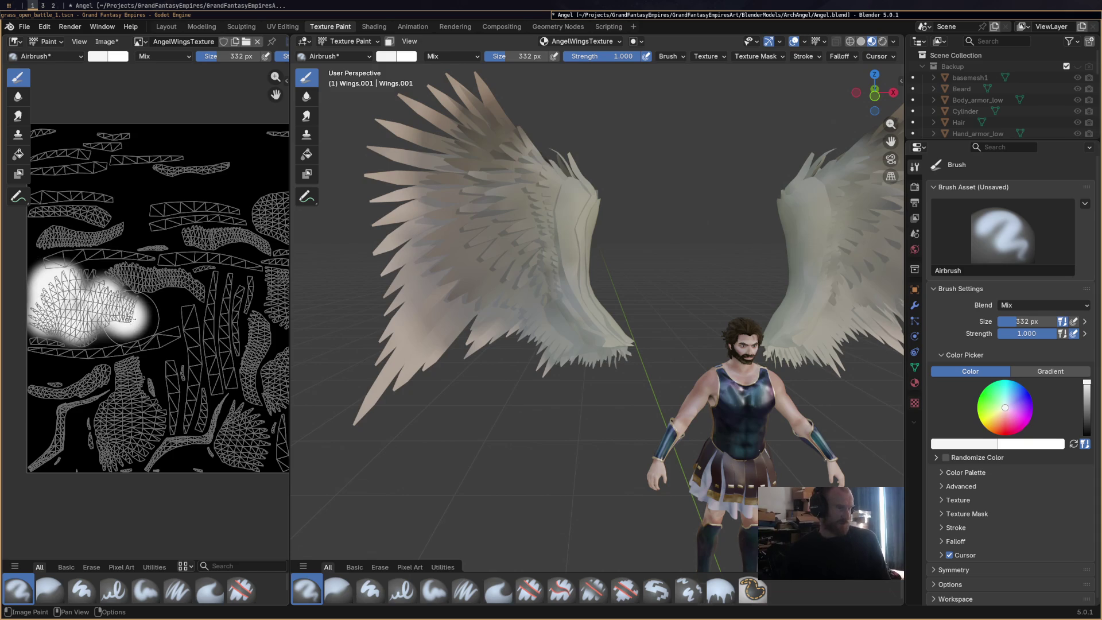
{"action": "key", "text": "ctrl+z"}
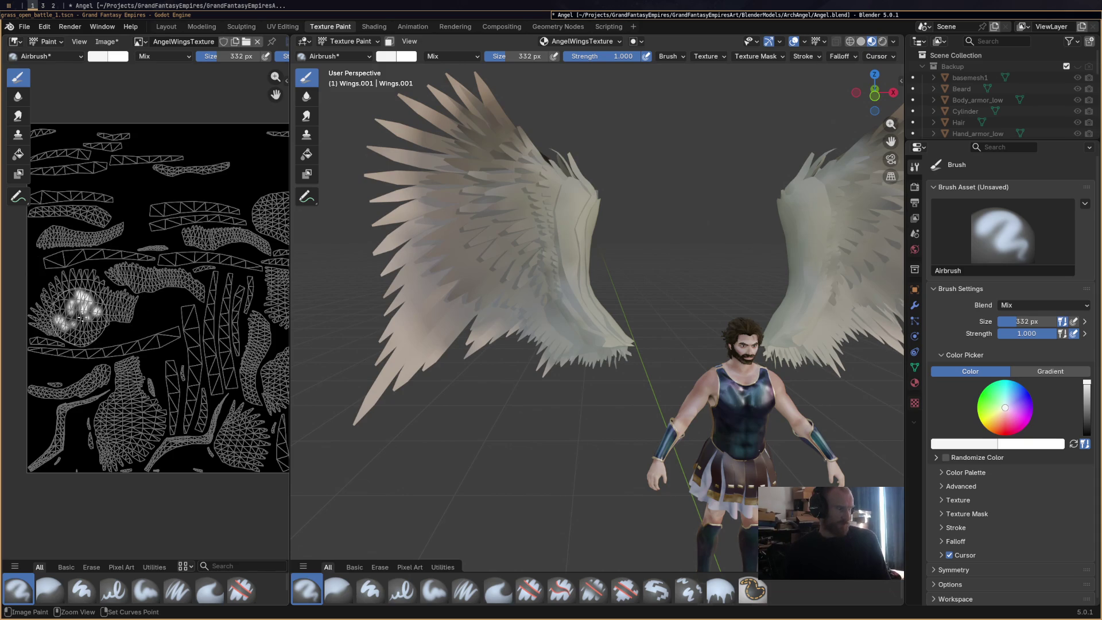
{"action": "mouse_move", "coordinate": [82, 315]}
{"action": "left_mouse_down"}
{"action": "mouse_move", "coordinate": [59, 315]}
{"action": "mouse_move", "coordinate": [49, 424]}
{"action": "mouse_move", "coordinate": [84, 241]}
{"action": "mouse_move", "coordinate": [77, 250]}
{"action": "left_mouse_up"}
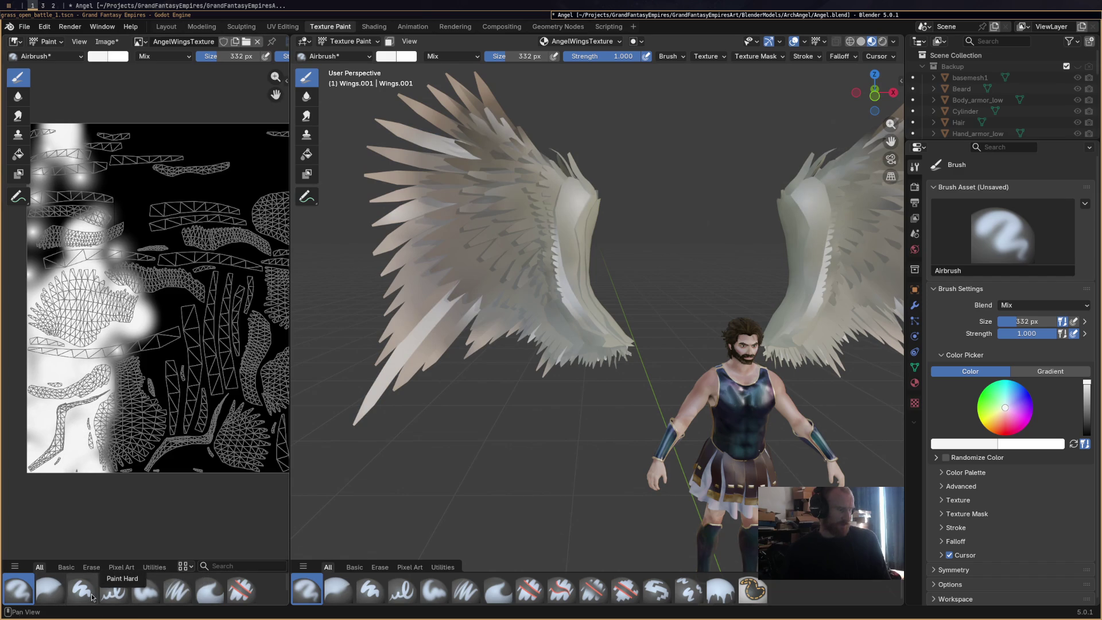
Paint the whole texture white with the Paint Hard brush, including the black right edge, and save.
{"action": "left_click", "coordinate": [82, 590]}
{"action": "mouse_move", "coordinate": [169, 164]}
{"action": "left_mouse_down"}
{"action": "mouse_move", "coordinate": [276, 130]}
{"action": "mouse_move", "coordinate": [328, 396]}
{"action": "mouse_move", "coordinate": [234, 480]}
{"action": "left_mouse_up"}
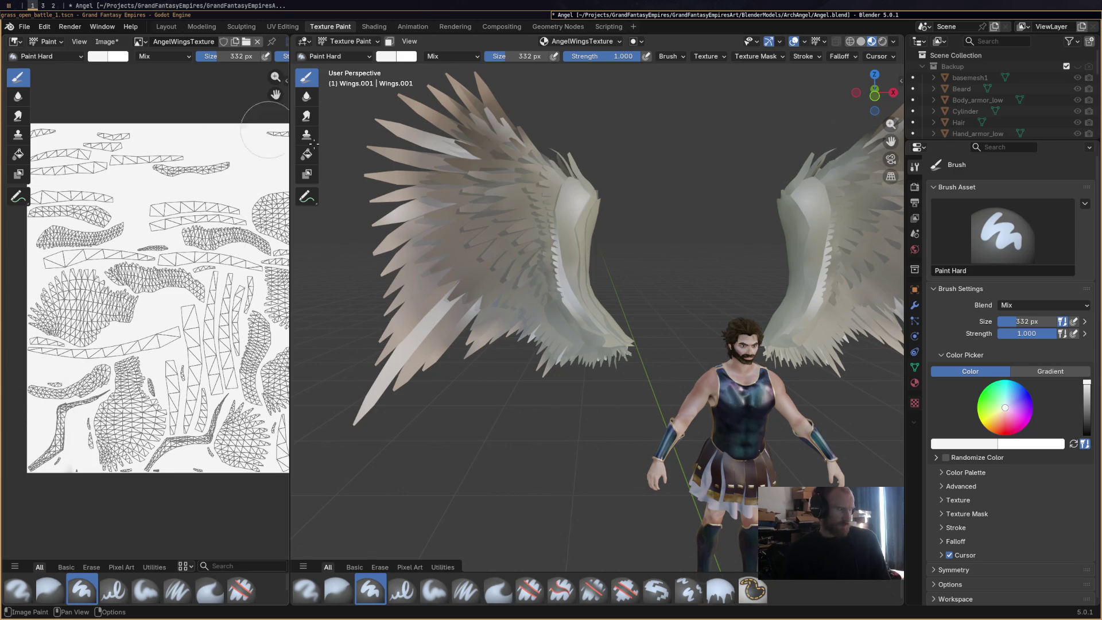
{"action": "scroll", "coordinate": [164, 381], "scroll_direction": "down", "scroll_amount": 2, "text": "ctrl"}
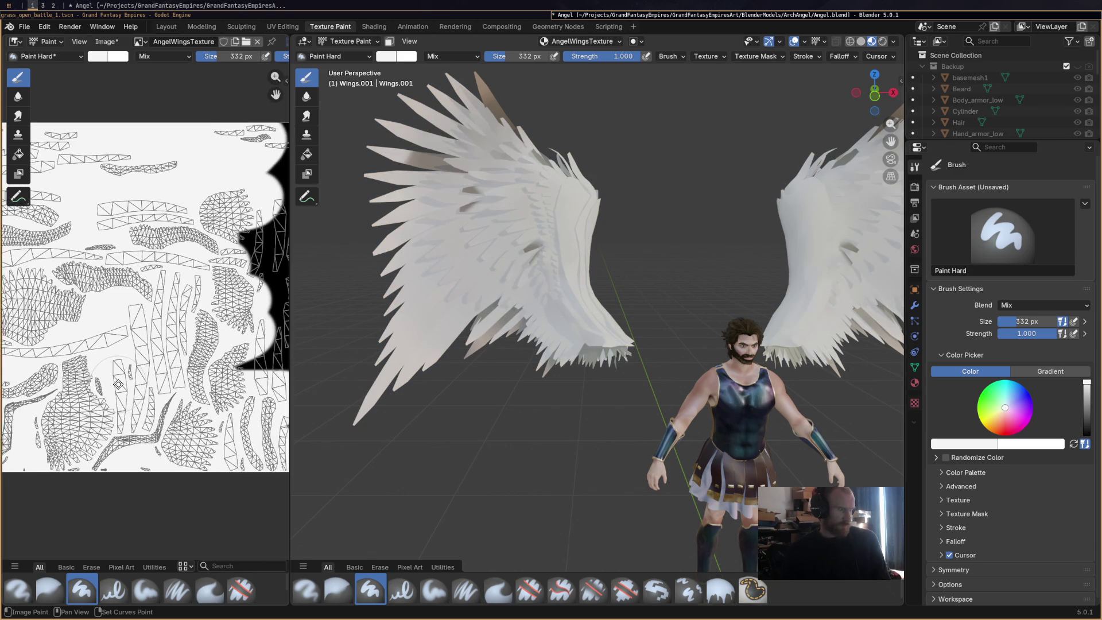
{"action": "scroll", "coordinate": [249, 372], "scroll_direction": "down", "scroll_amount": 2, "text": "ctrl"}
{"action": "middle_click_drag", "start_coordinate": [267, 156], "coordinate": [200, 236]}
{"action": "left_click_drag", "start_coordinate": [200, 234], "coordinate": [235, 481]}
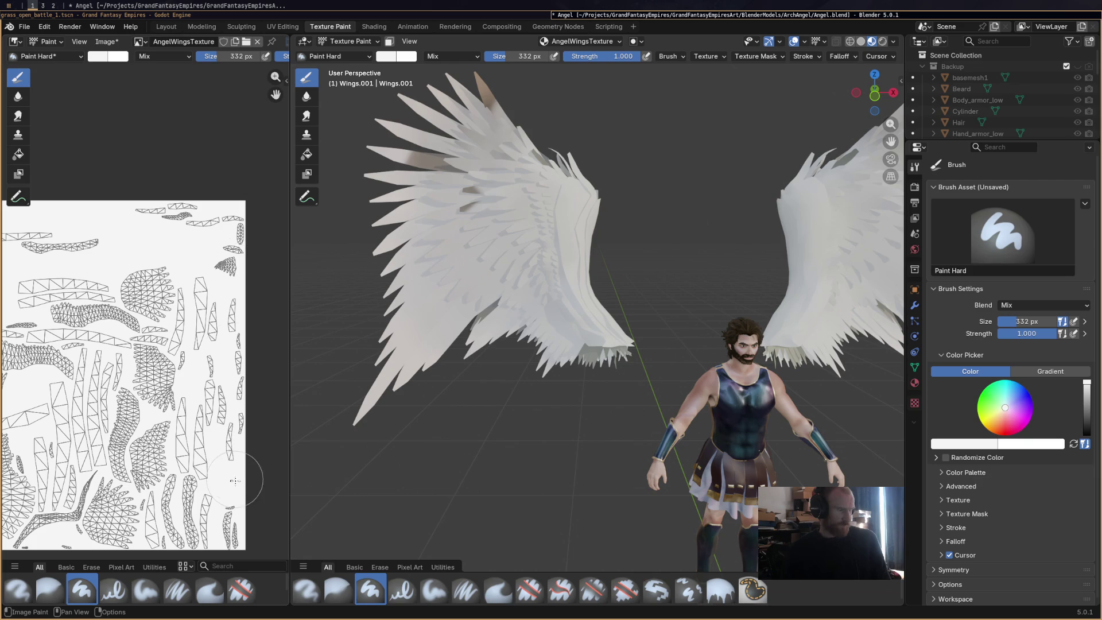
{"action": "mouse_move", "coordinate": [483, 345]}
{"action": "middle_mouse_down"}
{"action": "mouse_move", "coordinate": [554, 355]}
{"action": "mouse_move", "coordinate": [543, 357]}
{"action": "middle_mouse_up"}
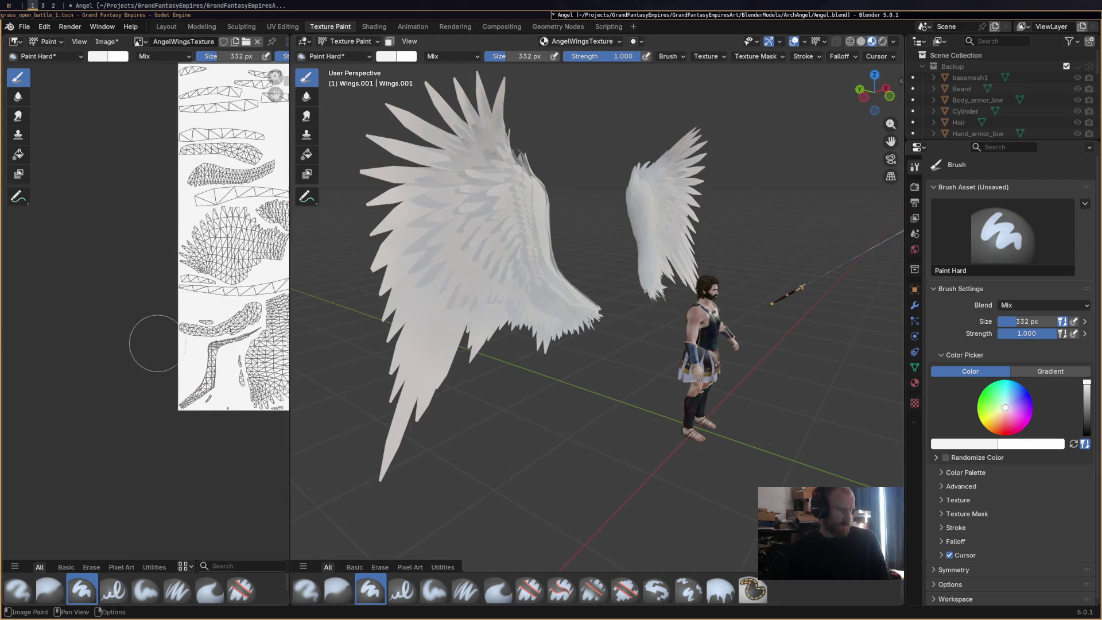
{"action": "scroll", "coordinate": [155, 343], "scroll_direction": "up", "scroll_amount": 2}
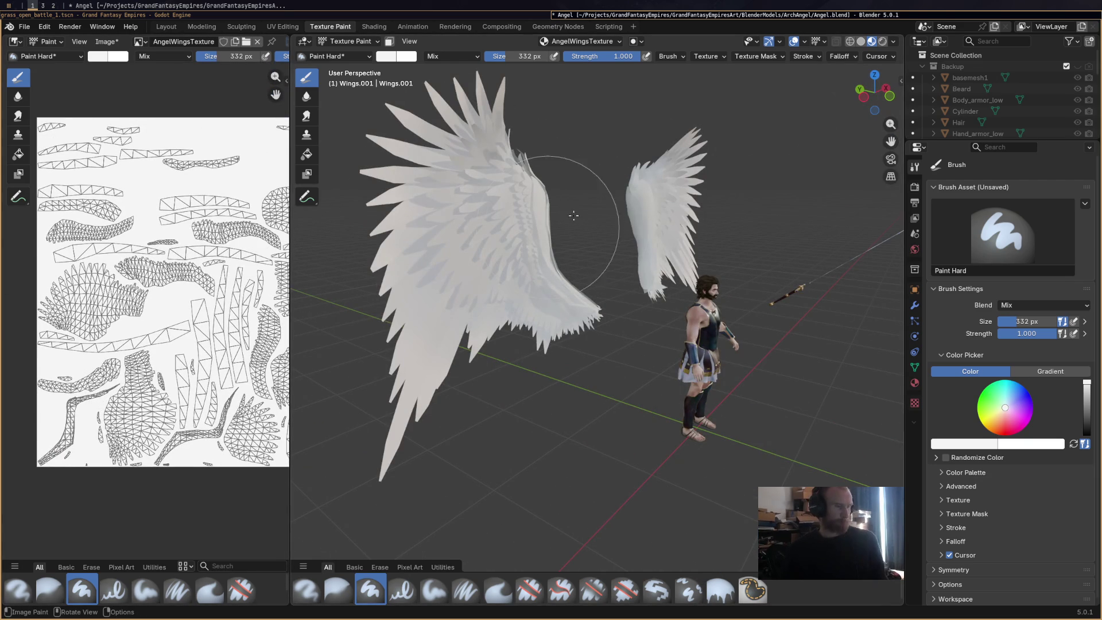
{"action": "key", "text": "ctrl+s"}
Back in Shading, lower the Mix node's Factor to about 0.04.
{"action": "left_click", "coordinate": [374, 26]}
{"action": "left_click_drag", "start_coordinate": [361, 457], "coordinate": [345, 465]}
{"action": "scroll", "coordinate": [500, 452], "scroll_direction": "up", "scroll_amount": 2}
{"action": "mouse_move", "coordinate": [499, 437]}
{"action": "left_mouse_down"}
{"action": "mouse_move", "coordinate": [448, 438]}
{"action": "mouse_move", "coordinate": [534, 437]}
{"action": "left_mouse_up"}
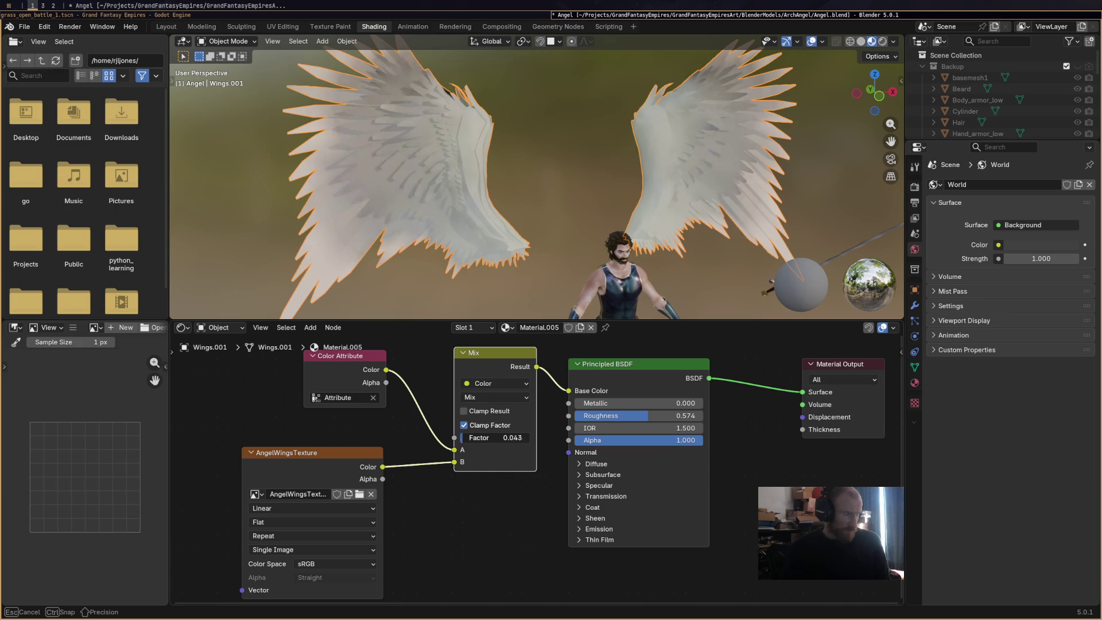
Set the Mix node to Multiply at factor 0.420 and save, then head to Modeling.
{"action": "left_click_drag", "start_coordinate": [533, 438], "coordinate": [480, 438]}
{"action": "mouse_move", "coordinate": [655, 216]}
{"action": "middle_mouse_down"}
{"action": "mouse_move", "coordinate": [710, 210]}
{"action": "mouse_move", "coordinate": [445, 142]}
{"action": "middle_mouse_up"}
{"action": "key", "text": "ctrl+s"}
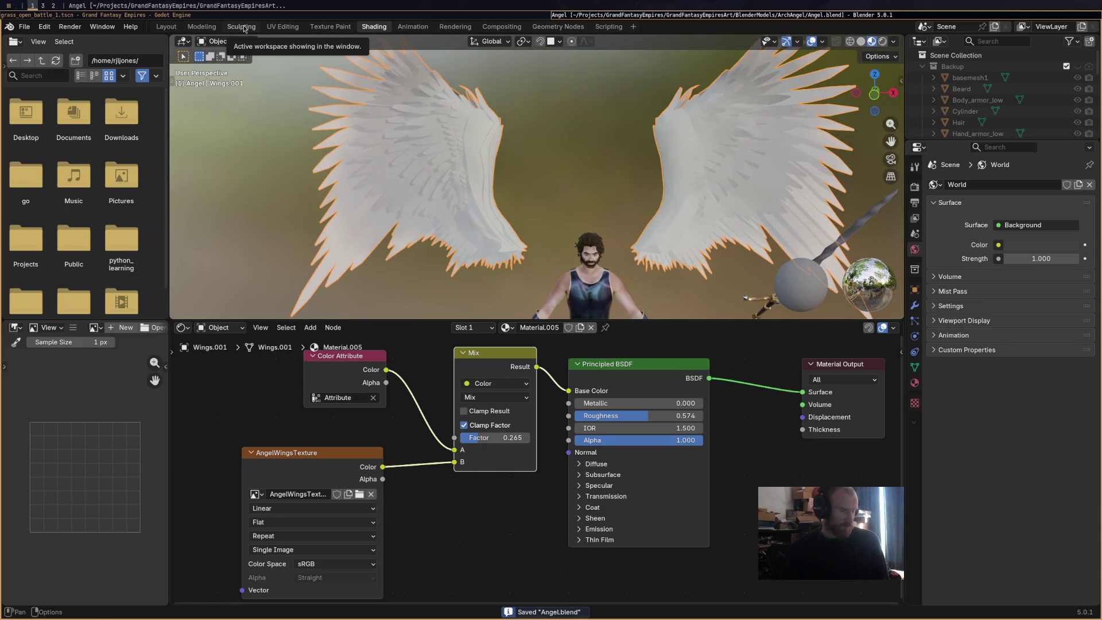
{"action": "left_click", "coordinate": [493, 398]}
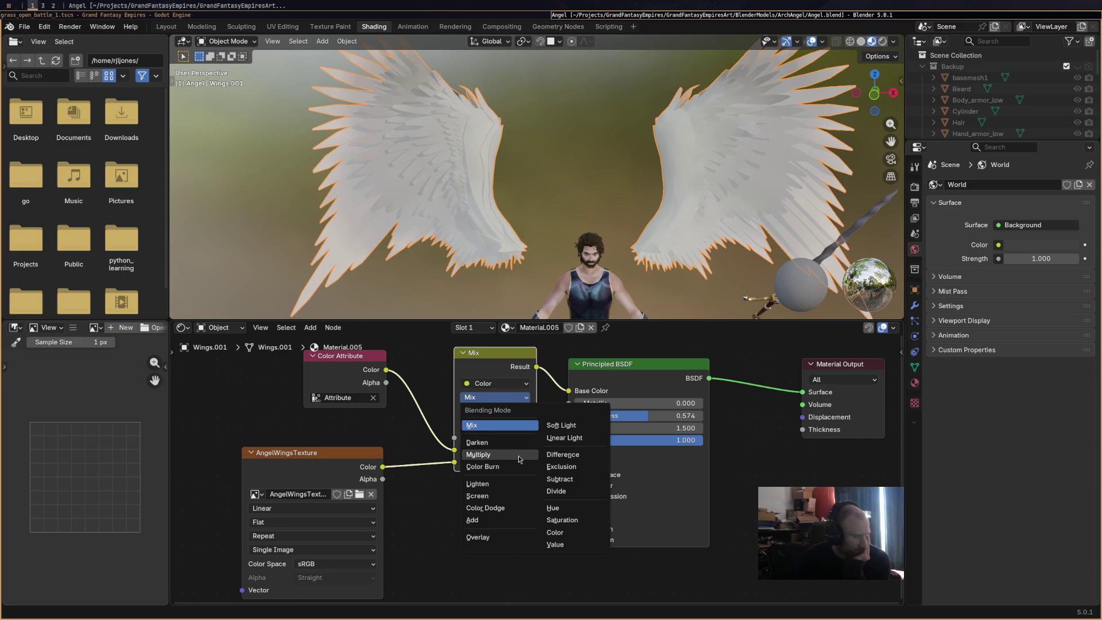
{"action": "left_click", "coordinate": [519, 456]}
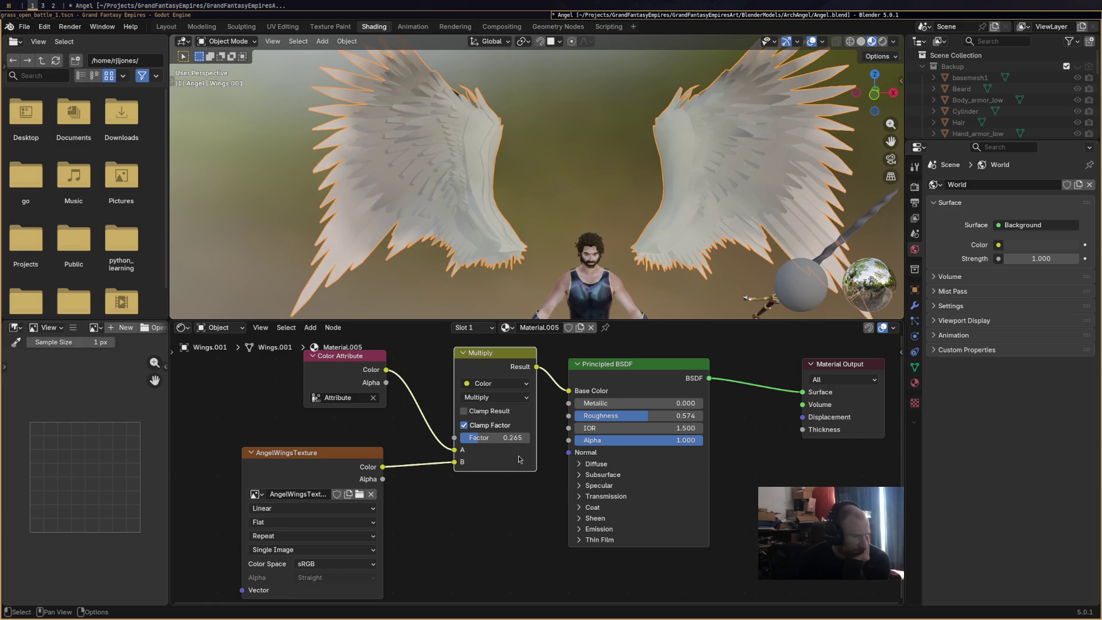
{"action": "left_click_drag", "start_coordinate": [512, 438], "coordinate": [551, 438]}
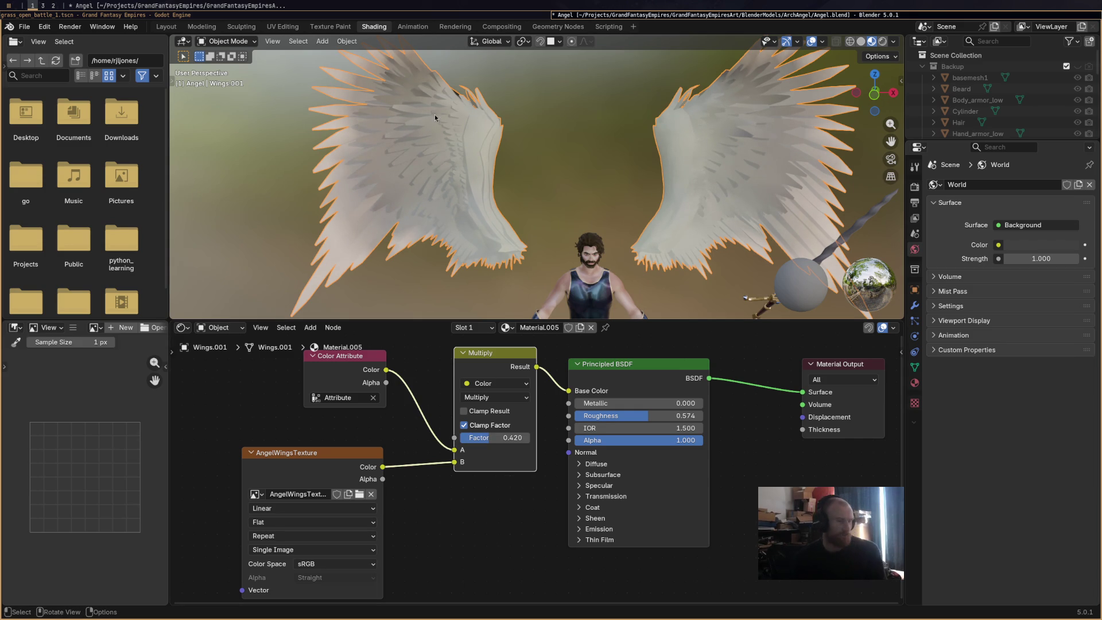
{"action": "middle_click_drag", "start_coordinate": [435, 113], "coordinate": [518, 192]}
{"action": "key", "text": "ctrl+s"}
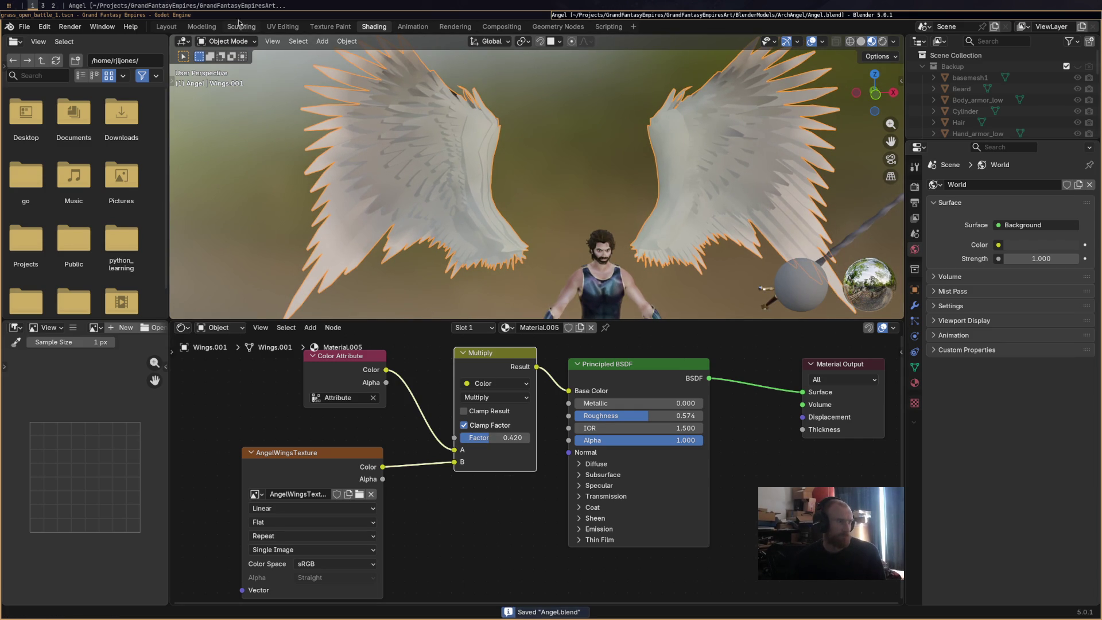
{"action": "left_click", "coordinate": [202, 26]}
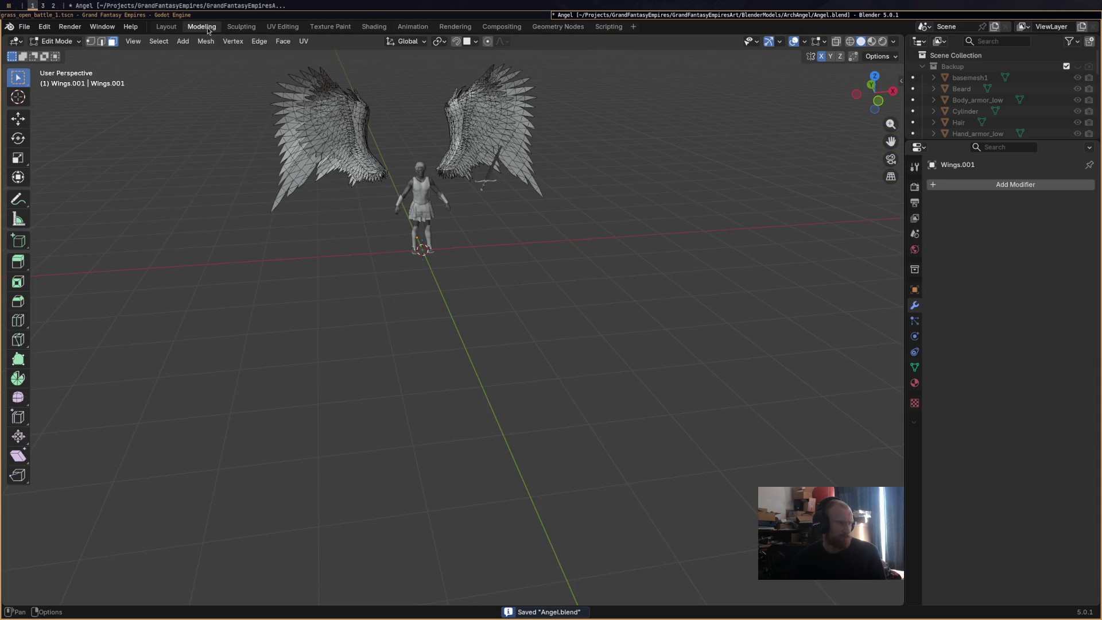
Return to texture painting and set the paint colour to a dark tan brown.
{"action": "left_click", "coordinate": [165, 26]}
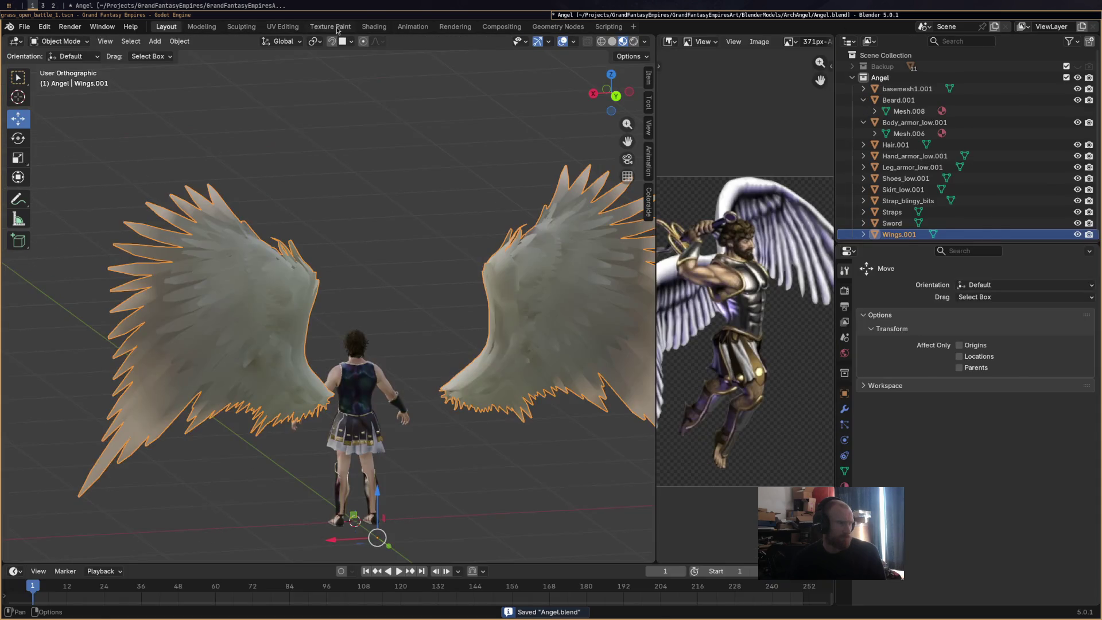
{"action": "left_click", "coordinate": [331, 26]}
{"action": "scroll", "coordinate": [596, 310], "scroll_direction": "up", "scroll_amount": 3}
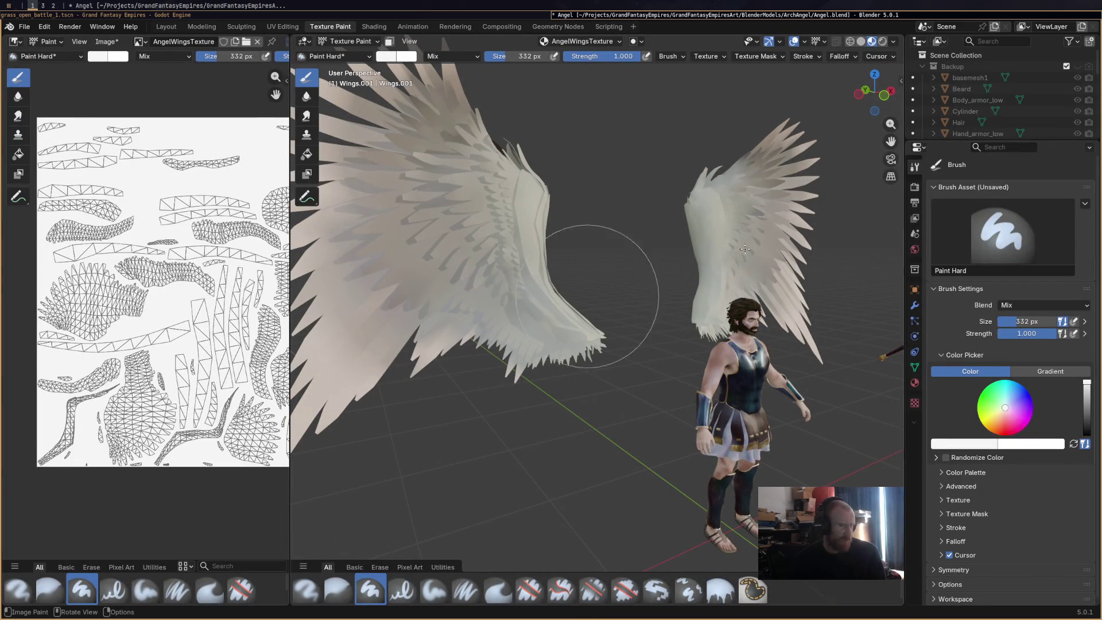
{"action": "left_click_drag", "start_coordinate": [1087, 383], "coordinate": [1087, 417]}
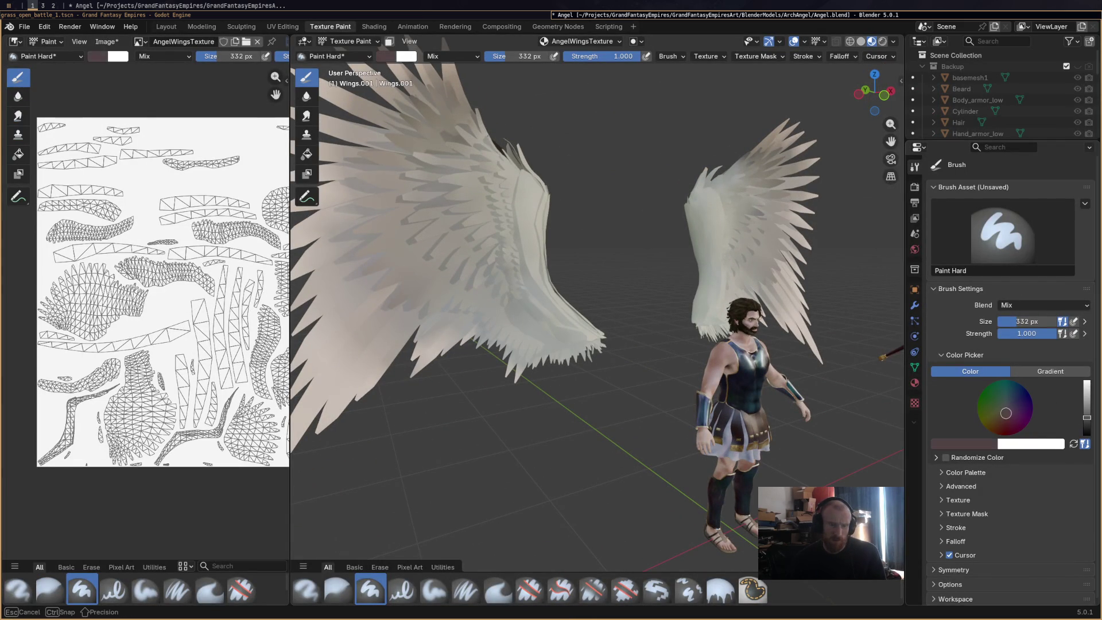
{"action": "left_click_drag", "start_coordinate": [1004, 414], "coordinate": [1001, 417]}
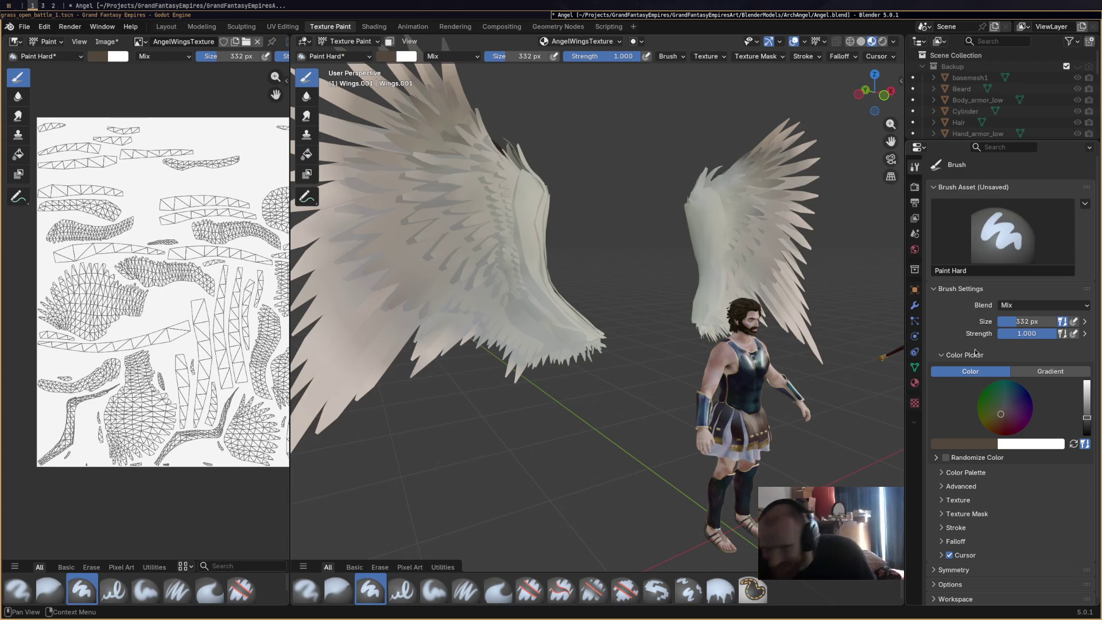
{"action": "middle_click_drag", "start_coordinate": [395, 296], "coordinate": [482, 275]}
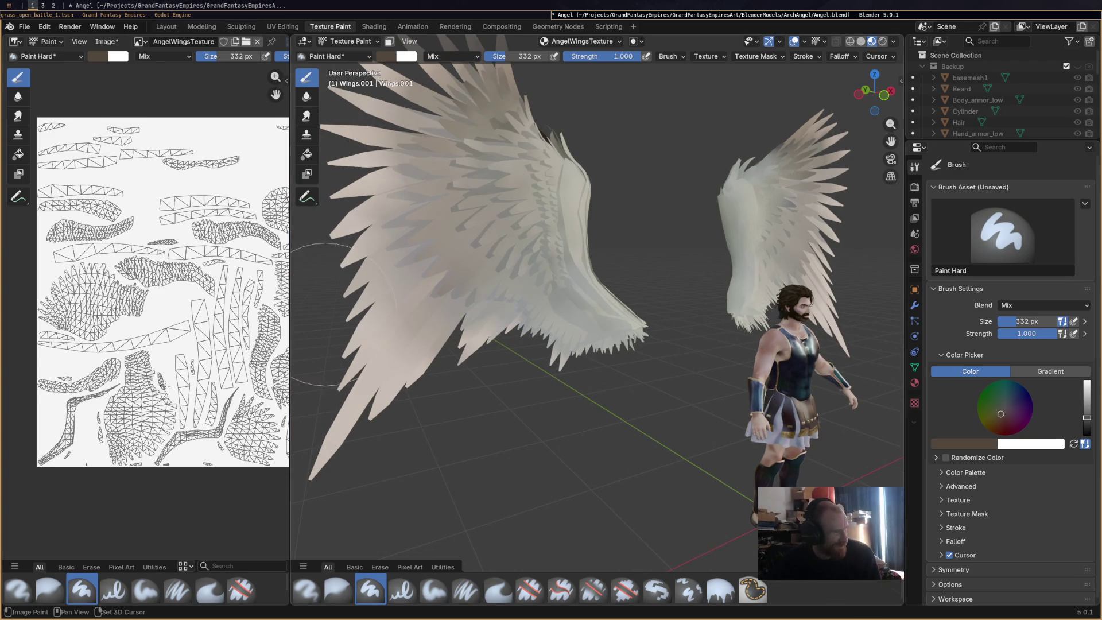
Shrink the brush to 213 px and undo the brown test strokes on the texture.
{"action": "left_click_drag", "start_coordinate": [237, 56], "coordinate": [226, 56]}
{"action": "left_click", "coordinate": [138, 412]}
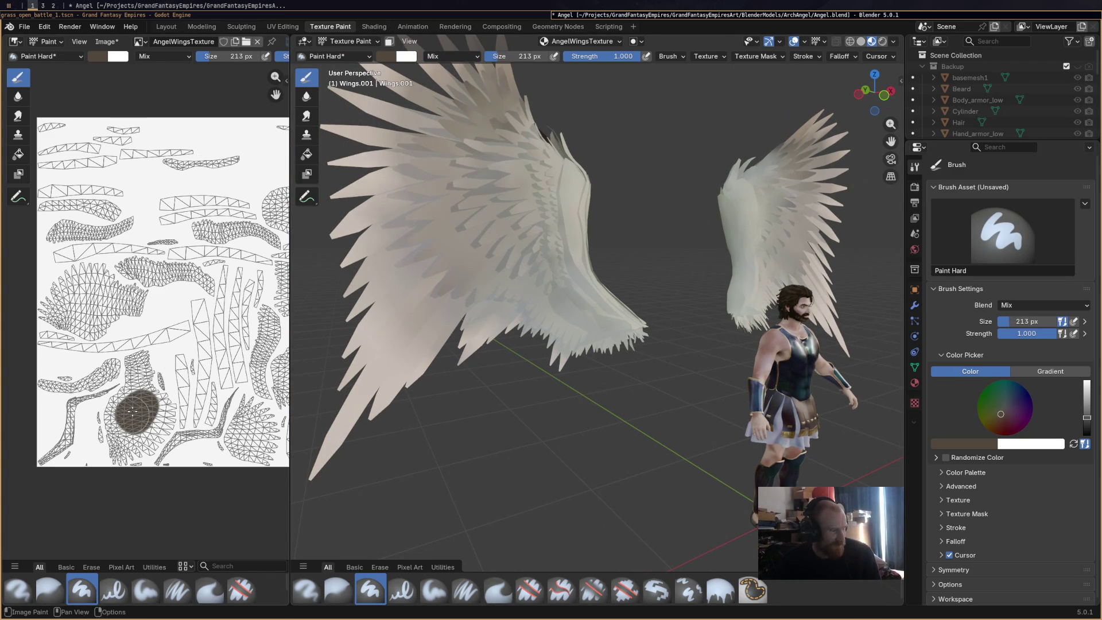
{"action": "key", "text": "ctrl+z"}
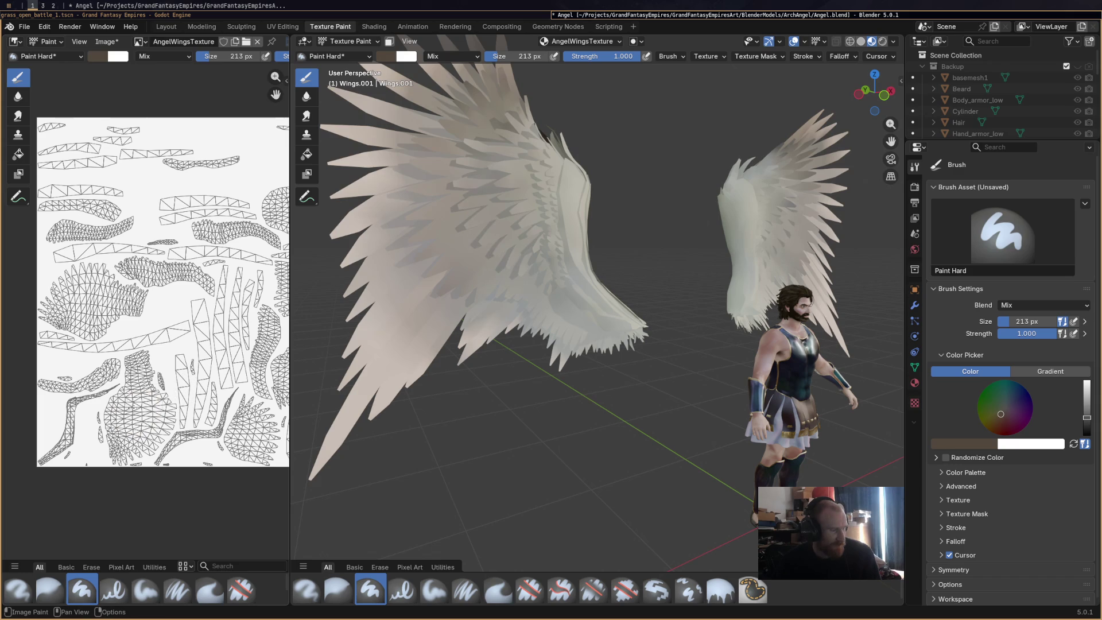
{"action": "left_click_drag", "start_coordinate": [122, 416], "coordinate": [135, 369]}
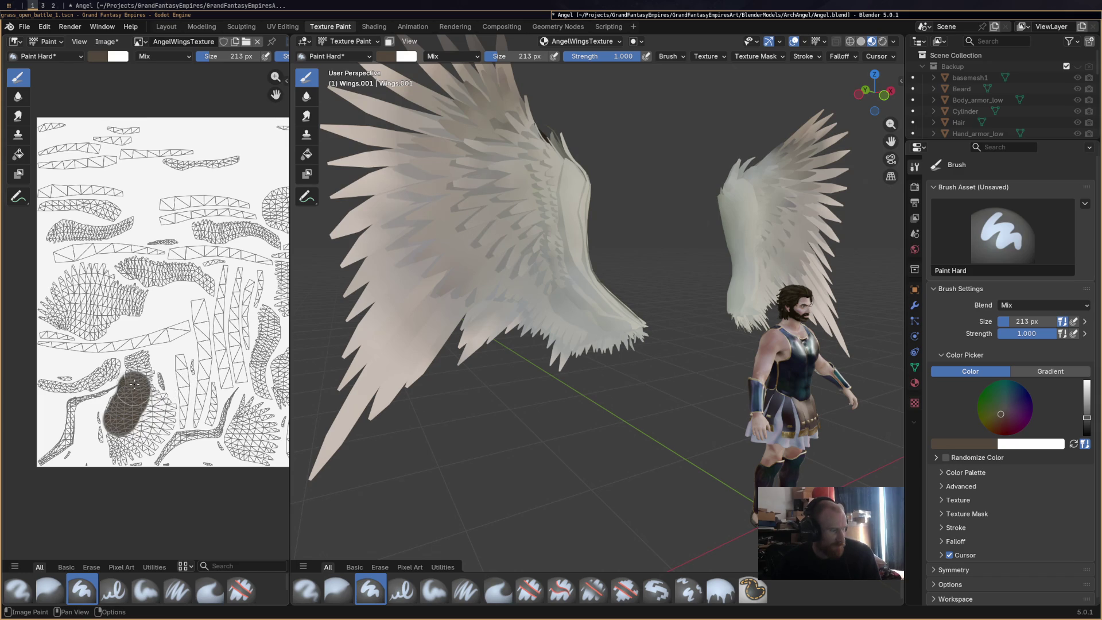
{"action": "key", "text": "ctrl+z"}
{"action": "scroll", "coordinate": [188, 395], "scroll_direction": "up", "scroll_amount": 2}
{"action": "scroll", "coordinate": [187, 395], "scroll_direction": "up", "scroll_amount": 3}
Switch to the Airbrush and shrink it to 120 px over the wing islands.
{"action": "middle_click_drag", "start_coordinate": [205, 397], "coordinate": [165, 287]}
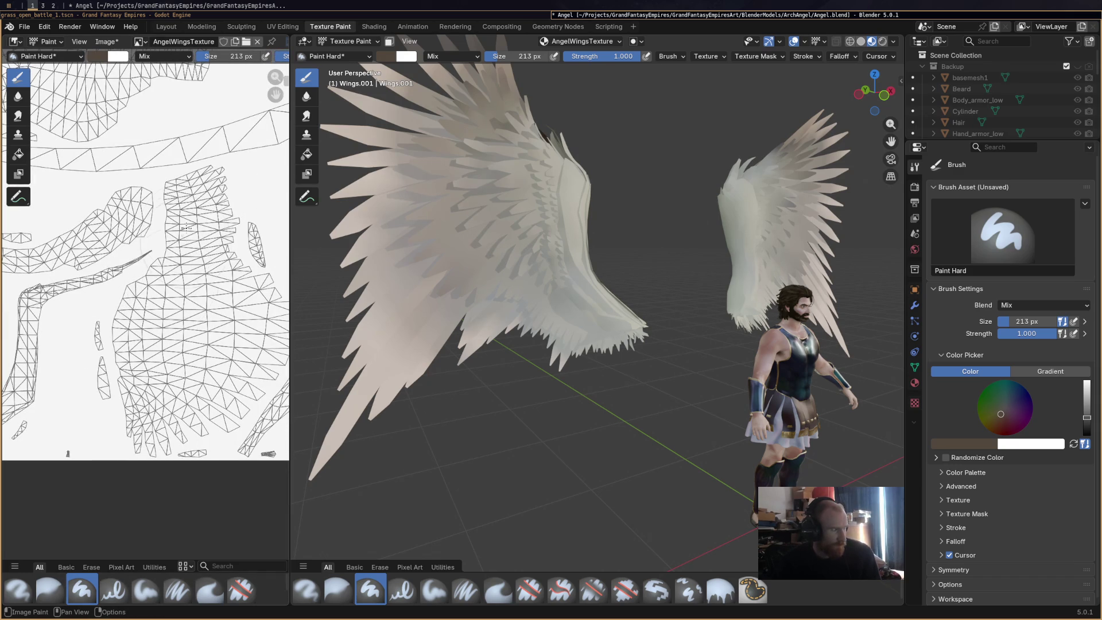
{"action": "left_click", "coordinate": [18, 591]}
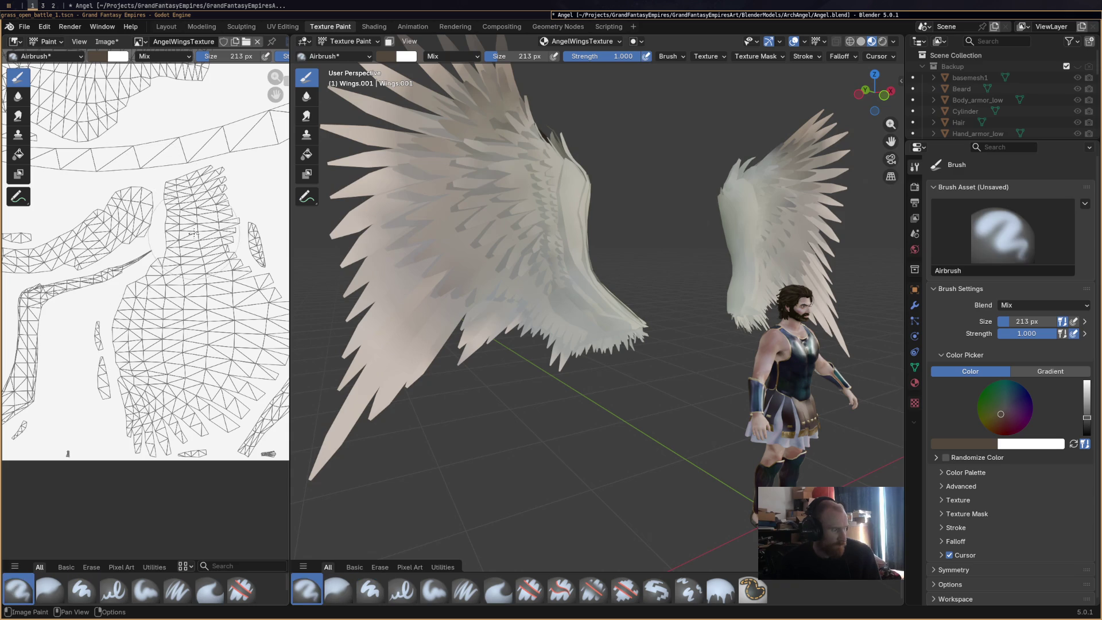
{"action": "key", "text": "f"}
{"action": "left_click", "coordinate": [191, 118]}
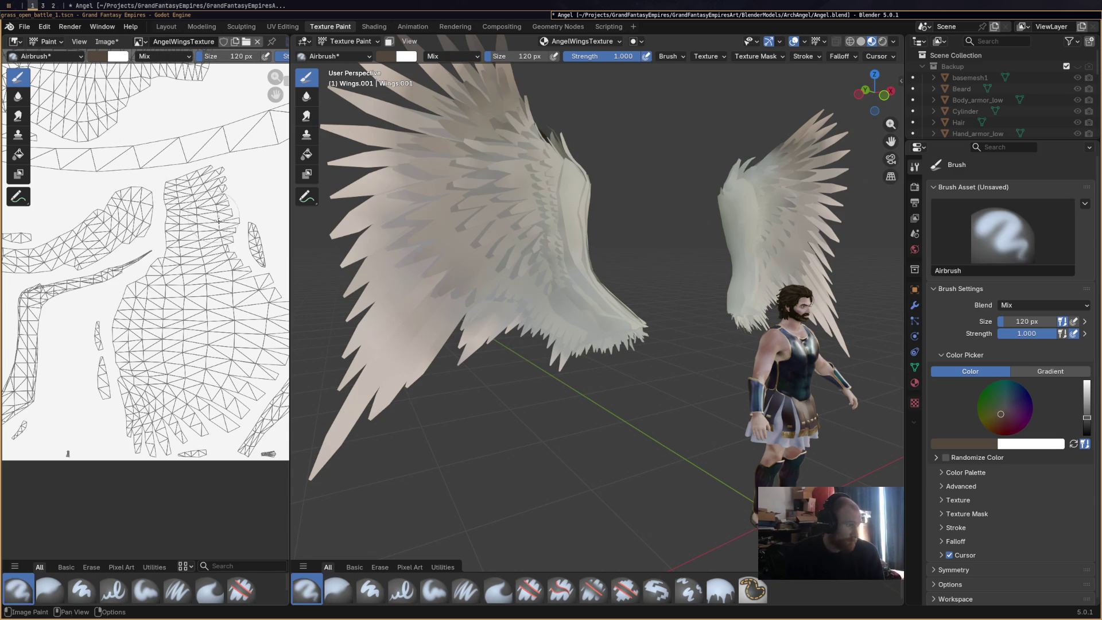
Airbrush dark brown shading down a wing island and onto the upper island, dropping the brush to 70 px.
{"action": "mouse_move", "coordinate": [176, 200]}
{"action": "left_mouse_down"}
{"action": "mouse_move", "coordinate": [141, 333]}
{"action": "mouse_move", "coordinate": [160, 355]}
{"action": "mouse_move", "coordinate": [147, 380]}
{"action": "mouse_move", "coordinate": [213, 289]}
{"action": "left_mouse_up"}
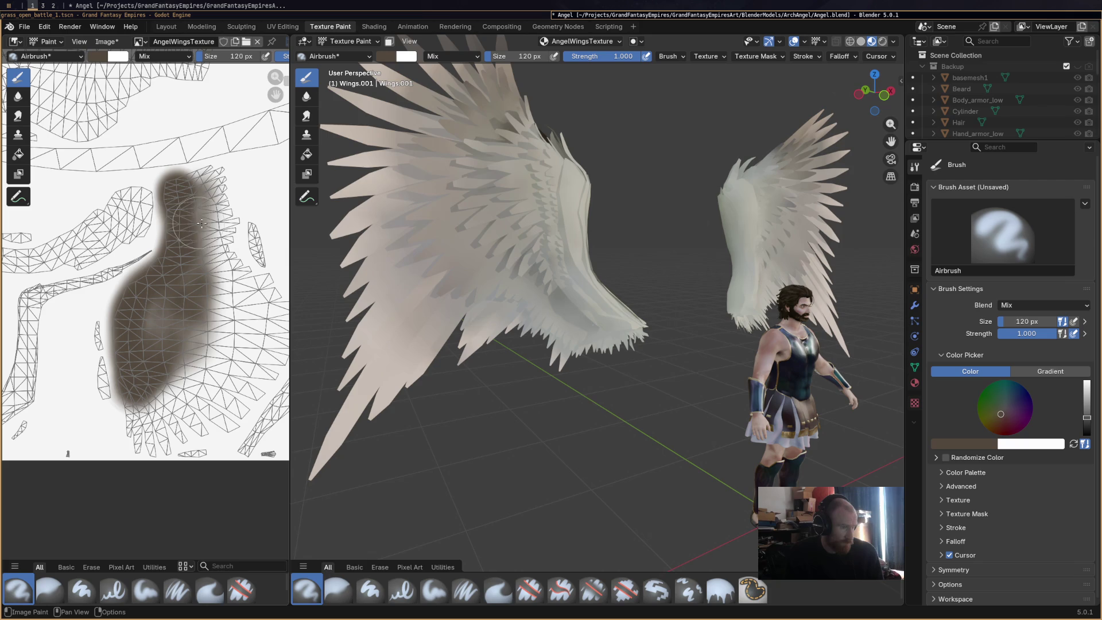
{"action": "scroll", "coordinate": [138, 215], "scroll_direction": "down", "scroll_amount": 2}
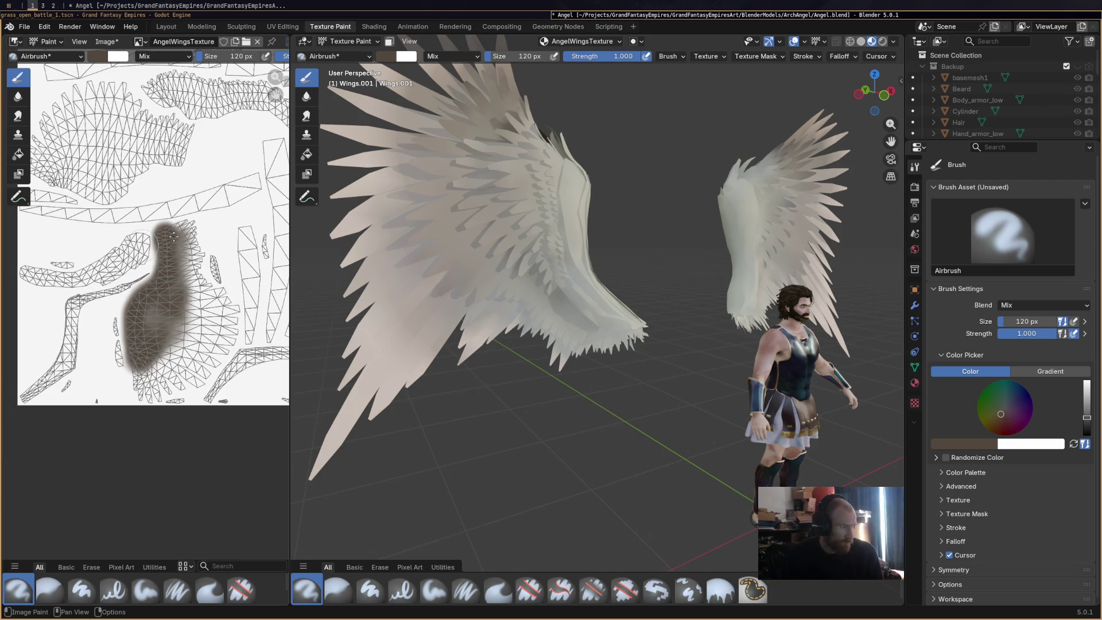
{"action": "mouse_move", "coordinate": [219, 290]}
{"action": "middle_mouse_down"}
{"action": "mouse_move", "coordinate": [228, 329]}
{"action": "mouse_move", "coordinate": [233, 321]}
{"action": "middle_mouse_up"}
{"action": "mouse_move", "coordinate": [117, 265]}
{"action": "left_mouse_down"}
{"action": "mouse_move", "coordinate": [189, 260]}
{"action": "mouse_move", "coordinate": [179, 248]}
{"action": "left_mouse_up"}
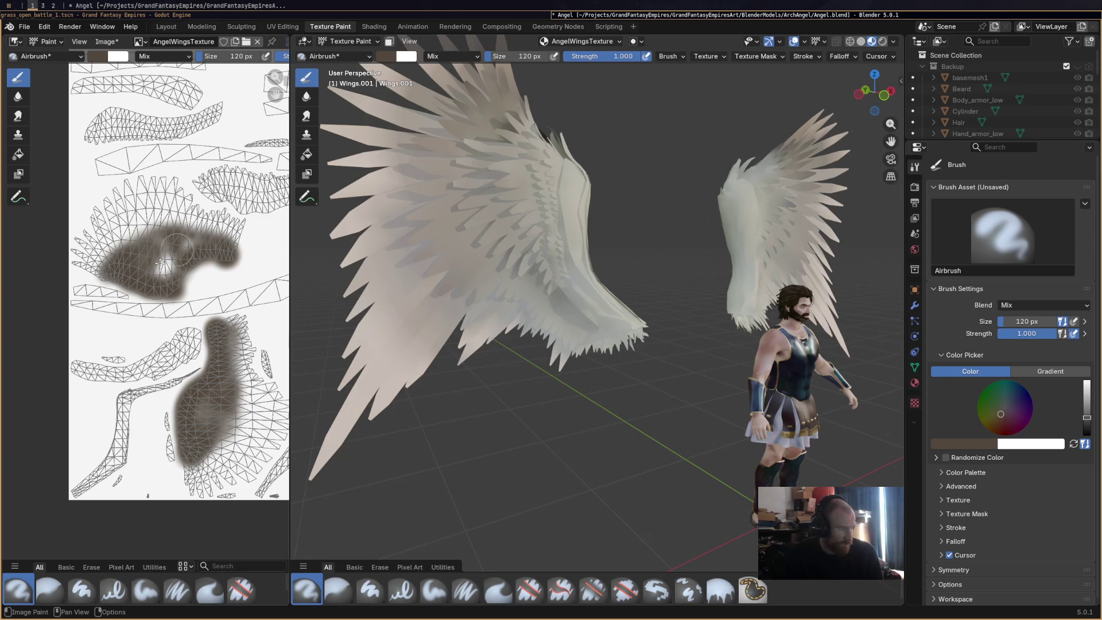
{"action": "right_click", "coordinate": [178, 248]}
{"action": "left_click_drag", "start_coordinate": [177, 267], "coordinate": [189, 259]}
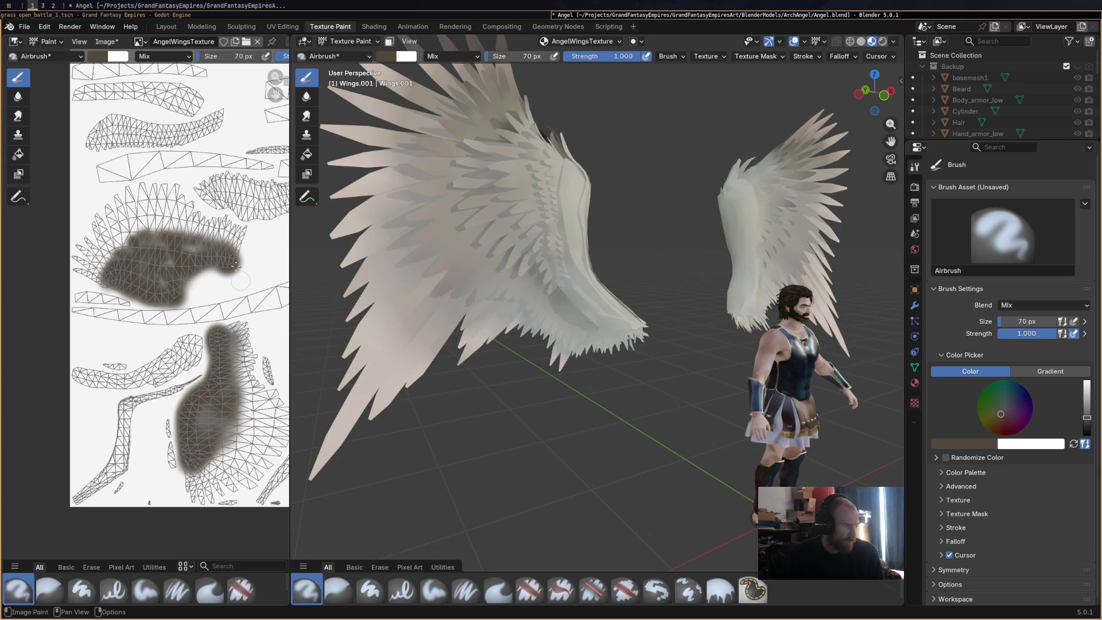
Shade another wing island and extend the upper island's shading rightward, then face the wings.
{"action": "middle_click_drag", "start_coordinate": [242, 283], "coordinate": [103, 282]}
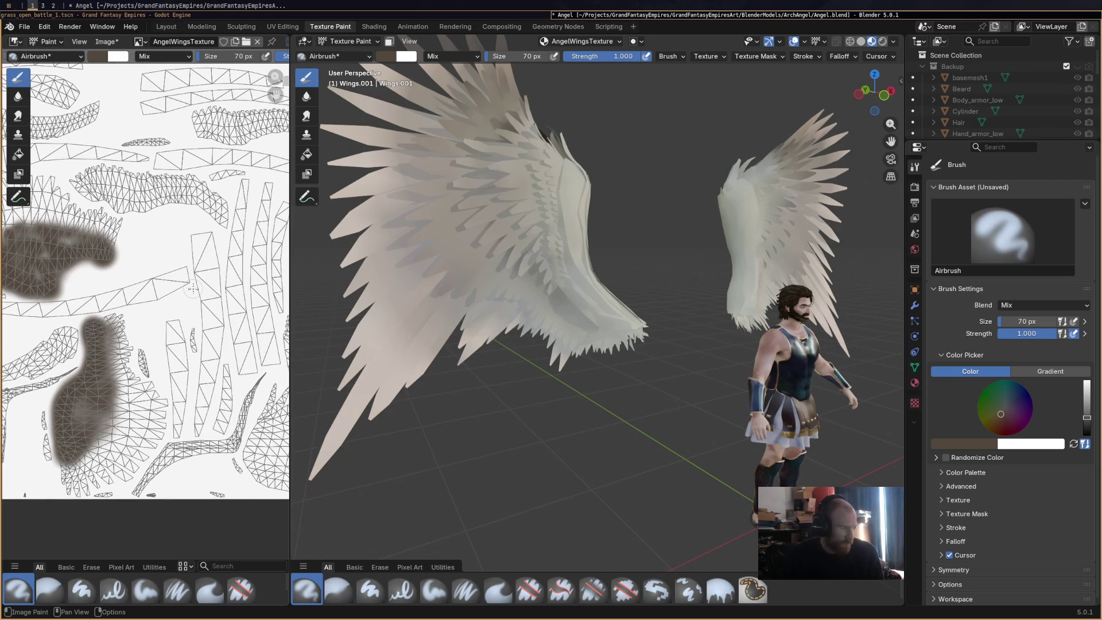
{"action": "left_click_drag", "start_coordinate": [86, 189], "coordinate": [92, 194]}
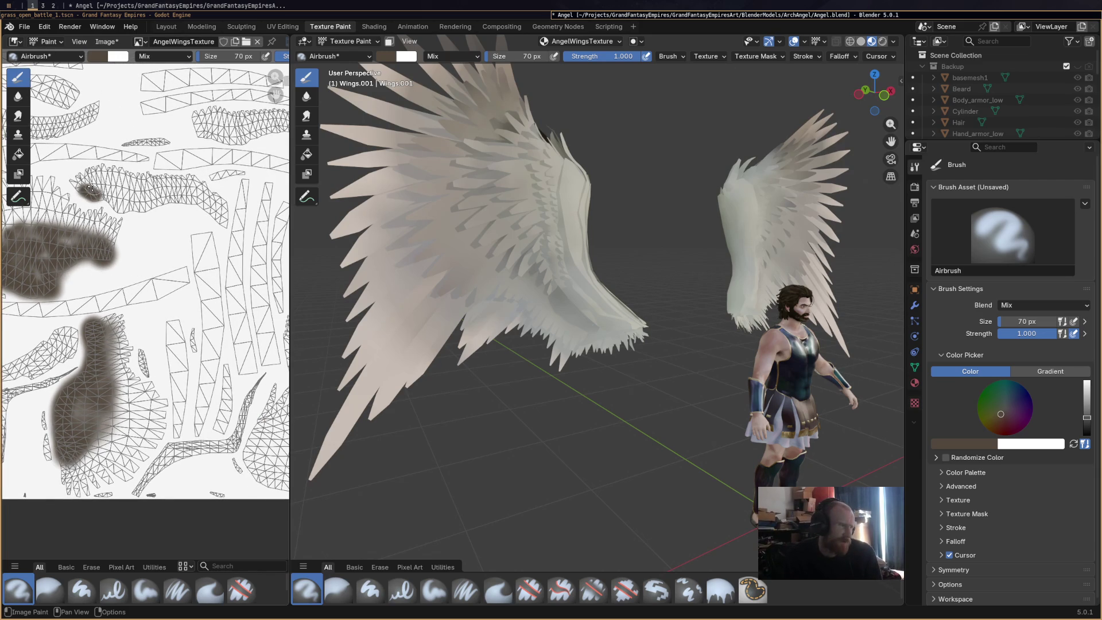
{"action": "left_click_drag", "start_coordinate": [101, 192], "coordinate": [179, 202]}
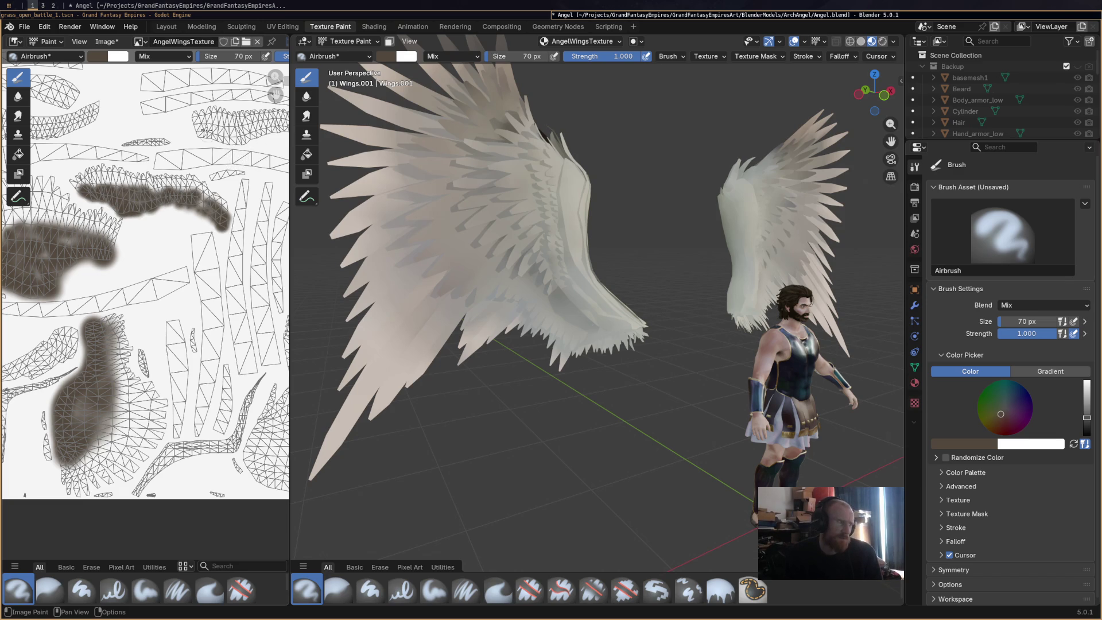
{"action": "left_click_drag", "start_coordinate": [255, 139], "coordinate": [203, 136]}
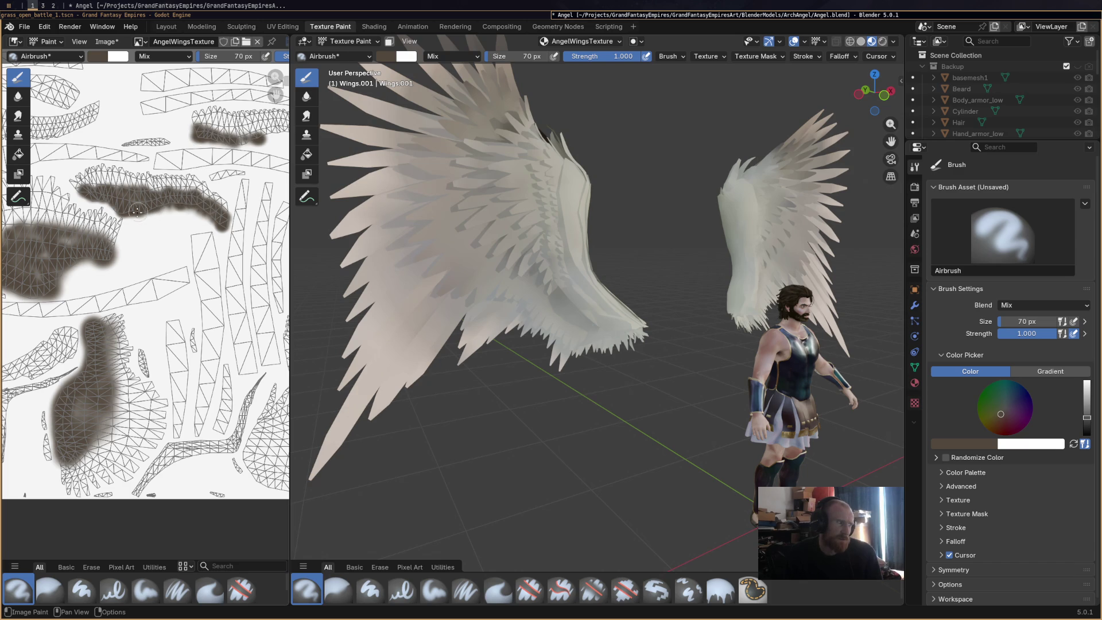
{"action": "left_click_drag", "start_coordinate": [204, 132], "coordinate": [250, 134]}
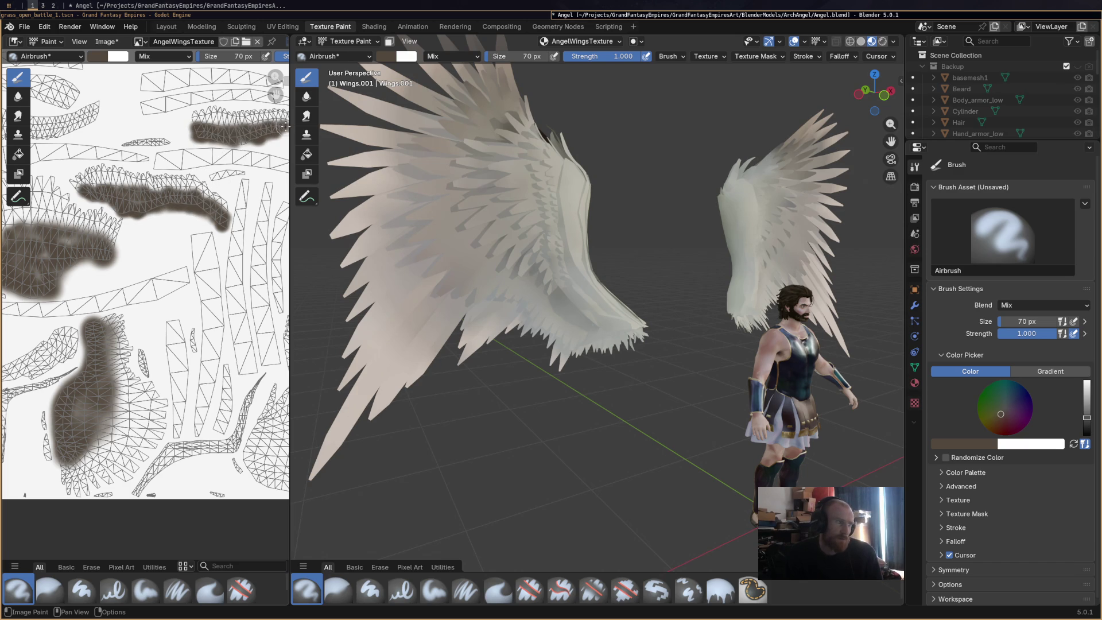
{"action": "mouse_move", "coordinate": [848, 250]}
{"action": "middle_mouse_down"}
{"action": "mouse_move", "coordinate": [724, 272]}
{"action": "mouse_move", "coordinate": [589, 267]}
{"action": "middle_mouse_up"}
{"action": "scroll", "coordinate": [207, 224], "scroll_direction": "up", "scroll_amount": 2}
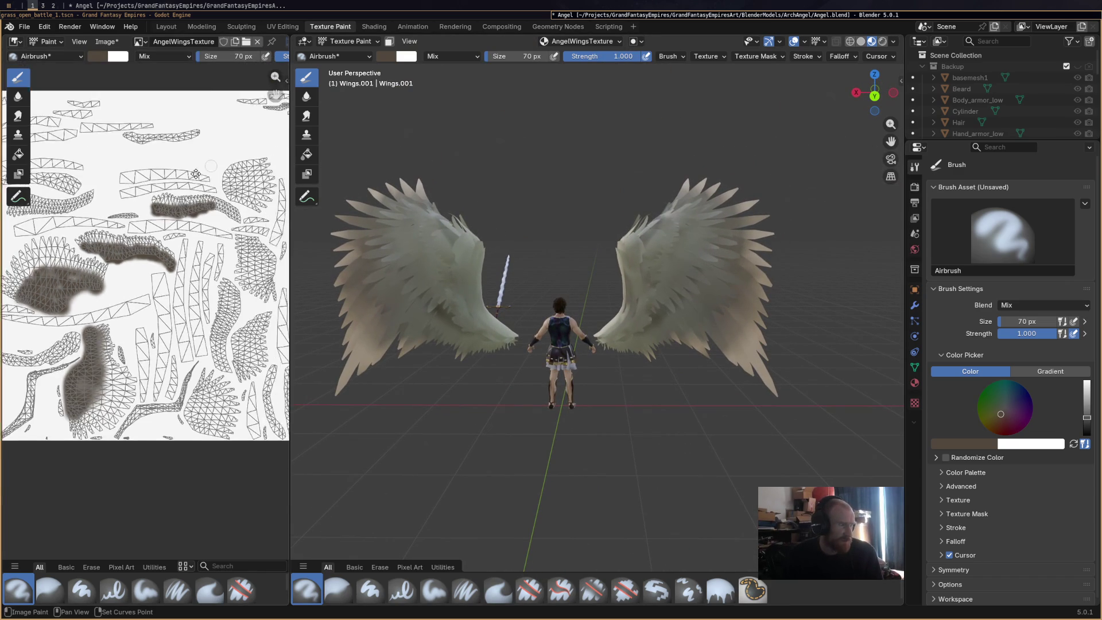
Extend the brown stroke and airbrush a wider curved stroke along the next wing island.
{"action": "middle_click_drag", "start_coordinate": [259, 241], "coordinate": [210, 227]}
{"action": "mouse_move", "coordinate": [233, 123]}
{"action": "left_mouse_down"}
{"action": "mouse_move", "coordinate": [272, 134]}
{"action": "mouse_move", "coordinate": [219, 117]}
{"action": "left_mouse_up"}
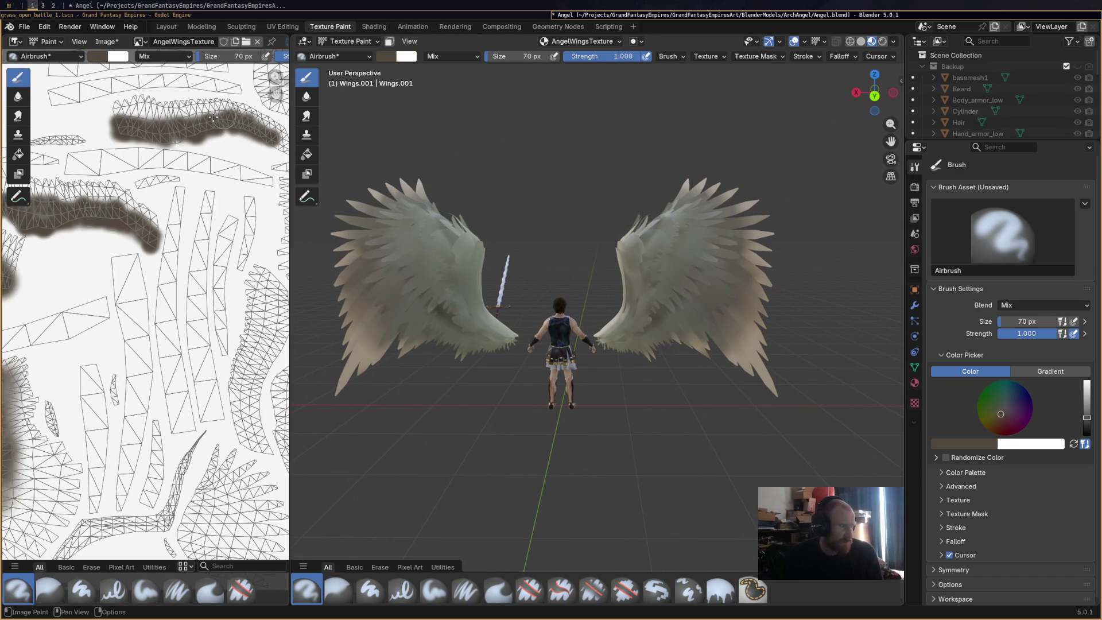
{"action": "middle_click_drag", "start_coordinate": [168, 127], "coordinate": [132, 137]}
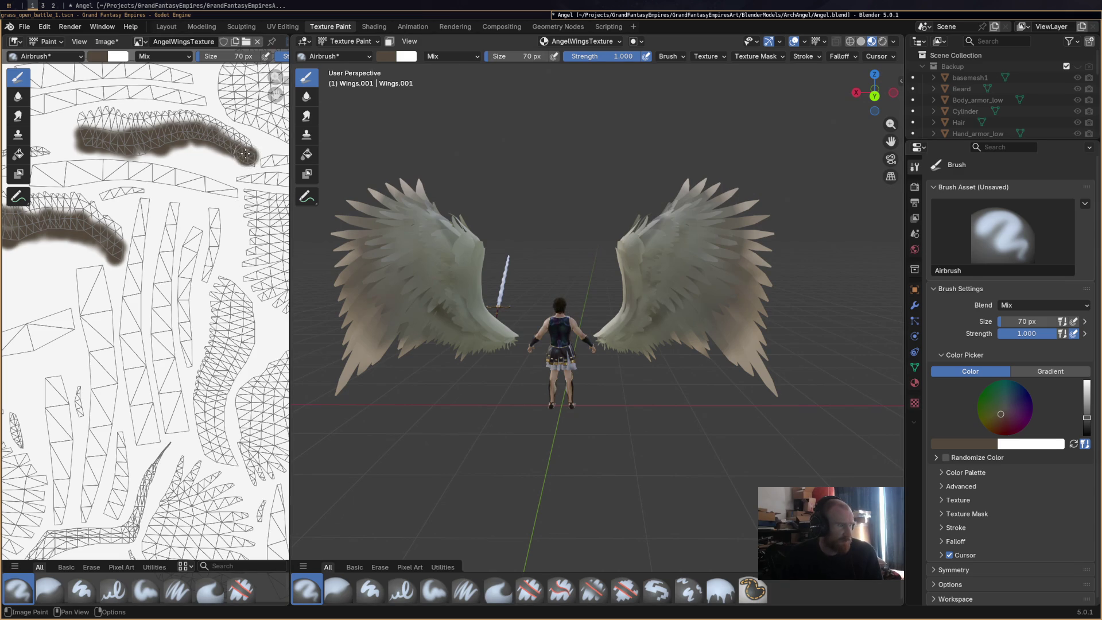
{"action": "middle_click_drag", "start_coordinate": [248, 243], "coordinate": [171, 304]}
{"action": "left_click_drag", "start_coordinate": [170, 117], "coordinate": [157, 172]}
{"action": "left_click_drag", "start_coordinate": [168, 104], "coordinate": [201, 150]}
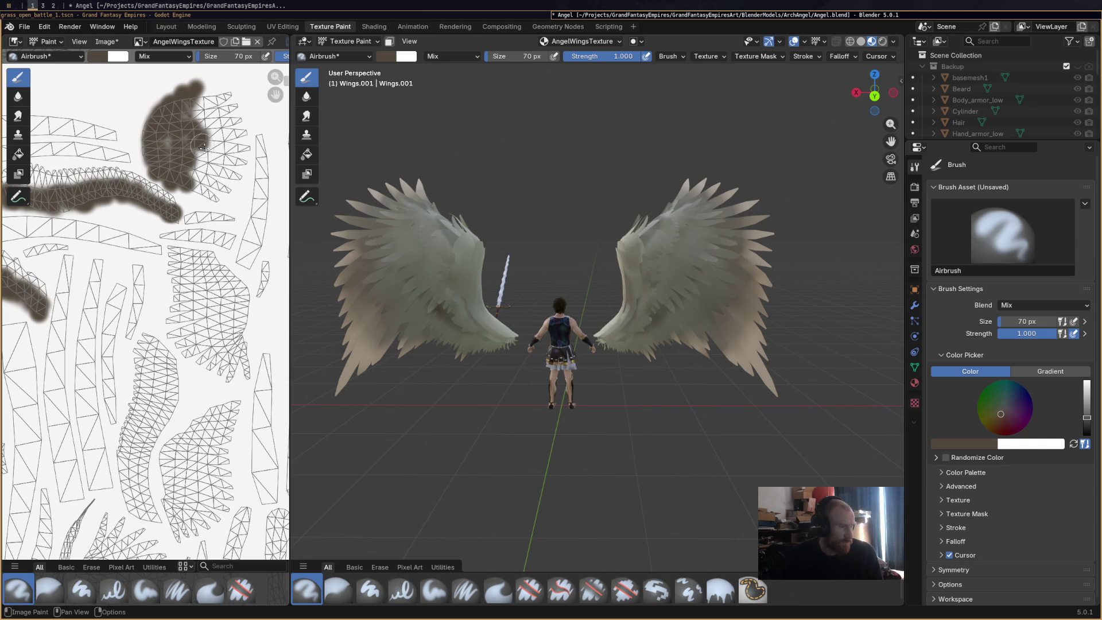
Shade a new wing island and extend the dark stroke along it.
{"action": "middle_click_drag", "start_coordinate": [155, 165], "coordinate": [261, 195]}
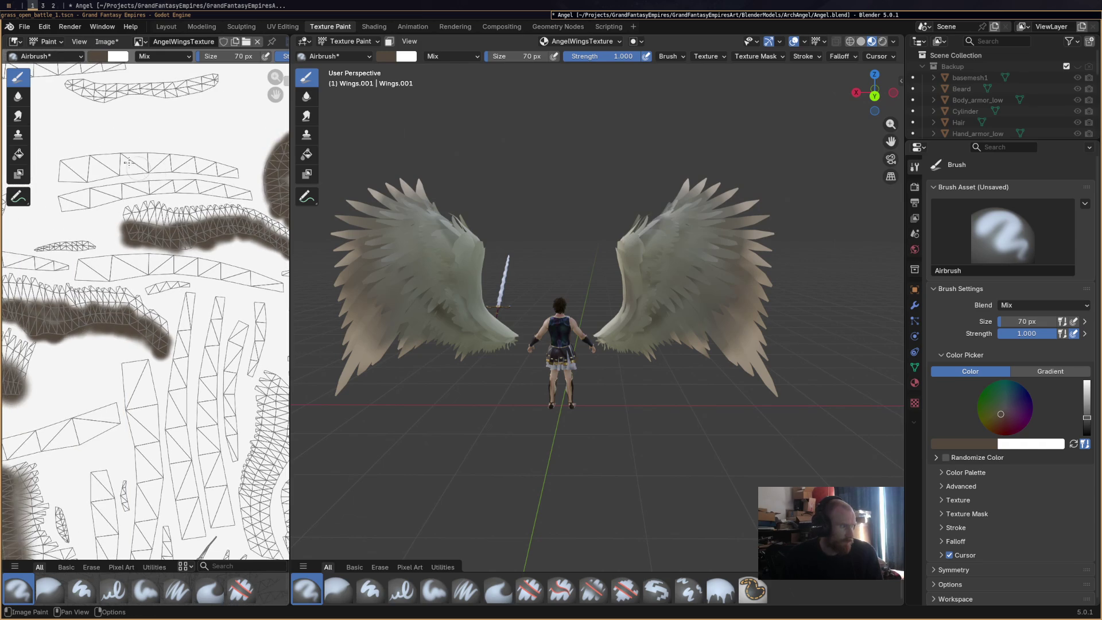
{"action": "middle_click_drag", "start_coordinate": [131, 165], "coordinate": [172, 185]}
{"action": "scroll", "coordinate": [109, 215], "scroll_direction": "up", "scroll_amount": 2}
{"action": "left_click_drag", "start_coordinate": [98, 225], "coordinate": [99, 232]}
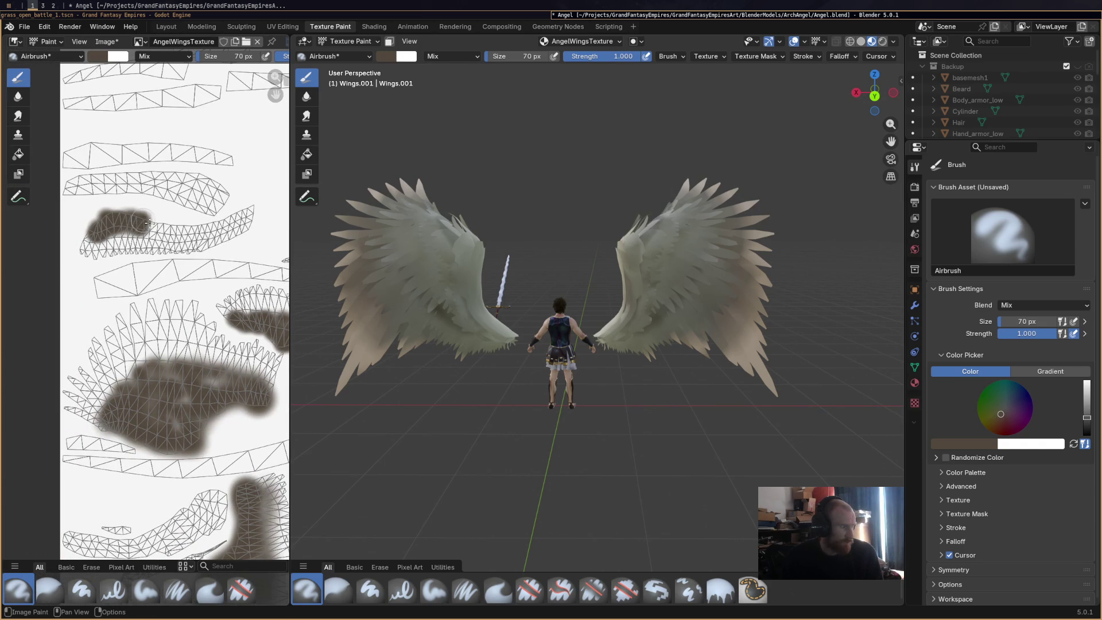
{"action": "mouse_move", "coordinate": [121, 219]}
{"action": "left_mouse_down"}
{"action": "mouse_move", "coordinate": [219, 227]}
{"action": "mouse_move", "coordinate": [252, 208]}
{"action": "mouse_move", "coordinate": [103, 223]}
{"action": "left_mouse_up"}
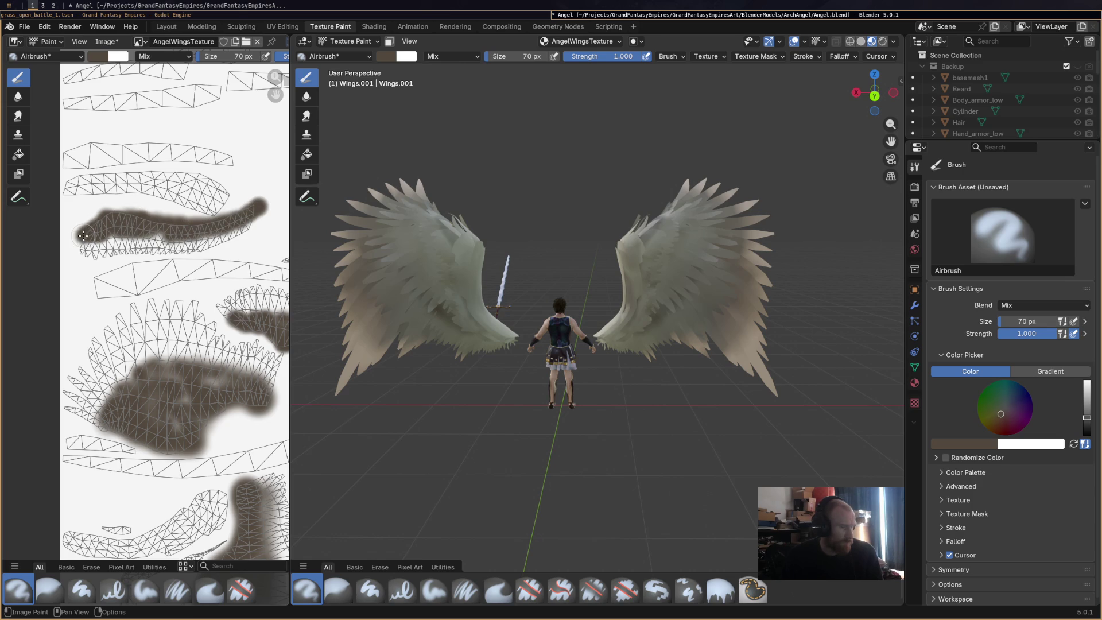
{"action": "middle_click_drag", "start_coordinate": [181, 210], "coordinate": [193, 230]}
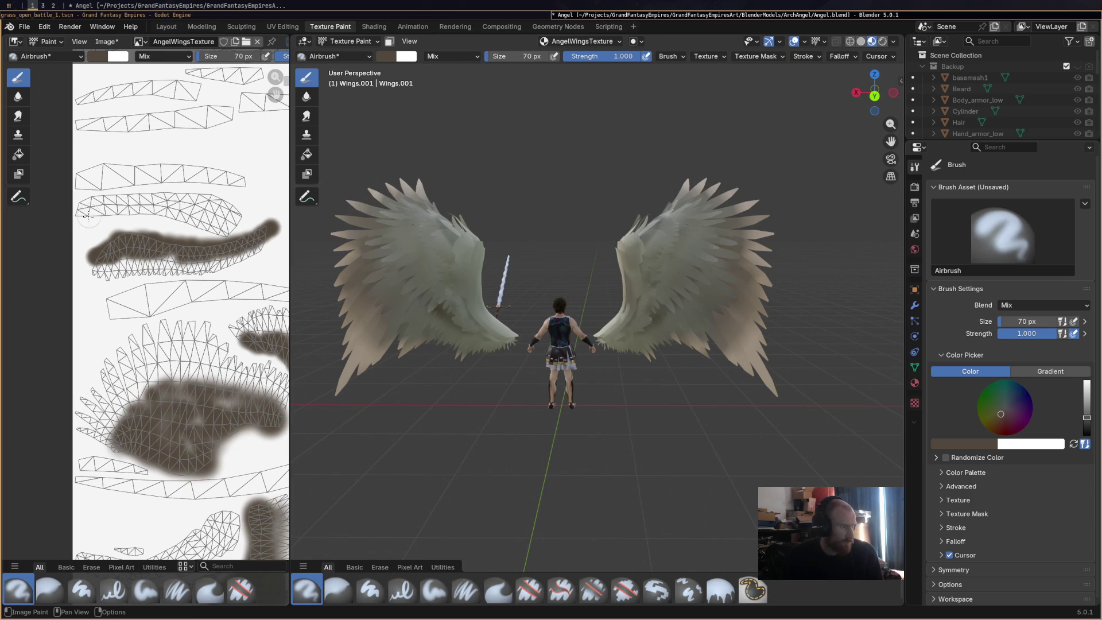
Fill the feathered lower wing island with a dark brown shading loop and check from a side view.
{"action": "mouse_move", "coordinate": [241, 481]}
{"action": "middle_mouse_down"}
{"action": "mouse_move", "coordinate": [193, 257]}
{"action": "mouse_move", "coordinate": [143, 334]}
{"action": "middle_mouse_up"}
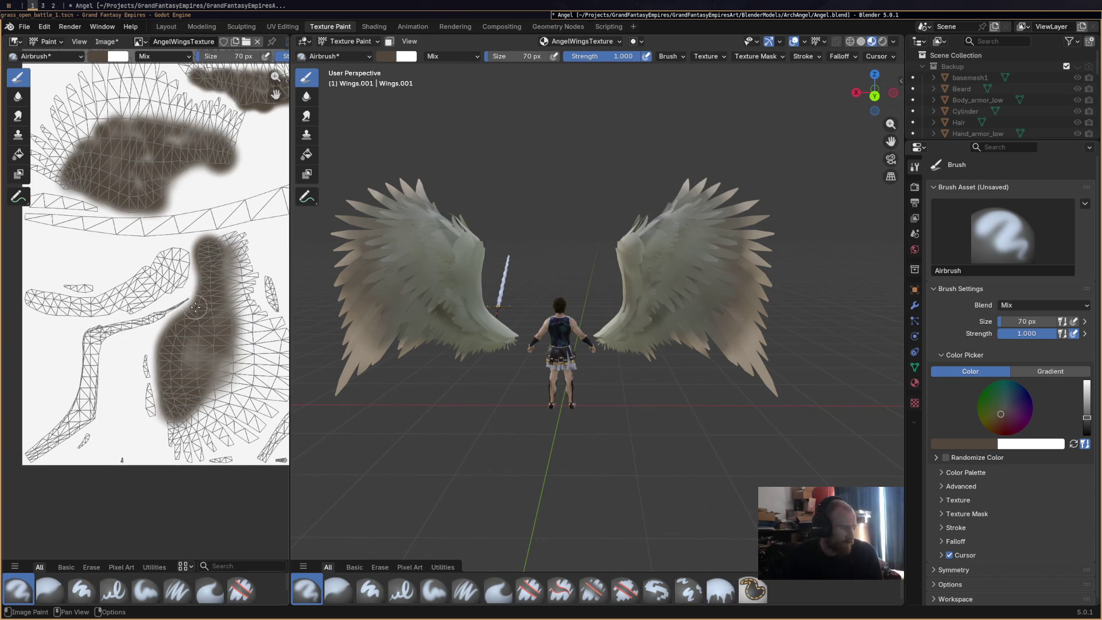
{"action": "middle_click_drag", "start_coordinate": [196, 306], "coordinate": [193, 294]}
{"action": "mouse_move", "coordinate": [200, 321]}
{"action": "left_mouse_down"}
{"action": "mouse_move", "coordinate": [181, 349]}
{"action": "mouse_move", "coordinate": [202, 319]}
{"action": "left_mouse_up"}
{"action": "mouse_move", "coordinate": [185, 372]}
{"action": "left_mouse_down"}
{"action": "mouse_move", "coordinate": [209, 312]}
{"action": "mouse_move", "coordinate": [222, 342]}
{"action": "mouse_move", "coordinate": [201, 373]}
{"action": "left_mouse_up"}
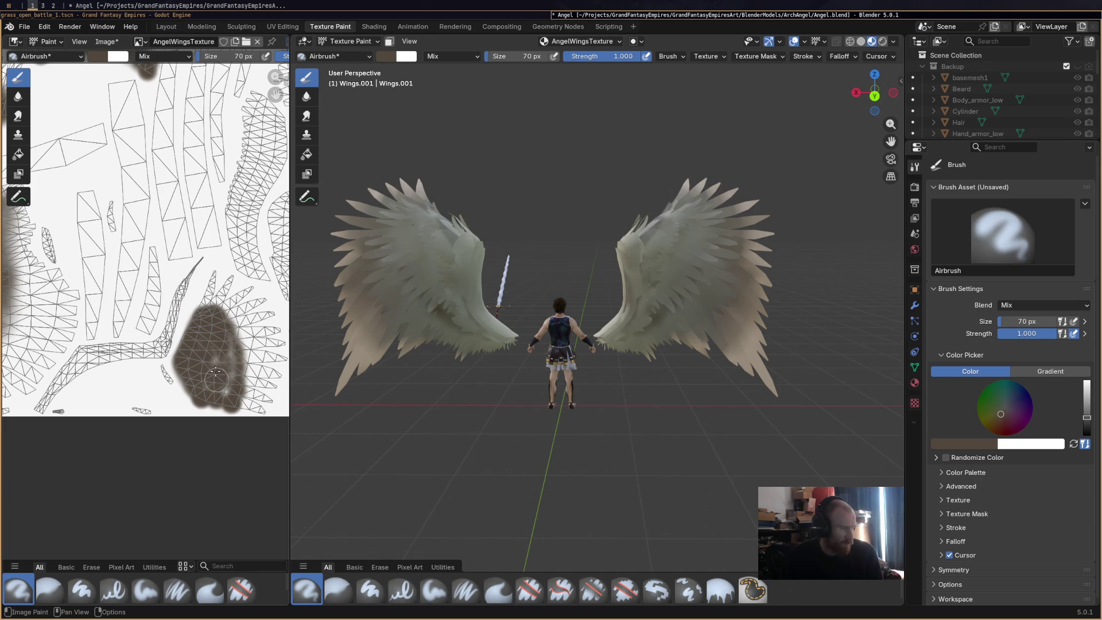
{"action": "middle_click_drag", "start_coordinate": [603, 296], "coordinate": [652, 285]}
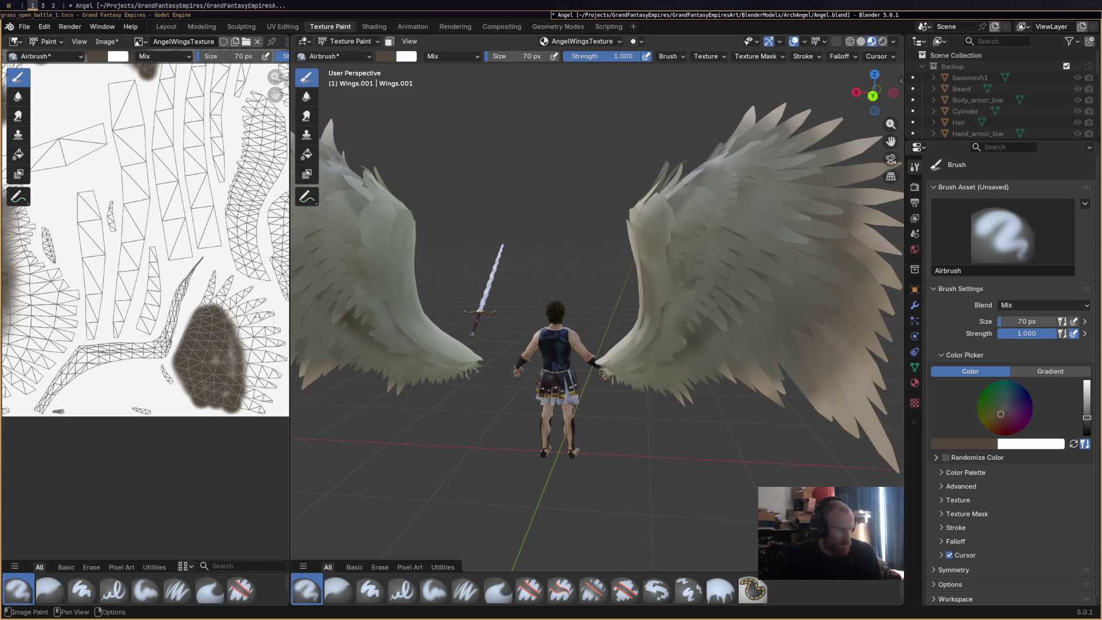
Blur the marks on the brown blob, then smear the patch with the Smear brush.
{"action": "left_click", "coordinate": [48, 590]}
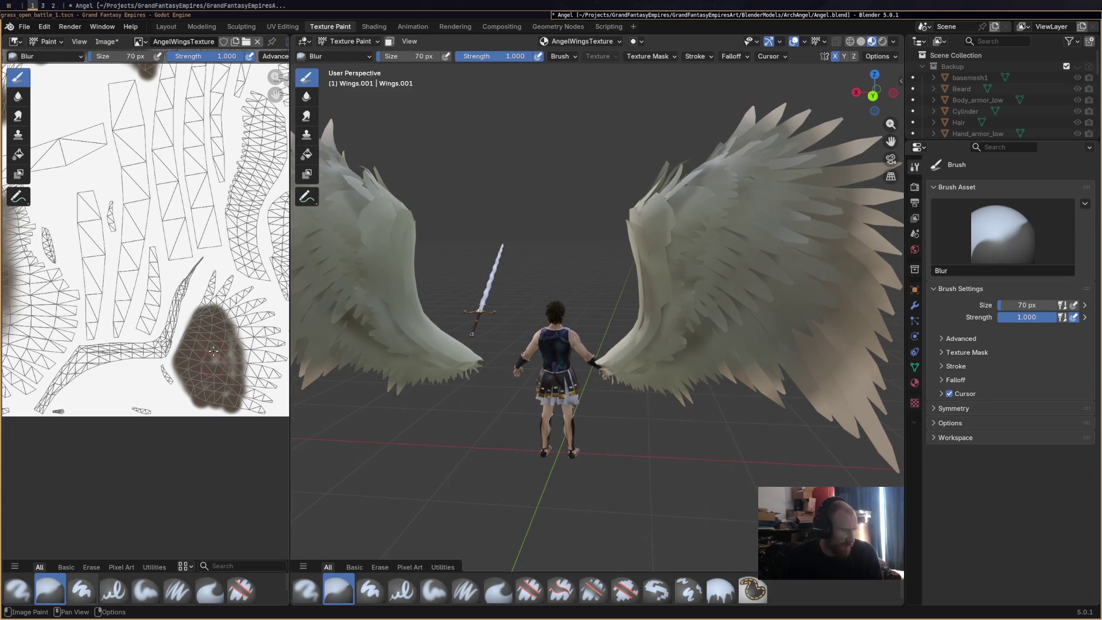
{"action": "left_click_drag", "start_coordinate": [230, 356], "coordinate": [239, 367]}
{"action": "scroll", "coordinate": [239, 359], "scroll_direction": "up", "scroll_amount": 3}
{"action": "mouse_move", "coordinate": [194, 302]}
{"action": "middle_mouse_down"}
{"action": "mouse_move", "coordinate": [235, 292]}
{"action": "mouse_move", "coordinate": [104, 284]}
{"action": "middle_mouse_up"}
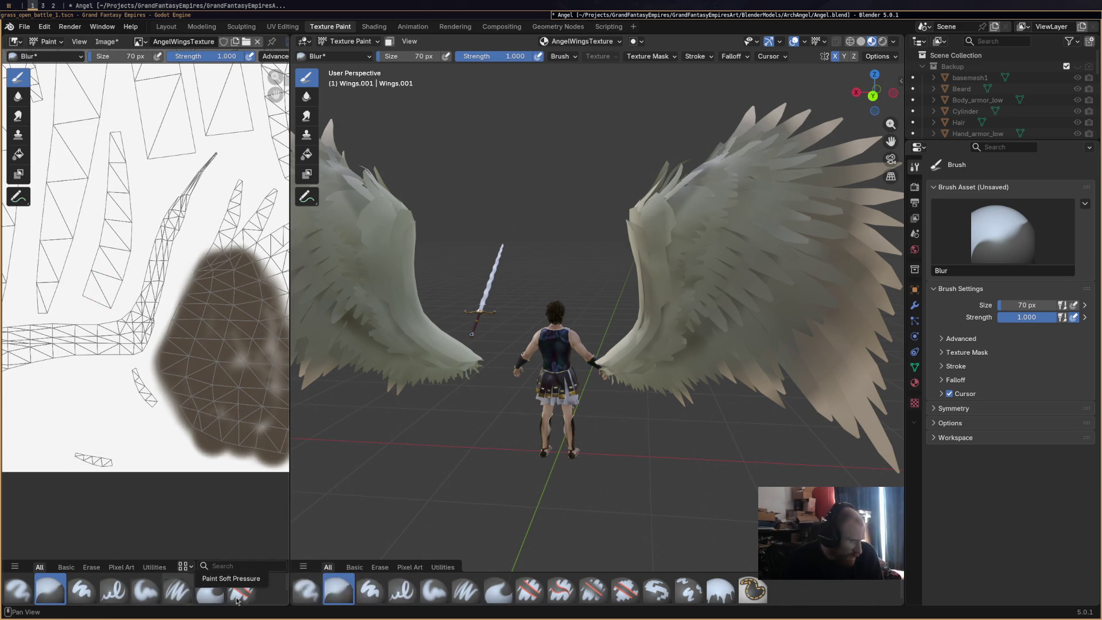
{"action": "left_click", "coordinate": [212, 594]}
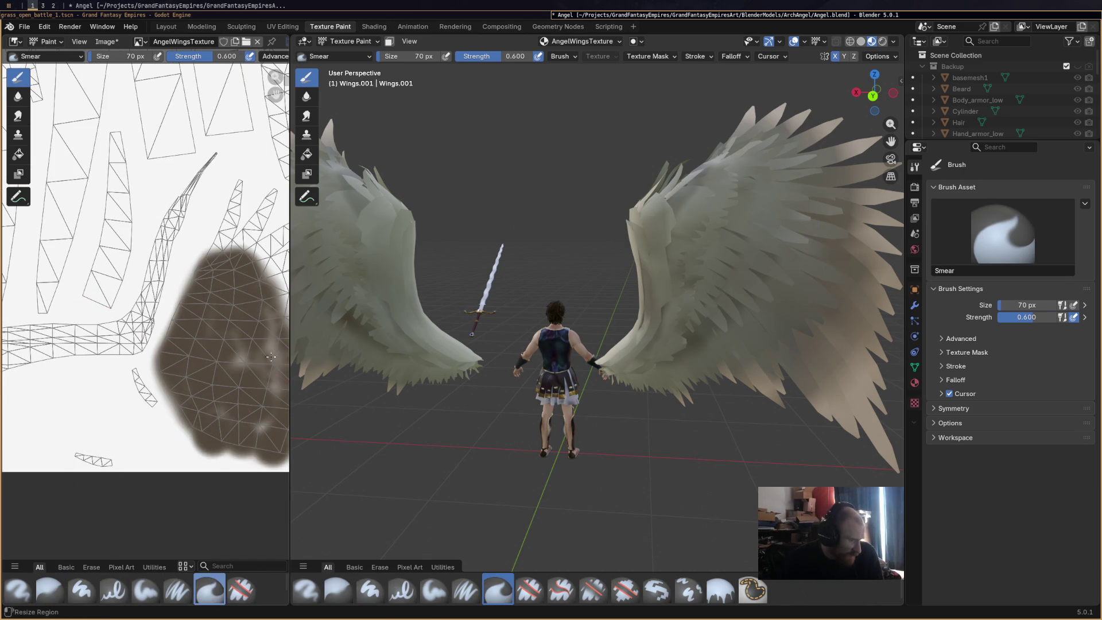
{"action": "left_click_drag", "start_coordinate": [228, 260], "coordinate": [254, 310]}
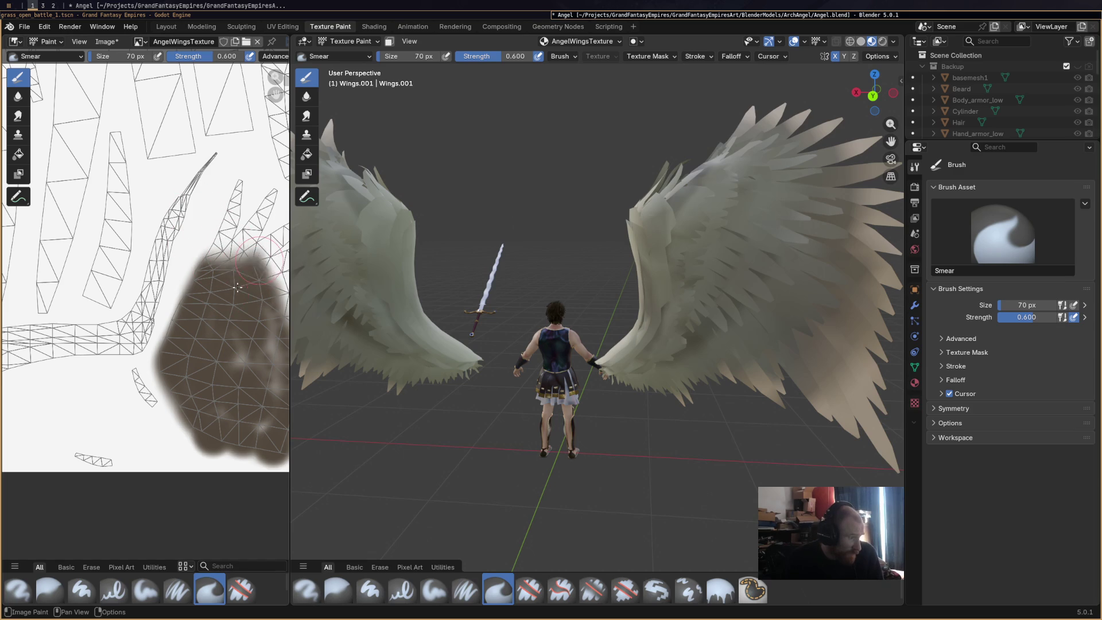
Smear the patch's light spots and outer edge, inspect the wings from behind, and save Angel.blend.
{"action": "left_click", "coordinate": [50, 589]}
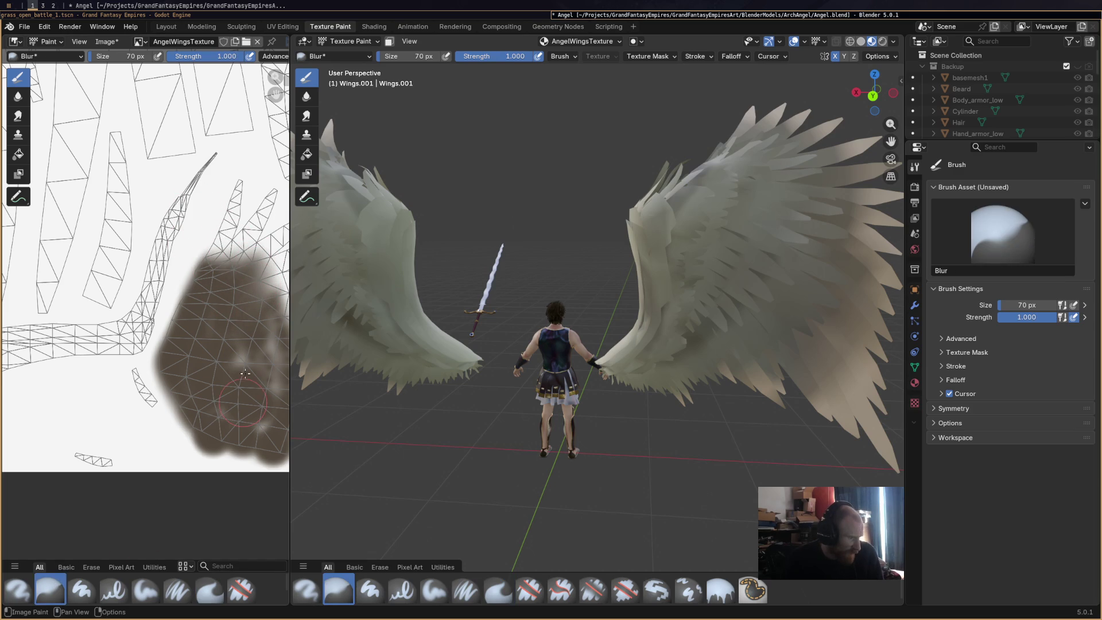
{"action": "middle_click_drag", "start_coordinate": [208, 371], "coordinate": [186, 300]}
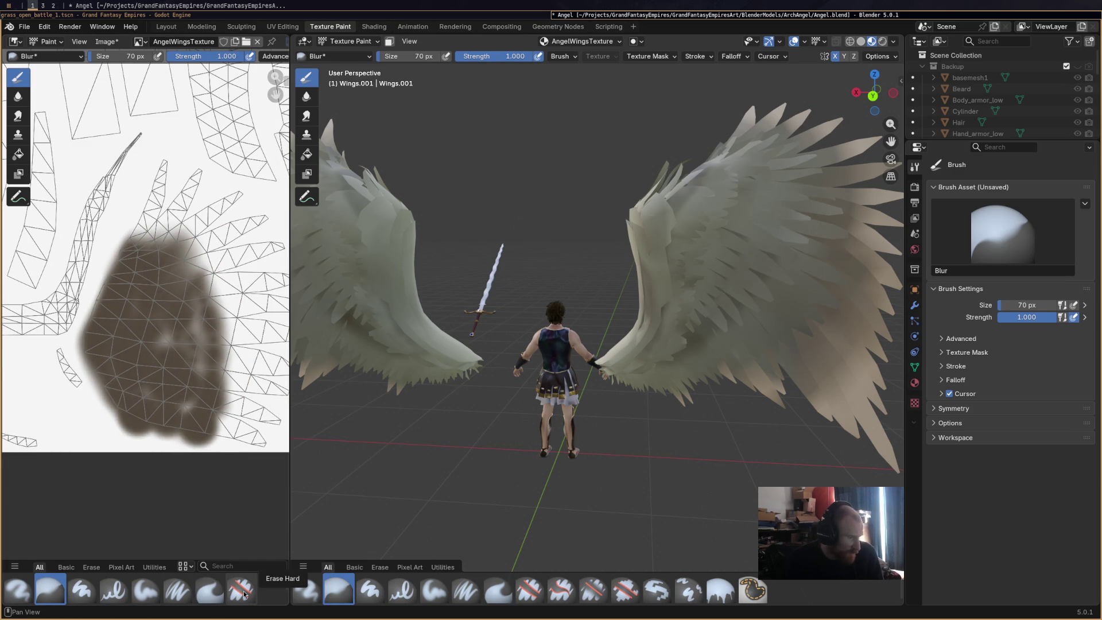
{"action": "left_click", "coordinate": [212, 592]}
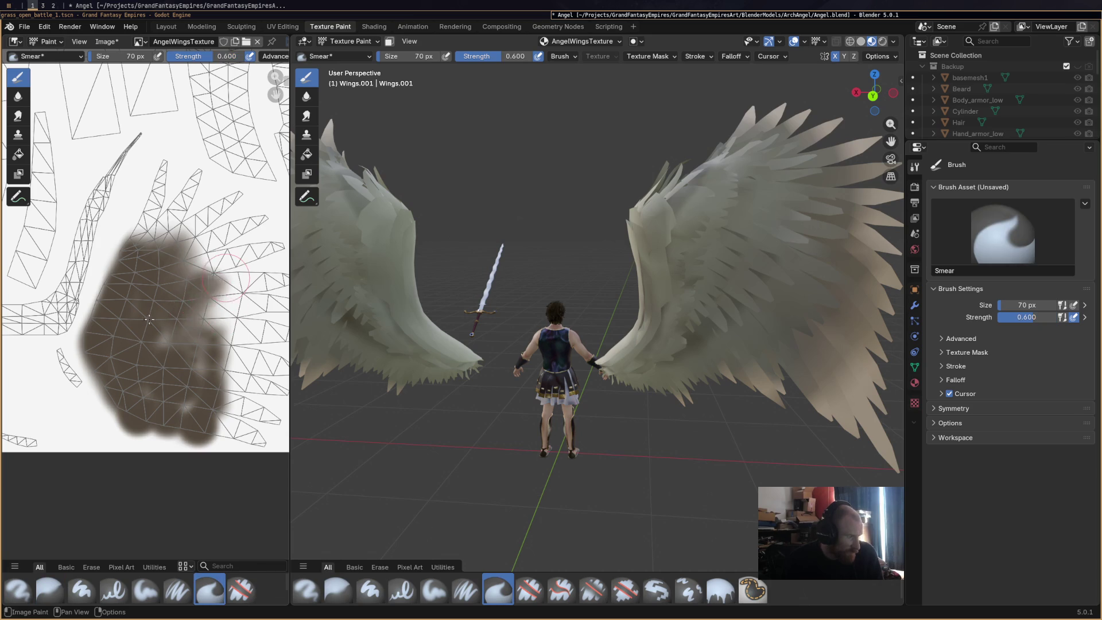
{"action": "mouse_move", "coordinate": [213, 338]}
{"action": "left_mouse_down"}
{"action": "mouse_move", "coordinate": [152, 385]}
{"action": "mouse_move", "coordinate": [118, 276]}
{"action": "mouse_move", "coordinate": [134, 228]}
{"action": "left_mouse_up"}
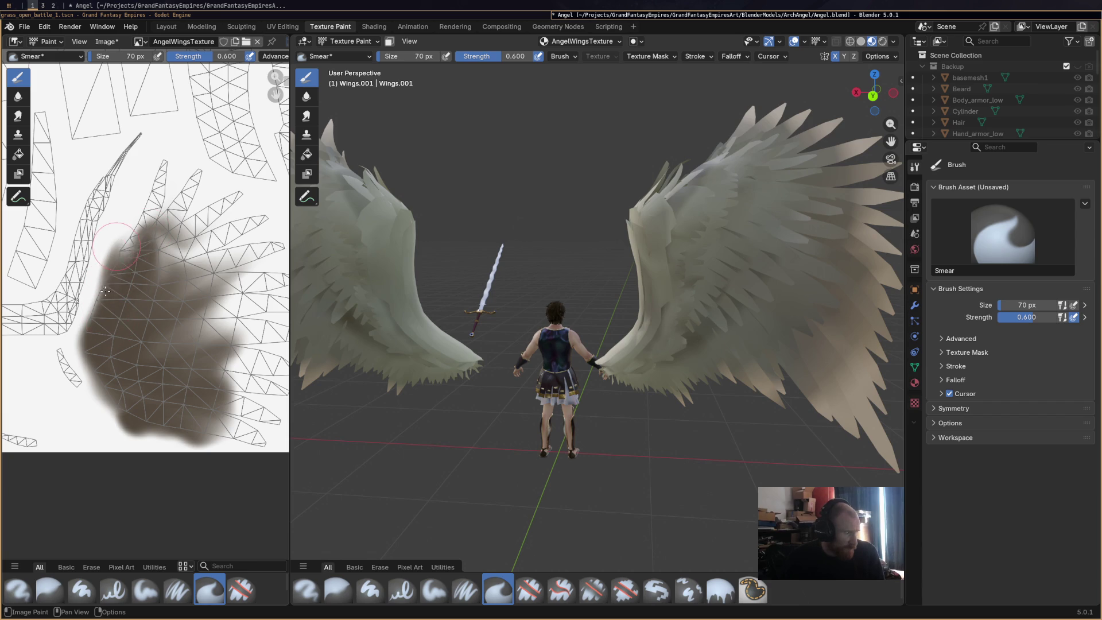
{"action": "middle_click_drag", "start_coordinate": [578, 222], "coordinate": [601, 249]}
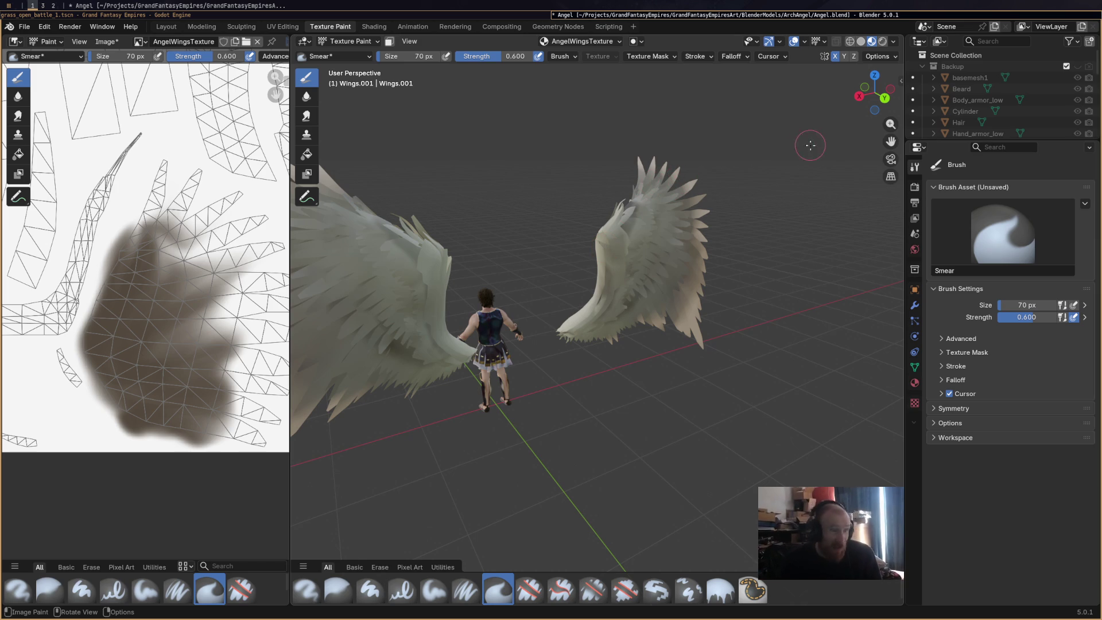
{"action": "middle_click_drag", "start_coordinate": [811, 144], "coordinate": [523, 318]}
{"action": "key", "text": "ctrl+s"}
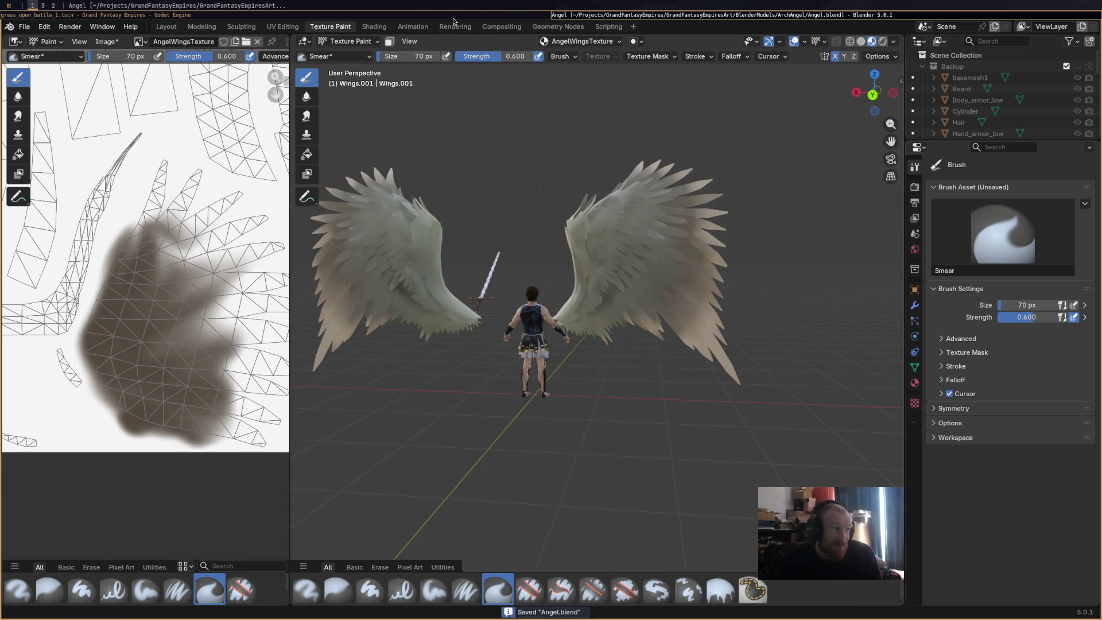
{"action": "left_click", "coordinate": [452, 17]}
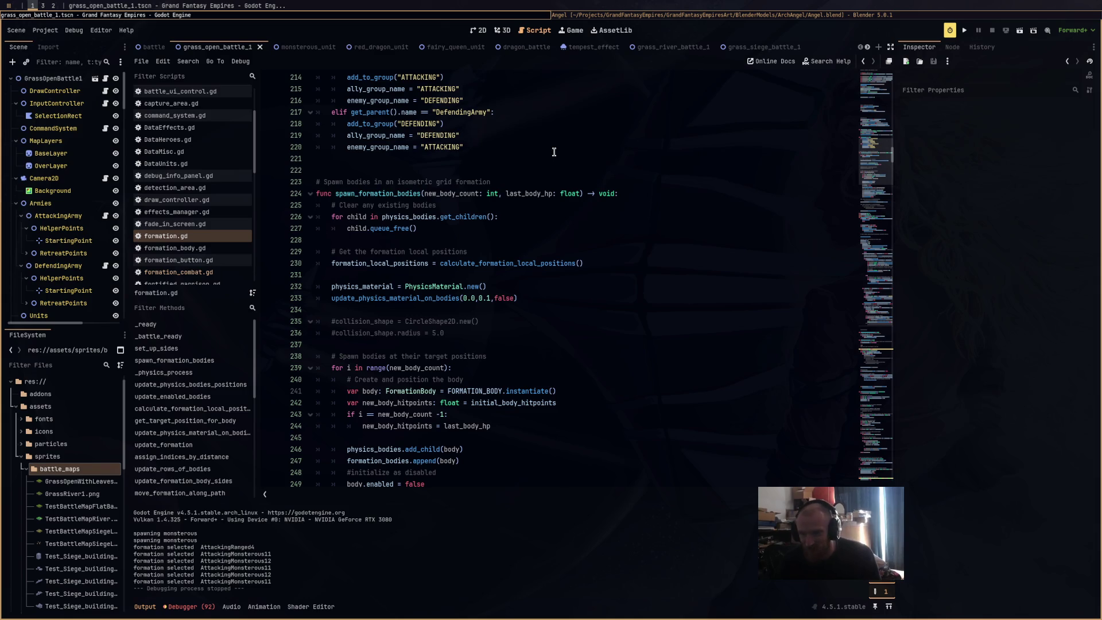
{"action": "left_click", "coordinate": [796, 15]}
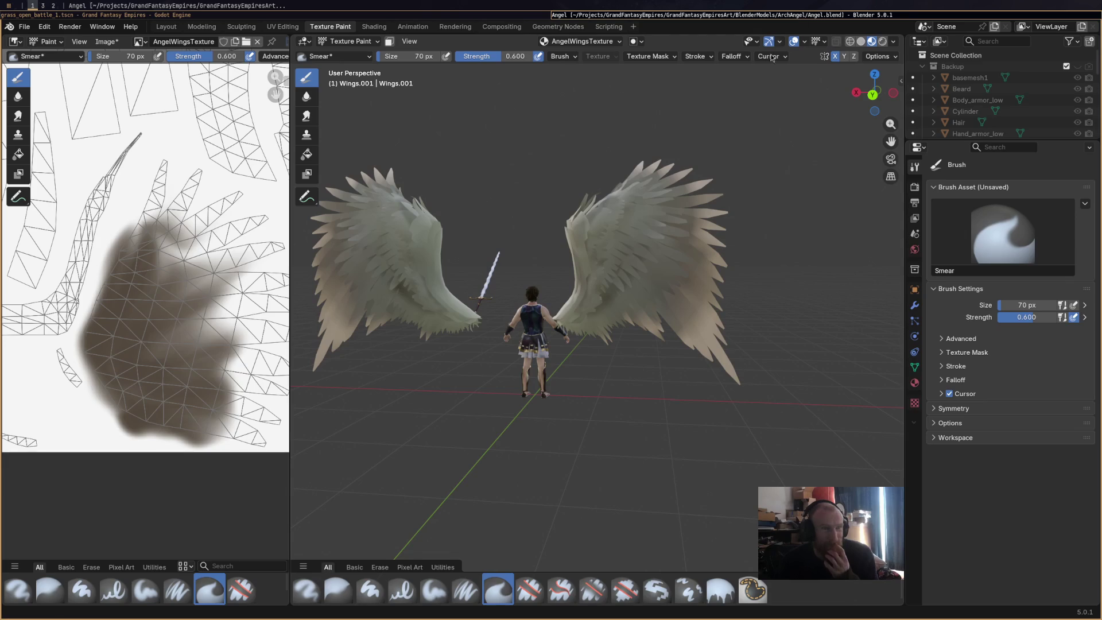
Smear a painted island's dark shading into the feathers and down toward the feather tips.
{"action": "middle_click_drag", "start_coordinate": [516, 276], "coordinate": [596, 271]}
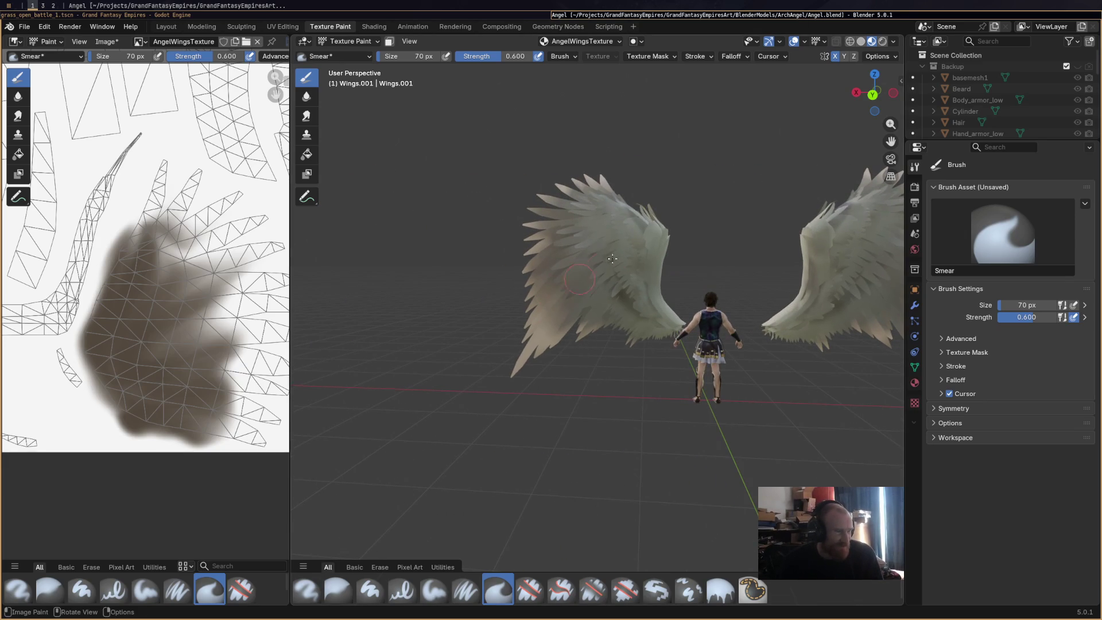
{"action": "mouse_move", "coordinate": [130, 319]}
{"action": "middle_mouse_down"}
{"action": "mouse_move", "coordinate": [153, 295]}
{"action": "mouse_move", "coordinate": [148, 306]}
{"action": "middle_mouse_up"}
{"action": "mouse_move", "coordinate": [149, 306]}
{"action": "left_mouse_down"}
{"action": "mouse_move", "coordinate": [217, 309]}
{"action": "mouse_move", "coordinate": [171, 276]}
{"action": "left_mouse_up"}
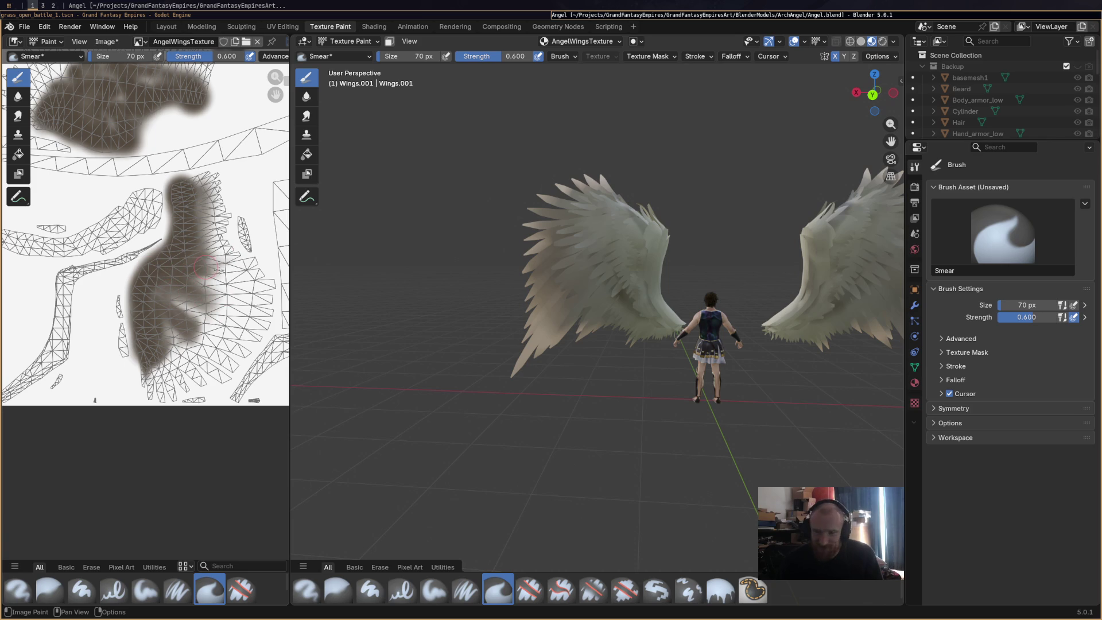
{"action": "mouse_move", "coordinate": [218, 270]}
{"action": "left_mouse_down"}
{"action": "mouse_move", "coordinate": [220, 307]}
{"action": "mouse_move", "coordinate": [202, 328]}
{"action": "left_mouse_up"}
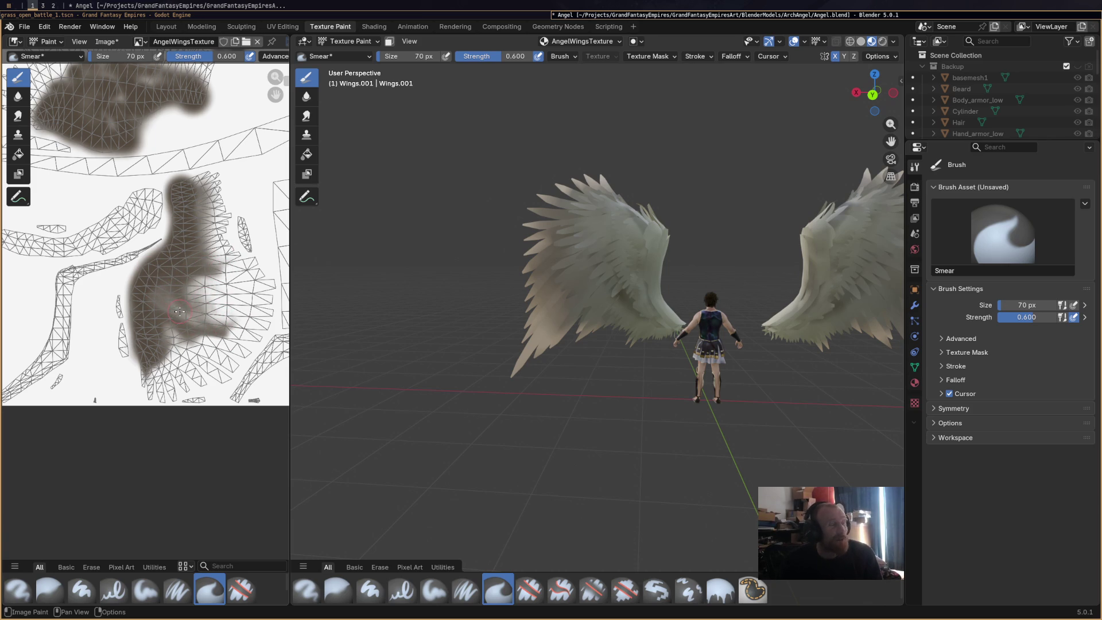
{"action": "mouse_move", "coordinate": [202, 327]}
{"action": "left_mouse_down"}
{"action": "mouse_move", "coordinate": [223, 341]}
{"action": "mouse_move", "coordinate": [174, 281]}
{"action": "mouse_move", "coordinate": [218, 299]}
{"action": "mouse_move", "coordinate": [183, 188]}
{"action": "mouse_move", "coordinate": [239, 168]}
{"action": "left_mouse_up"}
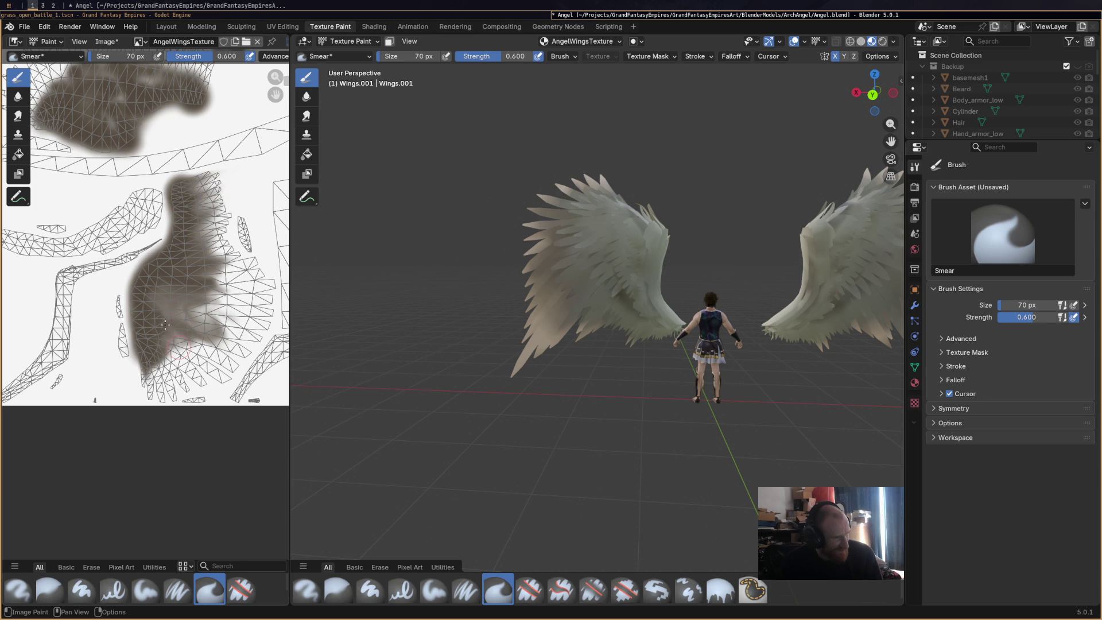
{"action": "mouse_move", "coordinate": [185, 351]}
{"action": "left_mouse_down"}
{"action": "mouse_move", "coordinate": [169, 366]}
{"action": "mouse_move", "coordinate": [149, 341]}
{"action": "left_mouse_up"}
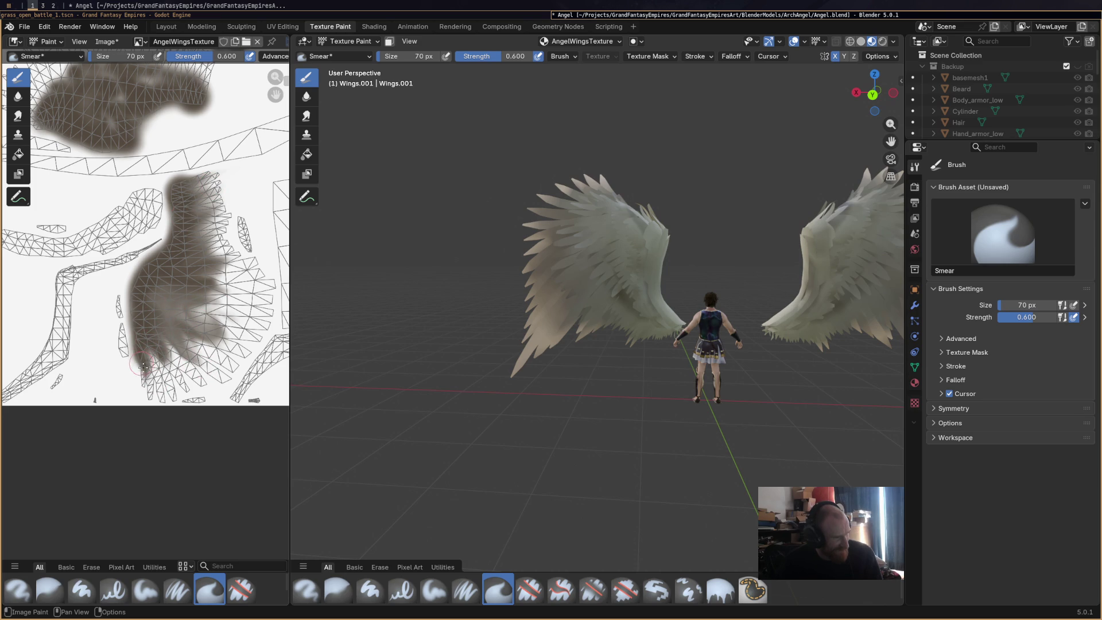
{"action": "left_click_drag", "start_coordinate": [208, 275], "coordinate": [180, 314]}
Smear the left-edge blob upward into the feathers, lighten the upper-right blob, and smear the feather band.
{"action": "middle_click_drag", "start_coordinate": [179, 251], "coordinate": [151, 252]}
{"action": "mouse_move", "coordinate": [150, 253]}
{"action": "left_mouse_down"}
{"action": "mouse_move", "coordinate": [178, 175]}
{"action": "mouse_move", "coordinate": [210, 216]}
{"action": "left_mouse_up"}
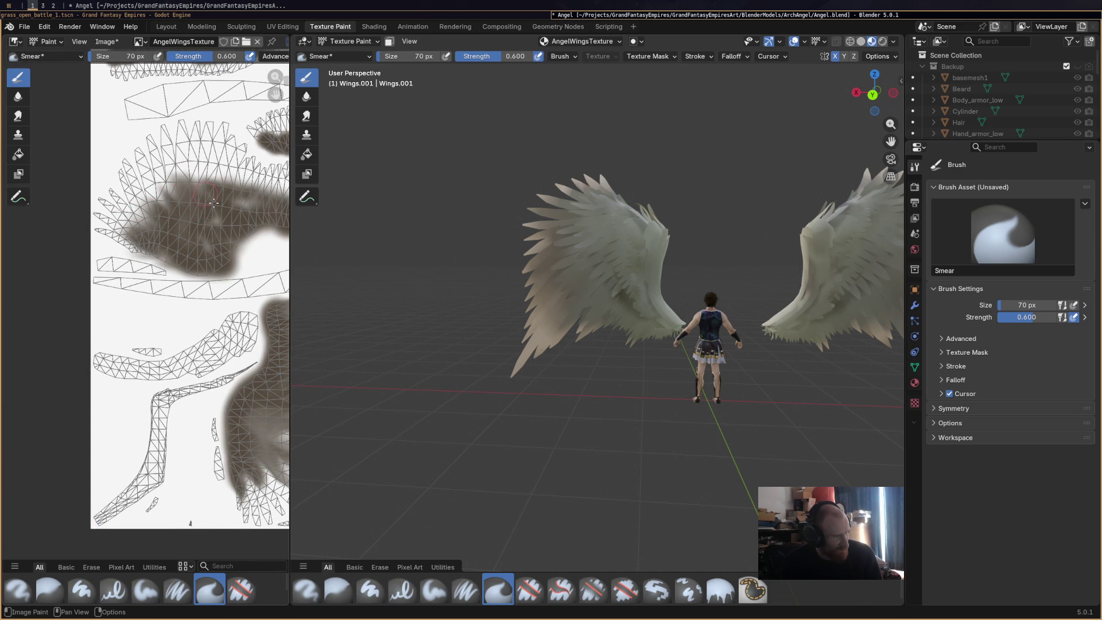
{"action": "scroll", "coordinate": [247, 244], "scroll_direction": "up", "scroll_amount": 1}
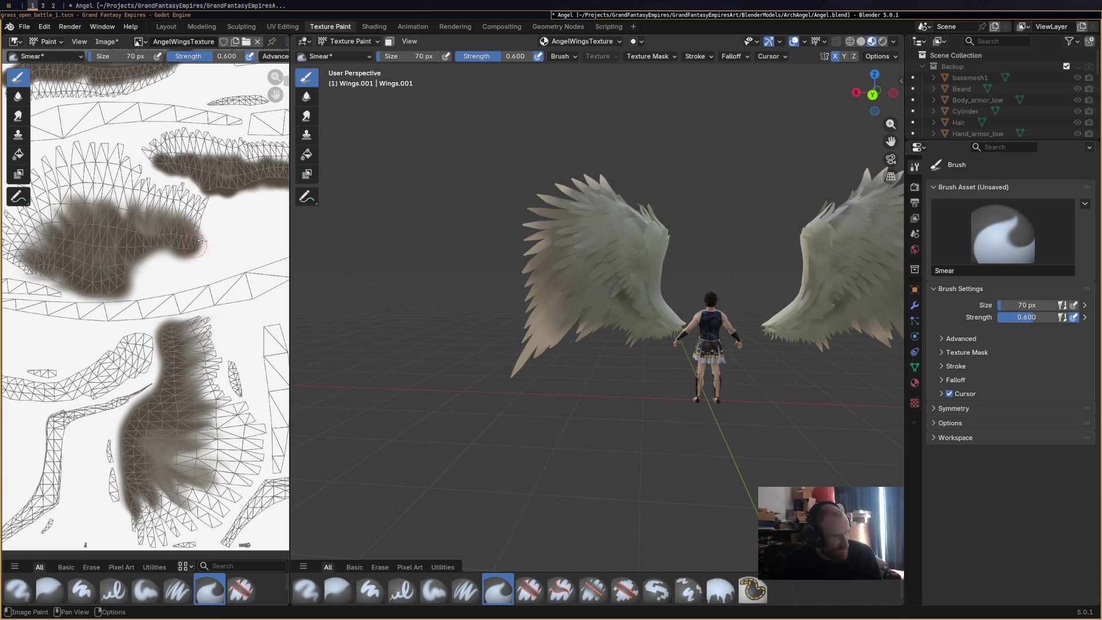
{"action": "left_click_drag", "start_coordinate": [140, 152], "coordinate": [220, 174]}
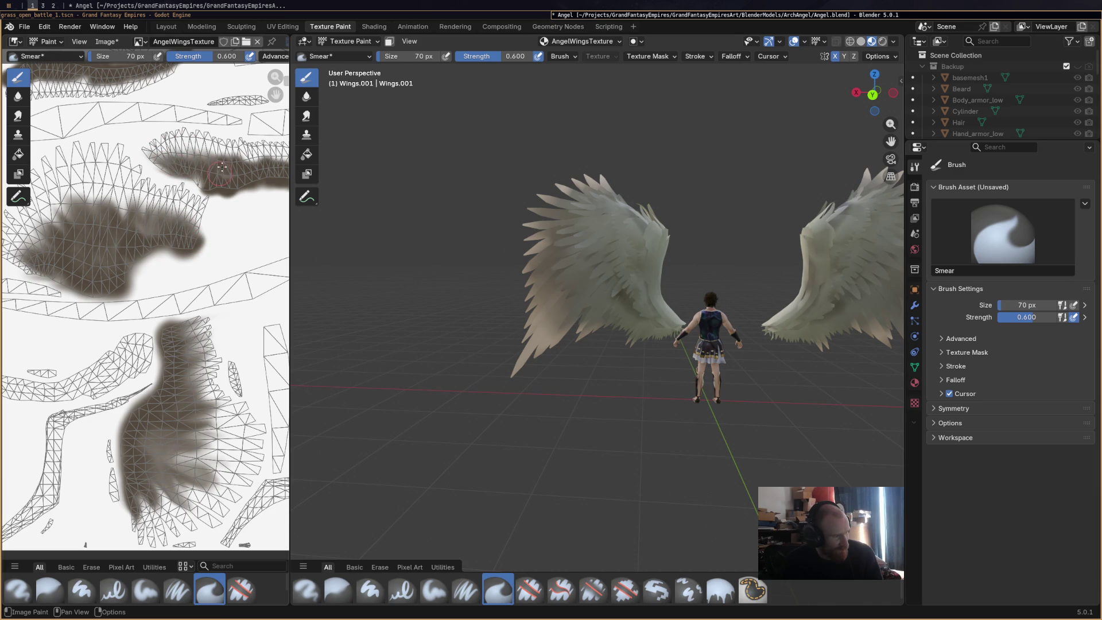
{"action": "middle_click_drag", "start_coordinate": [248, 237], "coordinate": [166, 211]}
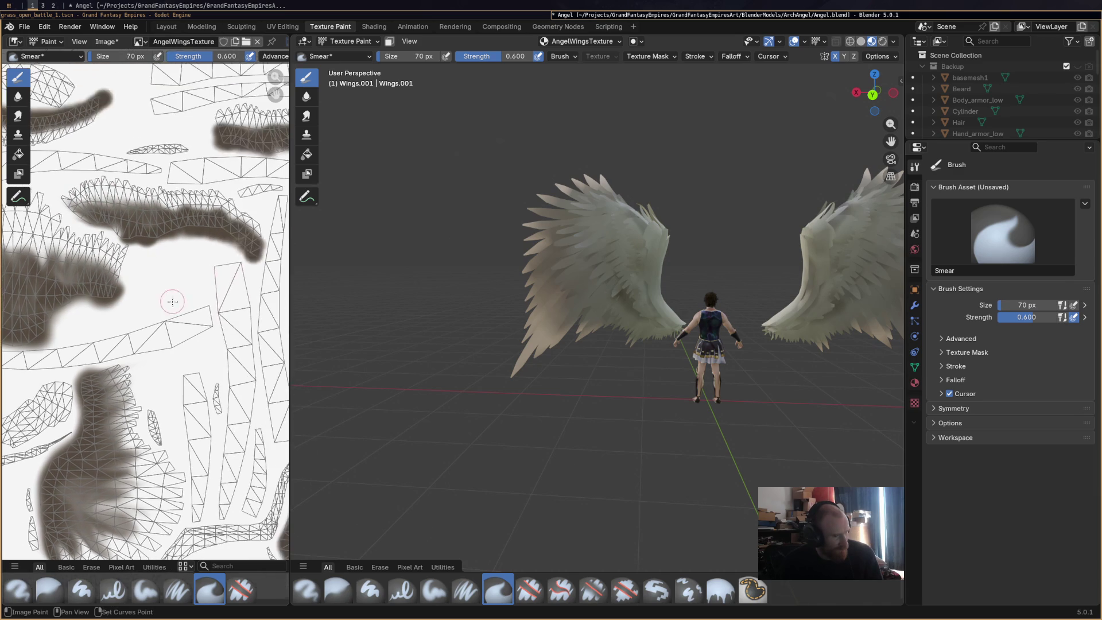
{"action": "left_click_drag", "start_coordinate": [192, 221], "coordinate": [229, 230]}
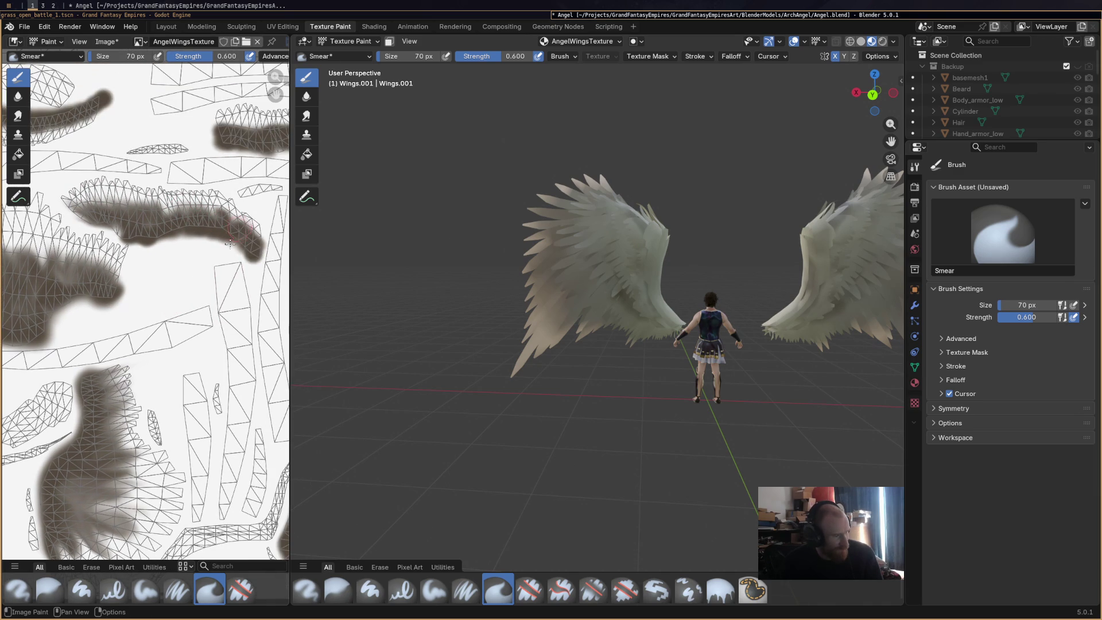
Smear the remaining islands' dark blobs into neighbouring feather triangles and save Angel.blend.
{"action": "middle_click_drag", "start_coordinate": [225, 181], "coordinate": [200, 242]}
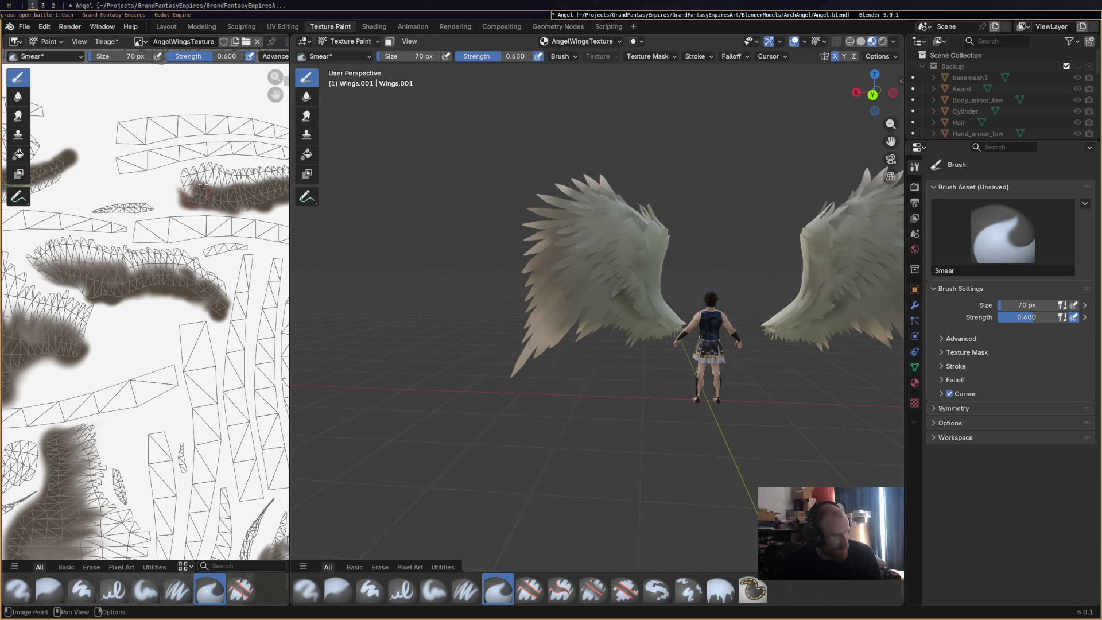
{"action": "middle_click_drag", "start_coordinate": [252, 193], "coordinate": [215, 218]}
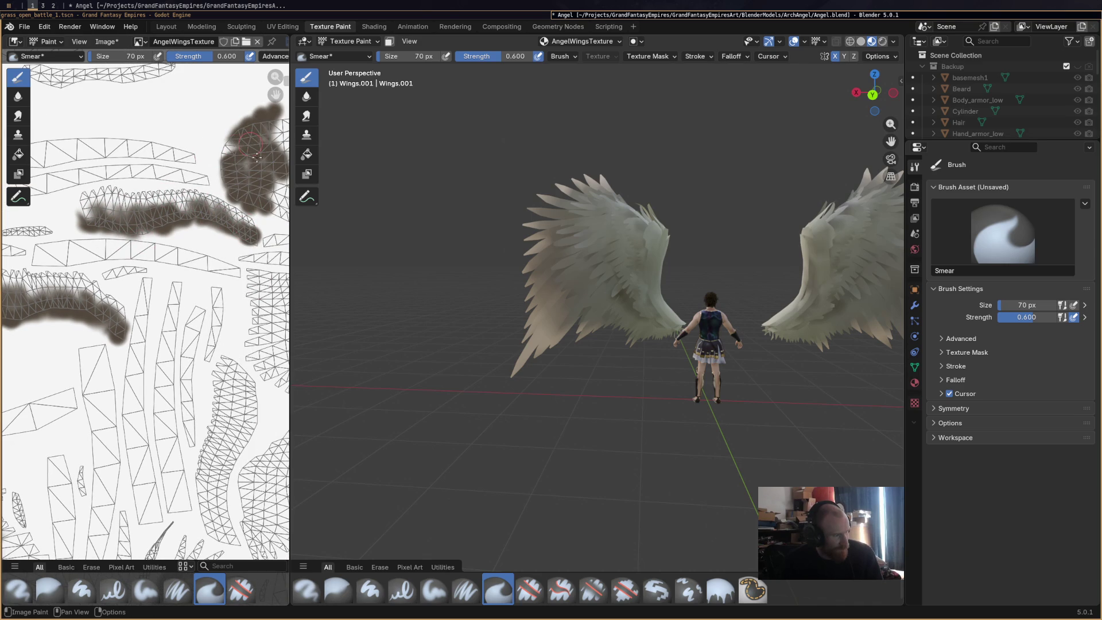
{"action": "middle_click_drag", "start_coordinate": [236, 145], "coordinate": [196, 152]}
{"action": "left_click_drag", "start_coordinate": [234, 138], "coordinate": [219, 206]}
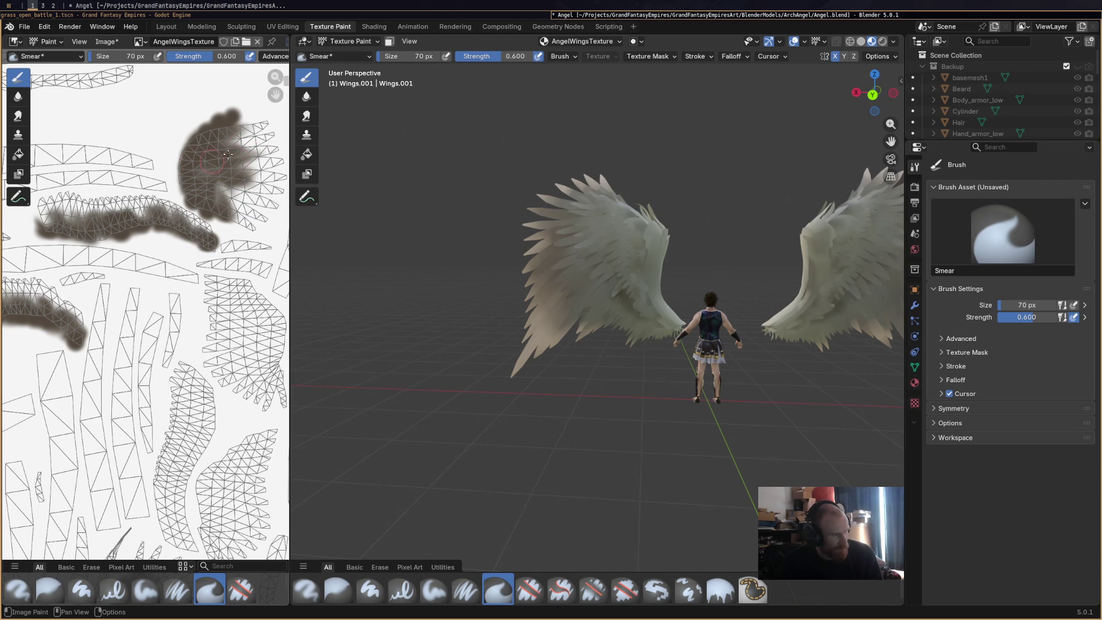
{"action": "scroll", "coordinate": [230, 173], "scroll_direction": "down", "scroll_amount": 1}
{"action": "scroll", "coordinate": [232, 202], "scroll_direction": "down", "scroll_amount": 1}
{"action": "middle_click_drag", "start_coordinate": [231, 202], "coordinate": [186, 274]}
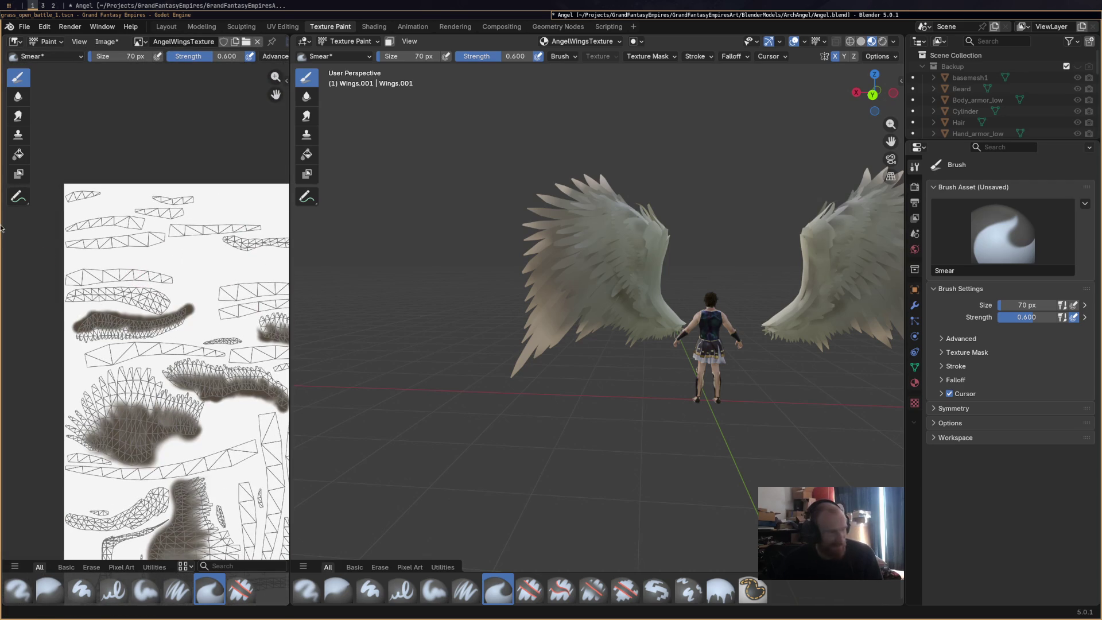
{"action": "scroll", "coordinate": [159, 336], "scroll_direction": "up", "scroll_amount": 2}
{"action": "scroll", "coordinate": [168, 319], "scroll_direction": "up", "scroll_amount": 1}
{"action": "scroll", "coordinate": [177, 297], "scroll_direction": "up", "scroll_amount": 1}
{"action": "scroll", "coordinate": [188, 274], "scroll_direction": "up", "scroll_amount": 1}
{"action": "mouse_move", "coordinate": [188, 275]}
{"action": "middle_mouse_down"}
{"action": "mouse_move", "coordinate": [437, 339]}
{"action": "mouse_move", "coordinate": [198, 343]}
{"action": "mouse_move", "coordinate": [143, 293]}
{"action": "mouse_move", "coordinate": [181, 249]}
{"action": "mouse_move", "coordinate": [262, 197]}
{"action": "middle_mouse_up"}
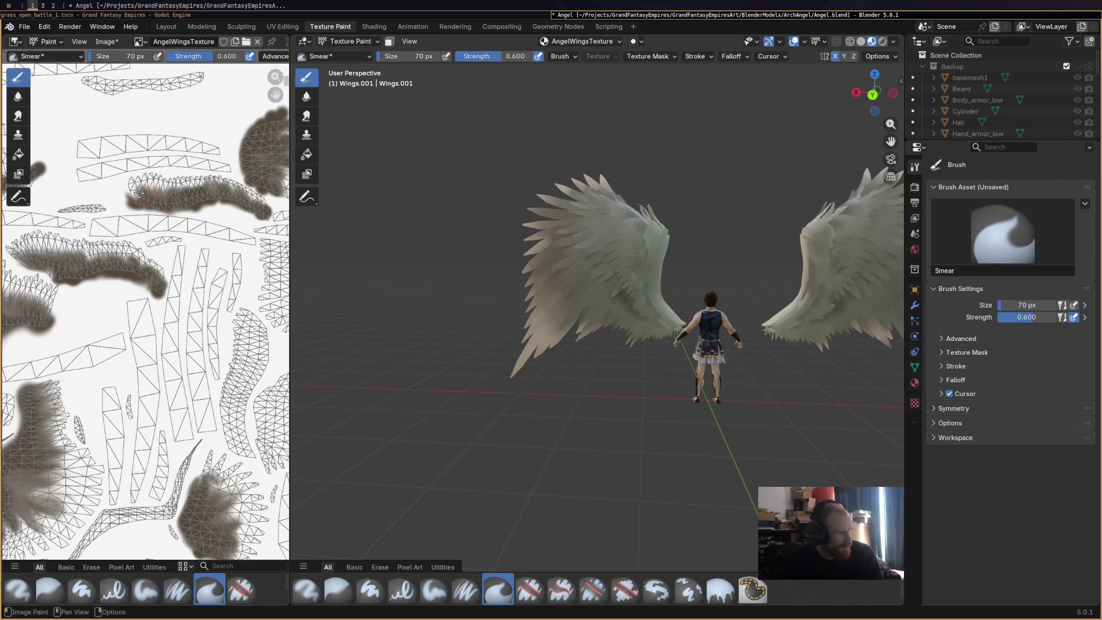
{"action": "scroll", "coordinate": [233, 299], "scroll_direction": "up", "scroll_amount": 1}
{"action": "scroll", "coordinate": [193, 314], "scroll_direction": "up", "scroll_amount": 1}
{"action": "scroll", "coordinate": [138, 258], "scroll_direction": "up", "scroll_amount": 1}
{"action": "left_click_drag", "start_coordinate": [107, 225], "coordinate": [117, 210]}
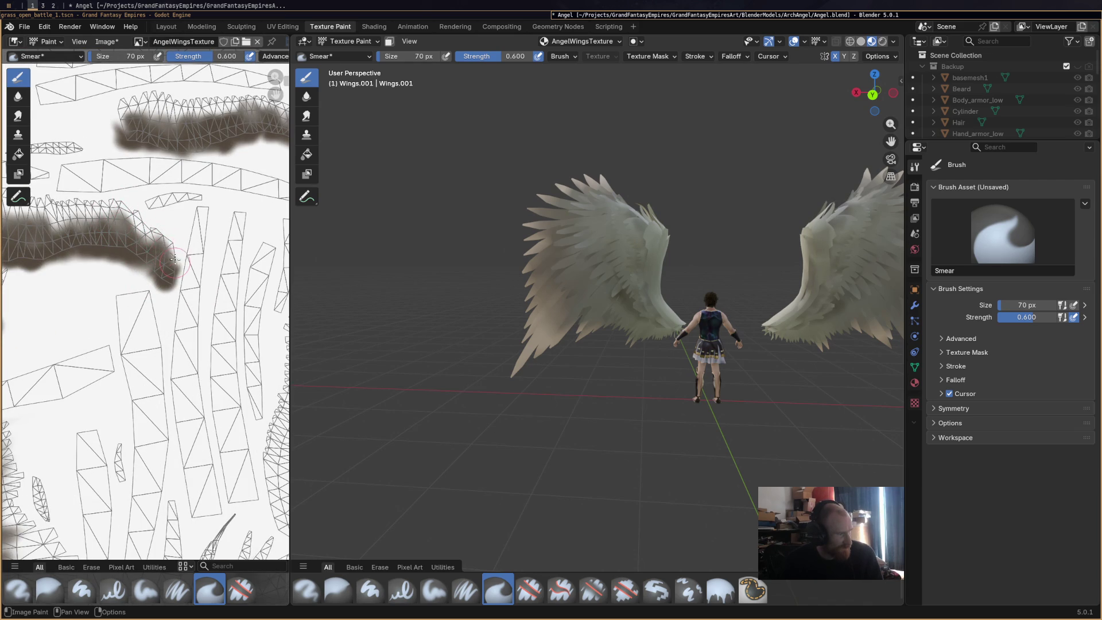
{"action": "scroll", "coordinate": [95, 232], "scroll_direction": "down", "scroll_amount": 2}
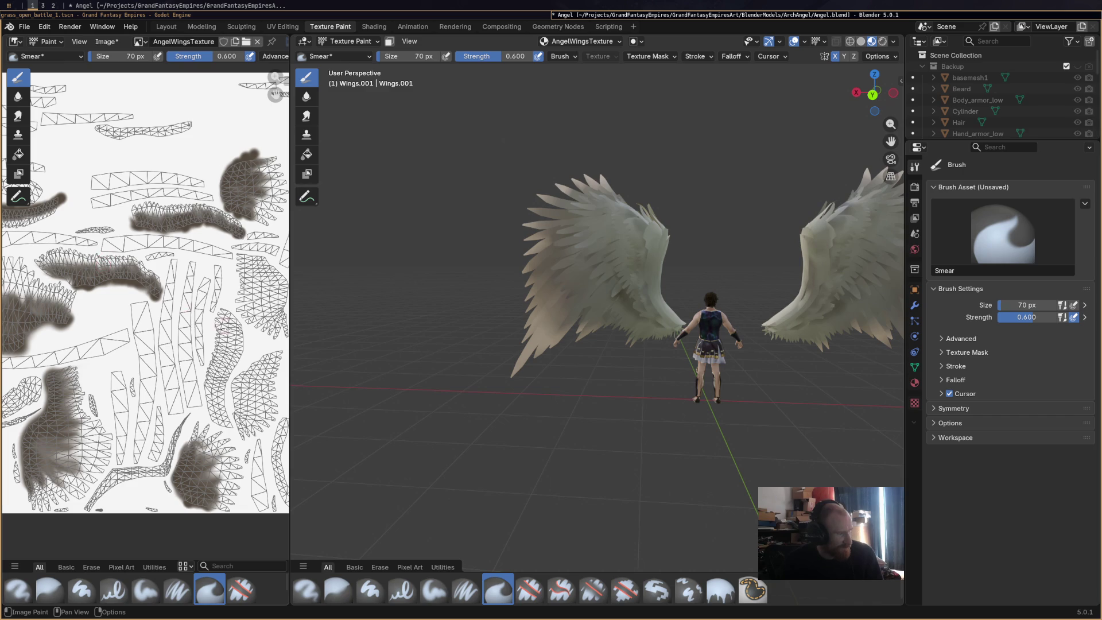
{"action": "scroll", "coordinate": [99, 323], "scroll_direction": "down", "scroll_amount": 2}
{"action": "scroll", "coordinate": [51, 335], "scroll_direction": "down", "scroll_amount": 2}
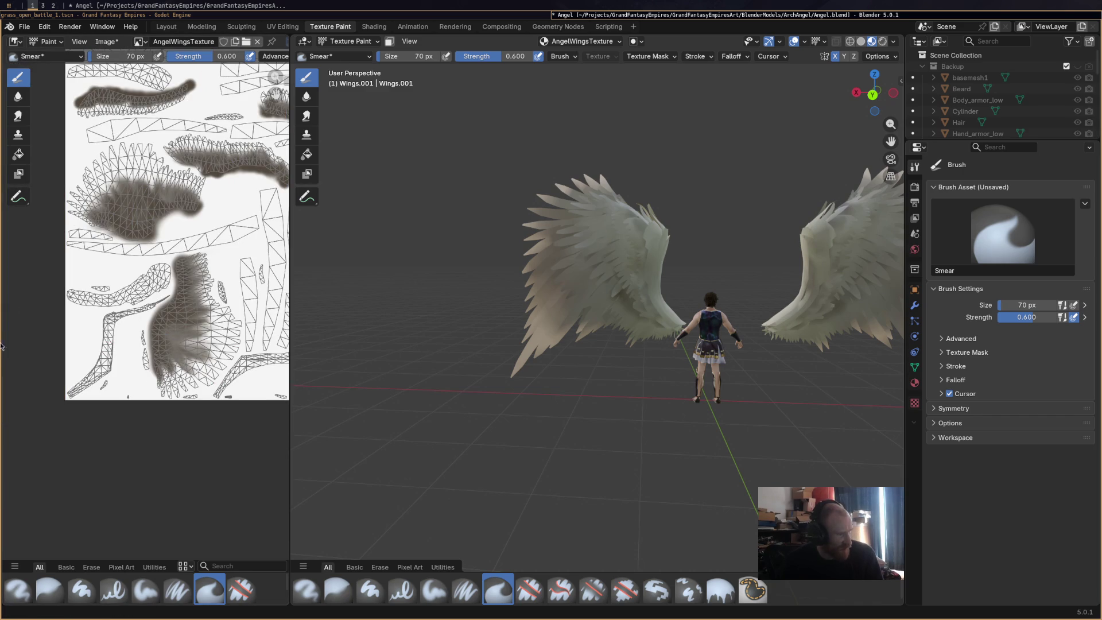
{"action": "scroll", "coordinate": [112, 286], "scroll_direction": "up", "scroll_amount": 3}
{"action": "scroll", "coordinate": [111, 287], "scroll_direction": "up", "scroll_amount": 2}
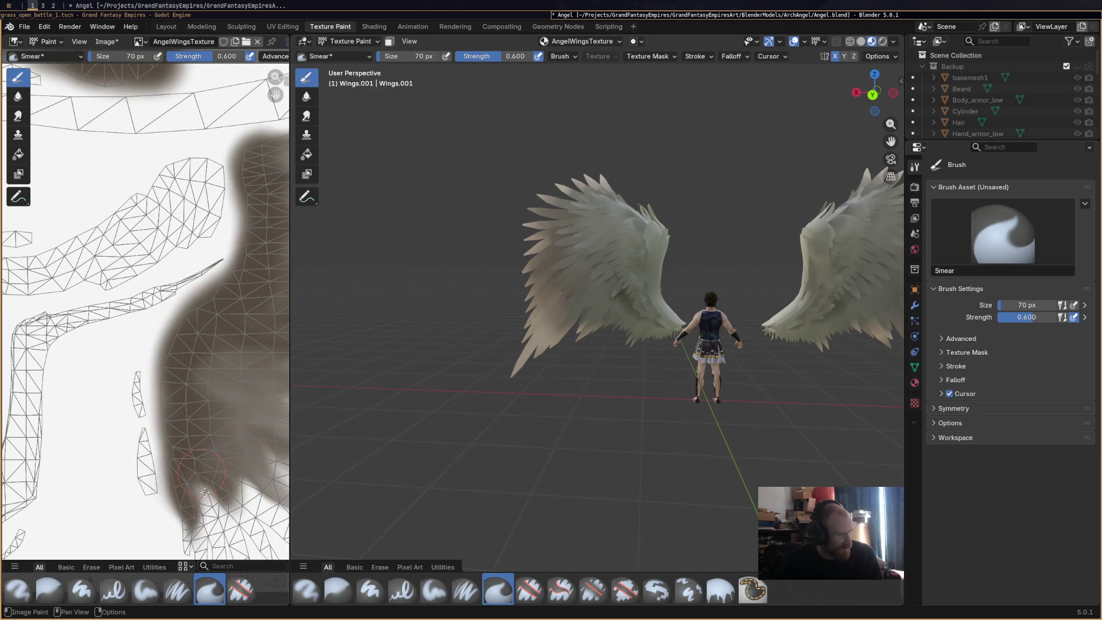
{"action": "scroll", "coordinate": [198, 482], "scroll_direction": "down", "scroll_amount": 2}
{"action": "scroll", "coordinate": [181, 413], "scroll_direction": "down", "scroll_amount": 1}
{"action": "scroll", "coordinate": [164, 355], "scroll_direction": "down", "scroll_amount": 1}
{"action": "key", "text": "ctrl+s"}
{"action": "scroll", "coordinate": [212, 312], "scroll_direction": "up", "scroll_amount": 2}
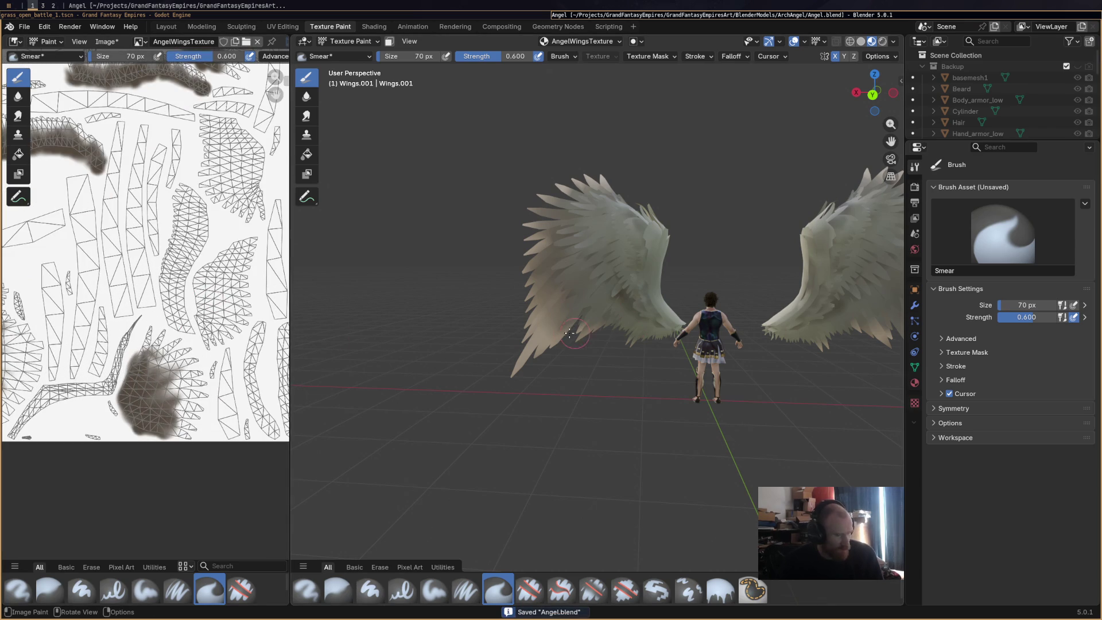
Adjust the wing material's Multiply factor in the node setup, check the wings, and save.
{"action": "left_click", "coordinate": [373, 26]}
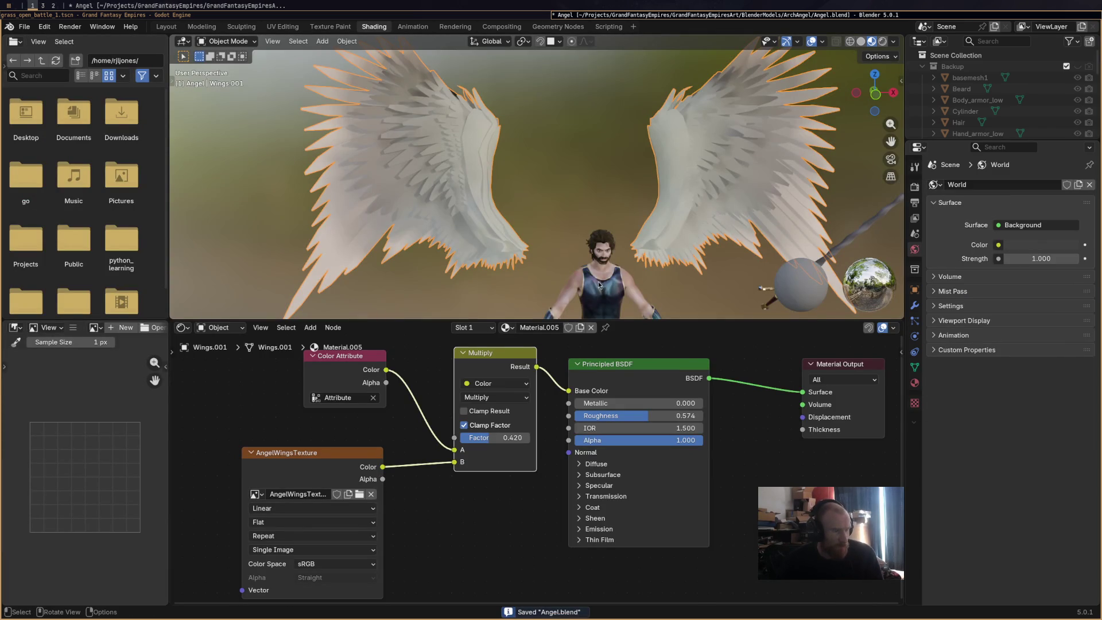
{"action": "mouse_move", "coordinate": [495, 438]}
{"action": "left_mouse_down"}
{"action": "mouse_move", "coordinate": [457, 438]}
{"action": "mouse_move", "coordinate": [573, 437]}
{"action": "left_mouse_up"}
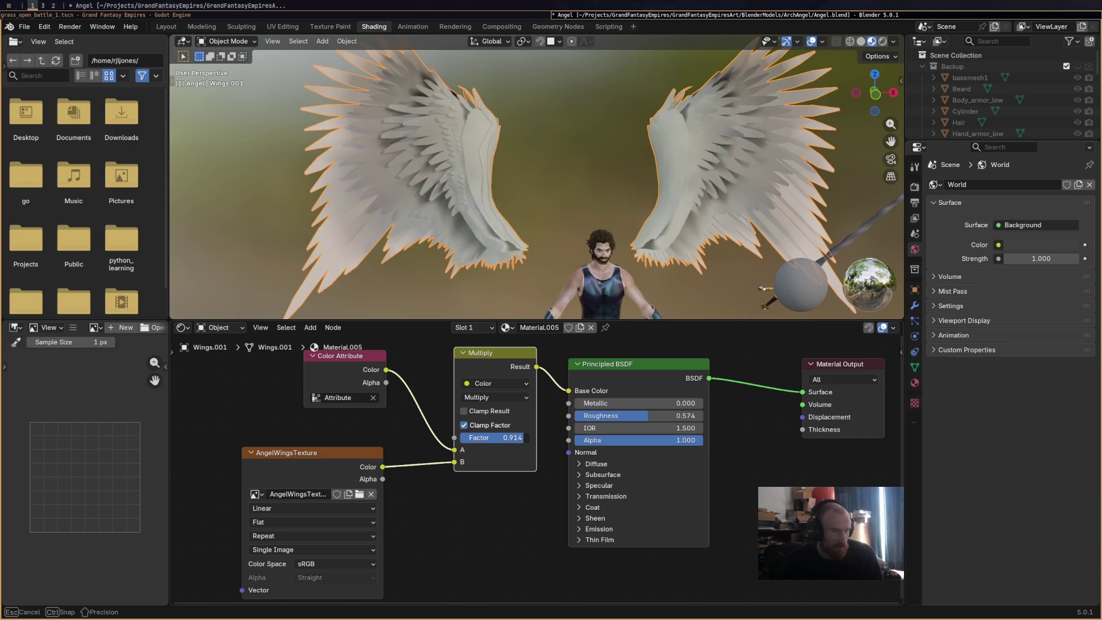
{"action": "mouse_move", "coordinate": [601, 216]}
{"action": "middle_mouse_down"}
{"action": "mouse_move", "coordinate": [728, 217]}
{"action": "mouse_move", "coordinate": [544, 100]}
{"action": "middle_mouse_up"}
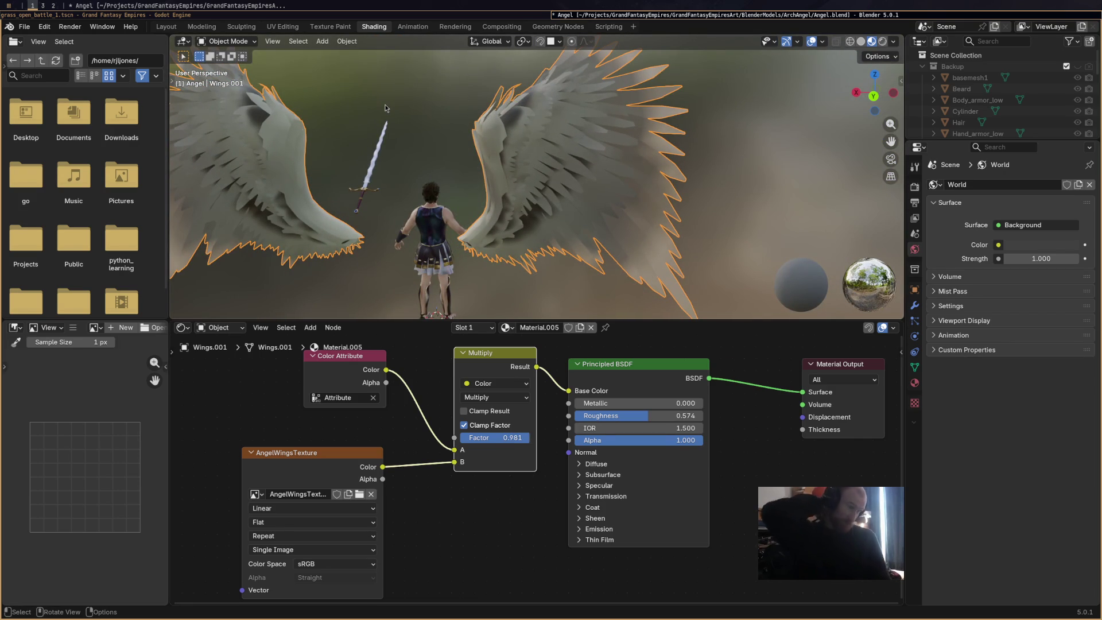
{"action": "middle_click_drag", "start_coordinate": [338, 121], "coordinate": [541, 176]}
{"action": "scroll", "coordinate": [541, 177], "scroll_direction": "down", "scroll_amount": 4}
{"action": "scroll", "coordinate": [541, 176], "scroll_direction": "up", "scroll_amount": 4}
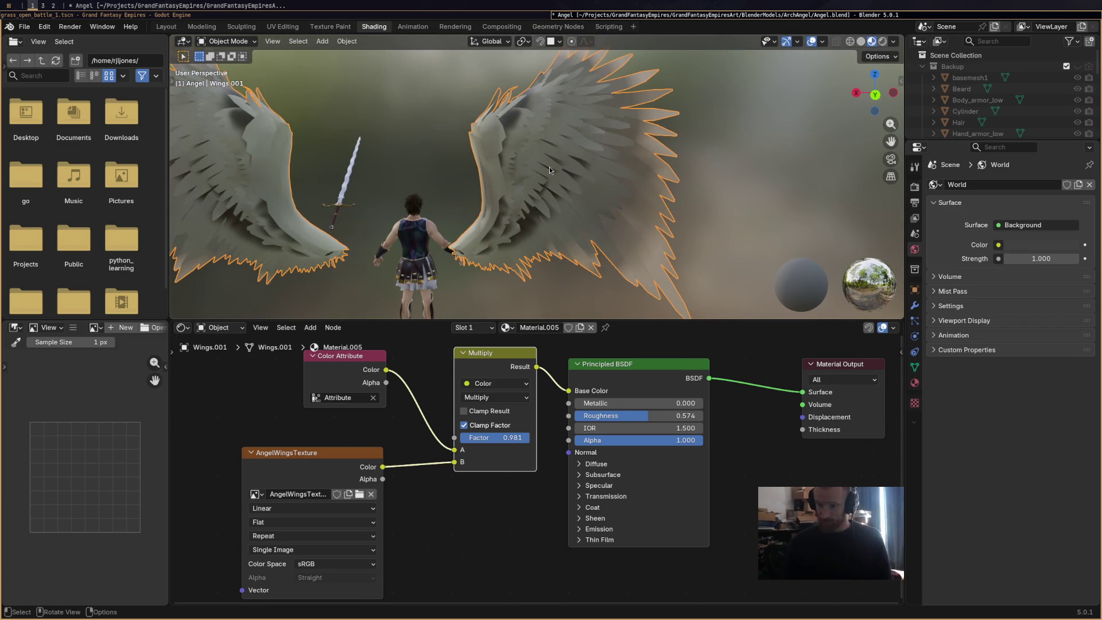
{"action": "key", "text": "ctrl+s"}
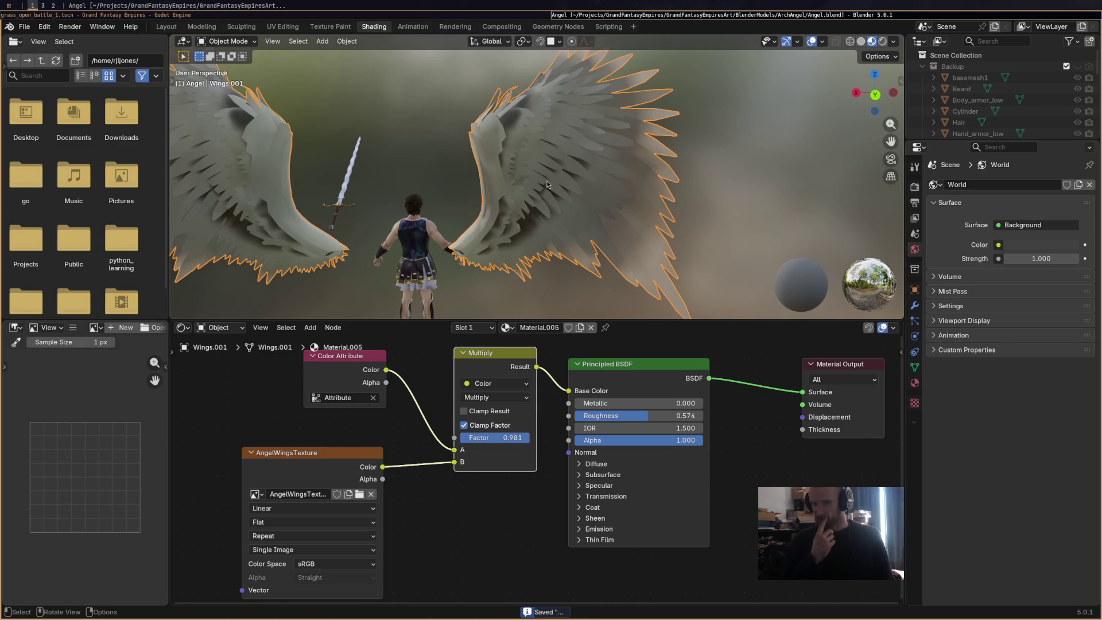
Lower the Multiply factor to 0.778 and move through Layout to the UV Editing workspace.
{"action": "mouse_move", "coordinate": [546, 179]}
{"action": "middle_mouse_down"}
{"action": "mouse_move", "coordinate": [588, 248]}
{"action": "mouse_move", "coordinate": [553, 234]}
{"action": "mouse_move", "coordinate": [569, 232]}
{"action": "middle_mouse_up"}
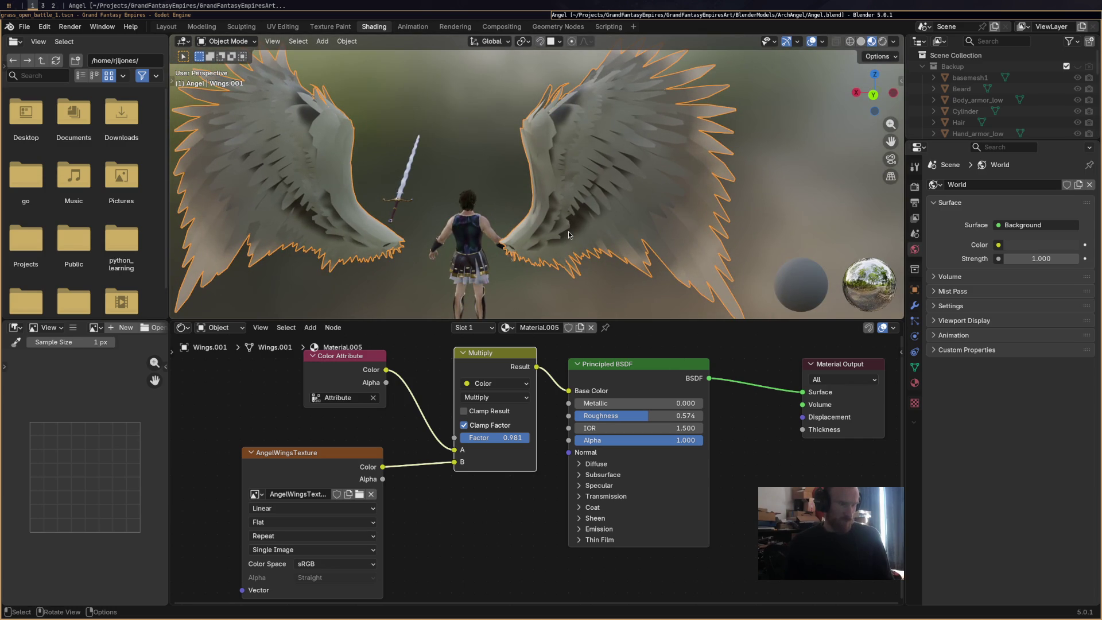
{"action": "left_click_drag", "start_coordinate": [515, 438], "coordinate": [491, 438]}
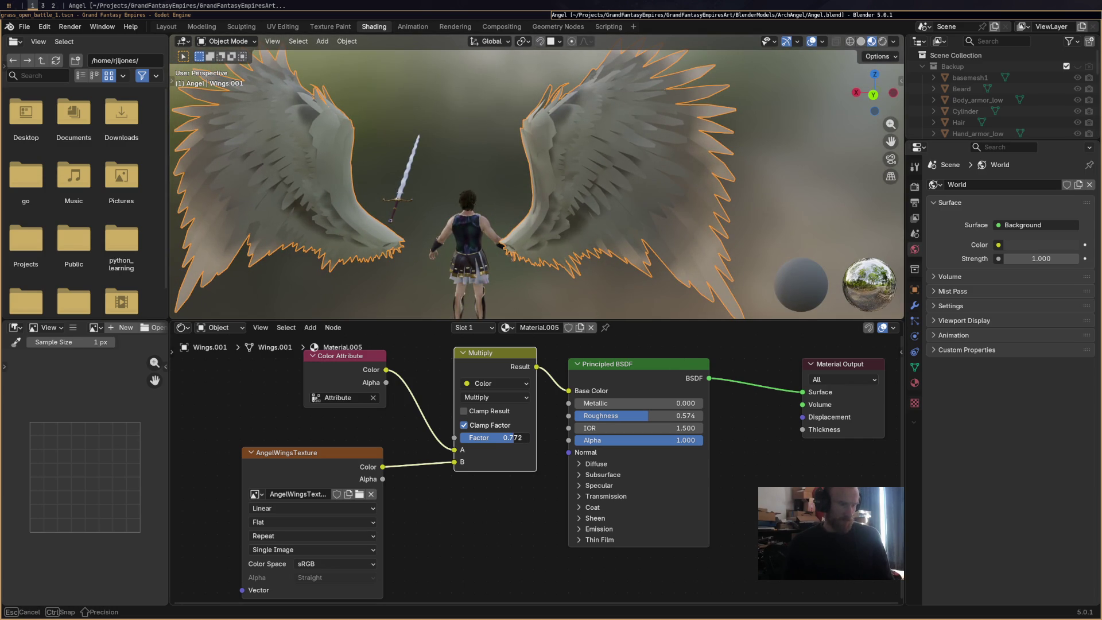
{"action": "middle_click_drag", "start_coordinate": [431, 249], "coordinate": [440, 260]}
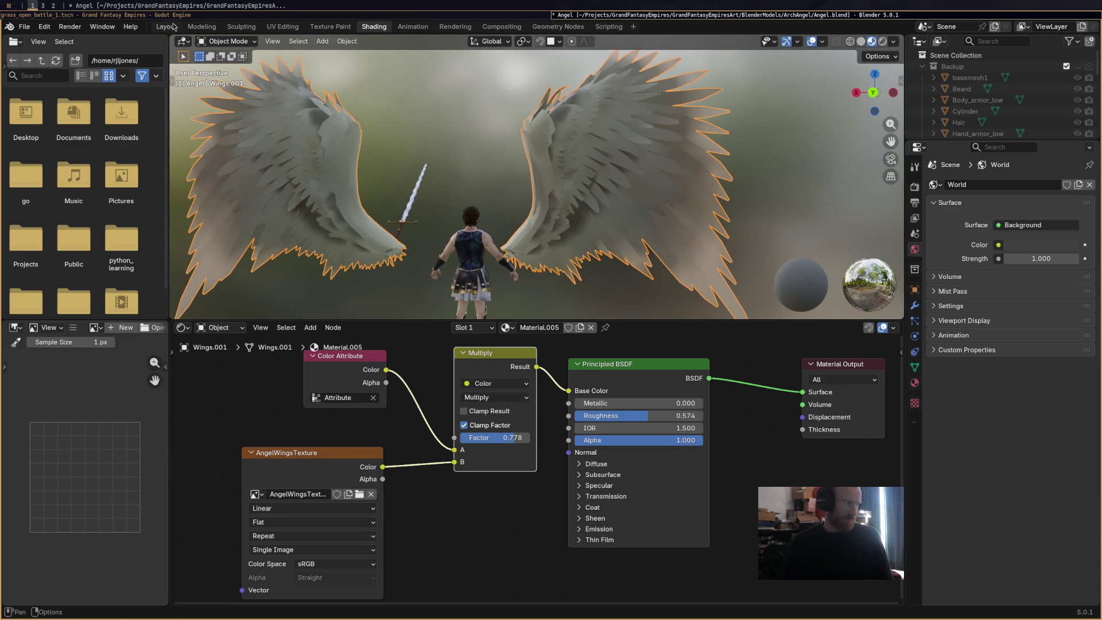
{"action": "left_click", "coordinate": [169, 26]}
{"action": "left_click", "coordinate": [284, 25]}
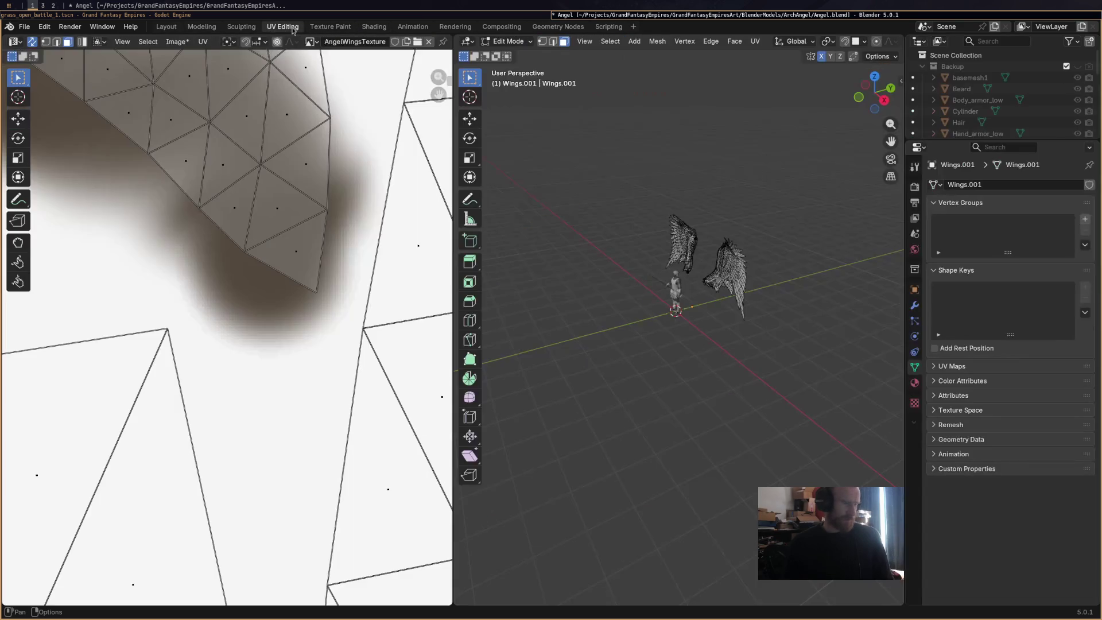
Enter Vertex Paint mode on the wings from a rear view with the Airbrush selected.
{"action": "left_click", "coordinate": [167, 26]}
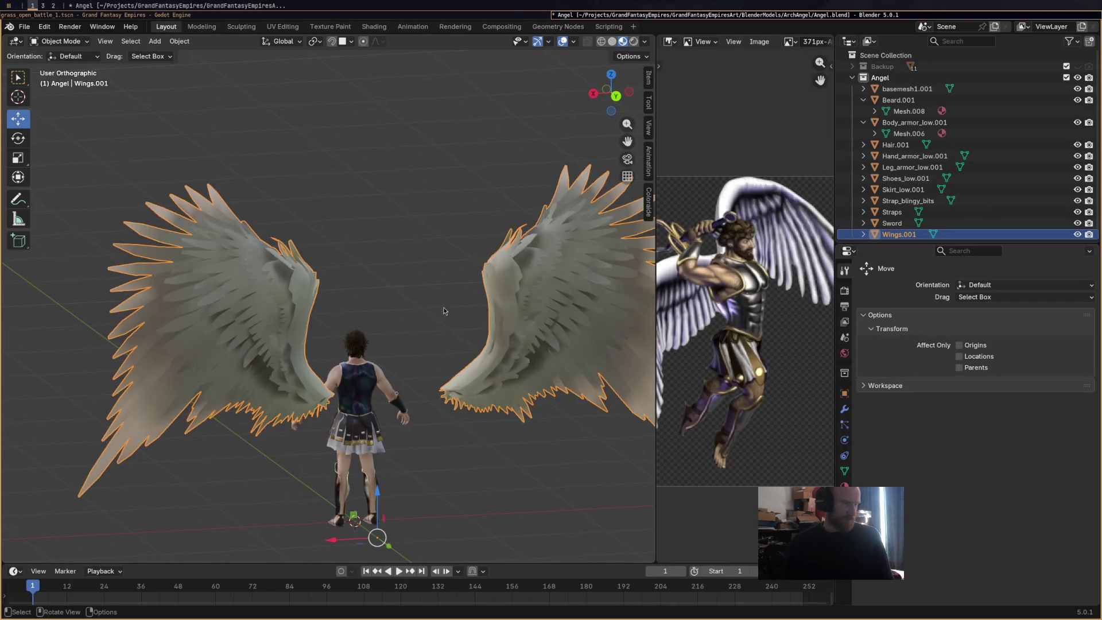
{"action": "middle_click_drag", "start_coordinate": [112, 78], "coordinate": [86, 63]}
{"action": "left_click", "coordinate": [69, 42]}
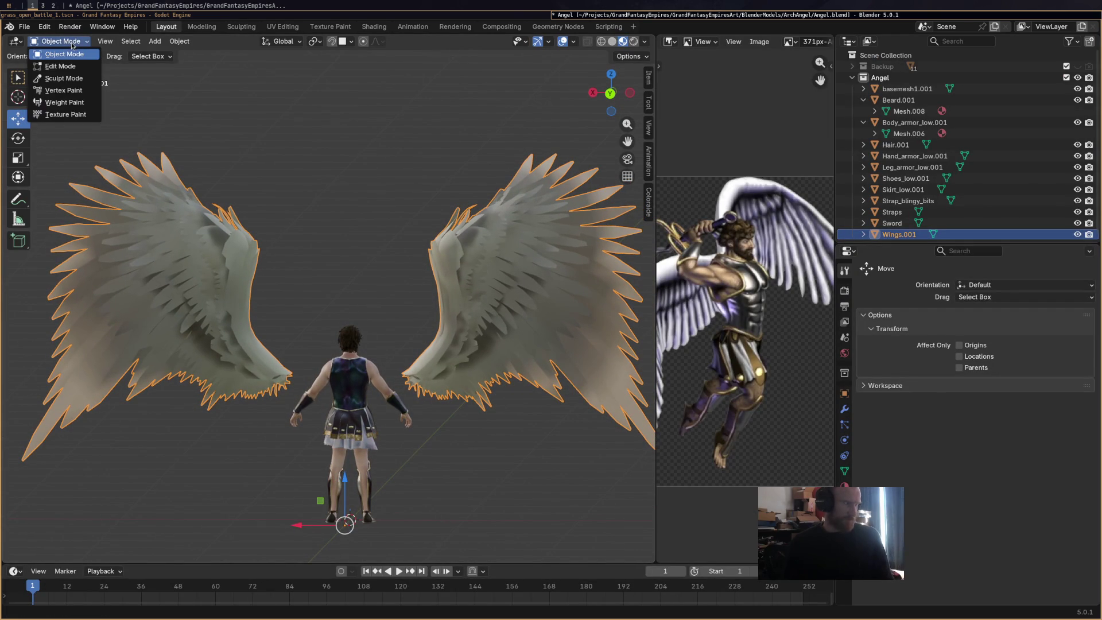
{"action": "left_click", "coordinate": [64, 90]}
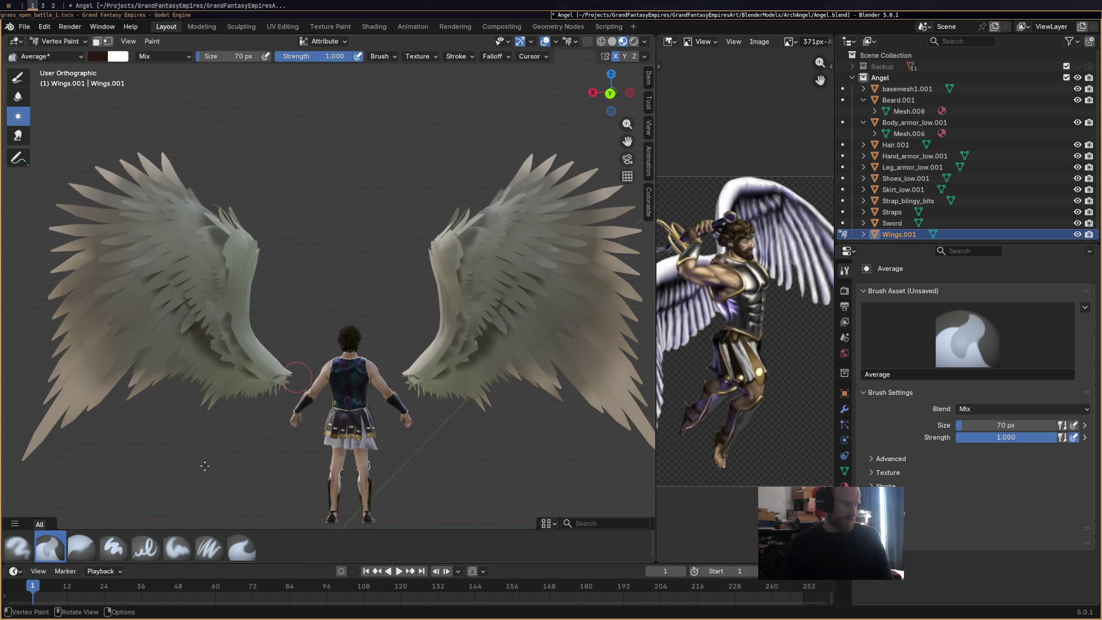
{"action": "left_click", "coordinate": [18, 547]}
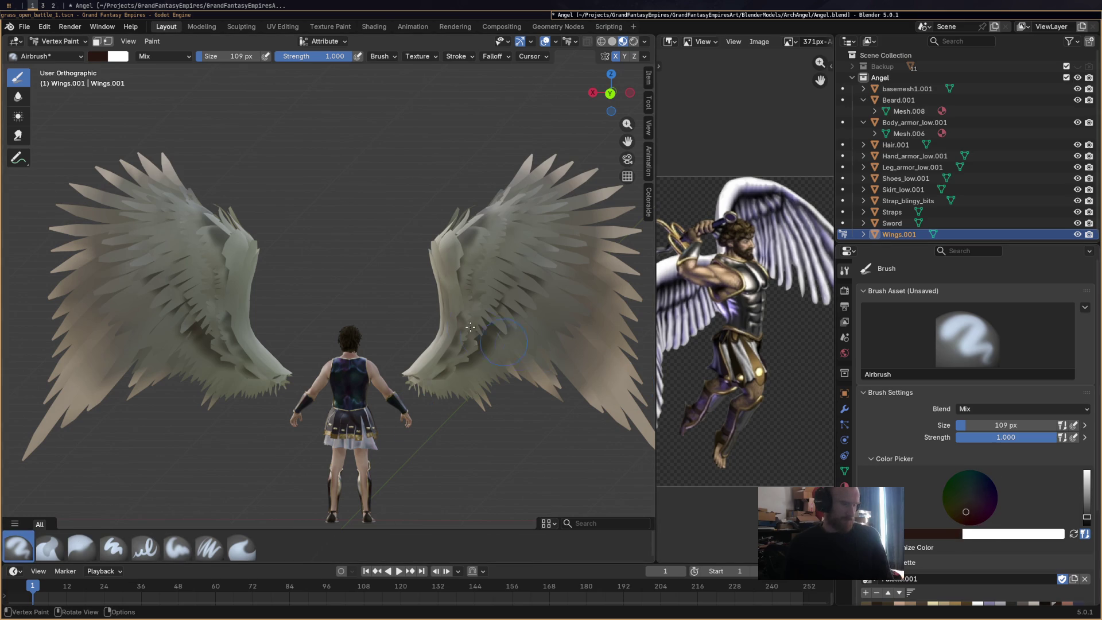
Pick a full-brightness near-white pink and spread it over the inner wings.
{"action": "left_click_drag", "start_coordinate": [969, 502], "coordinate": [971, 497]}
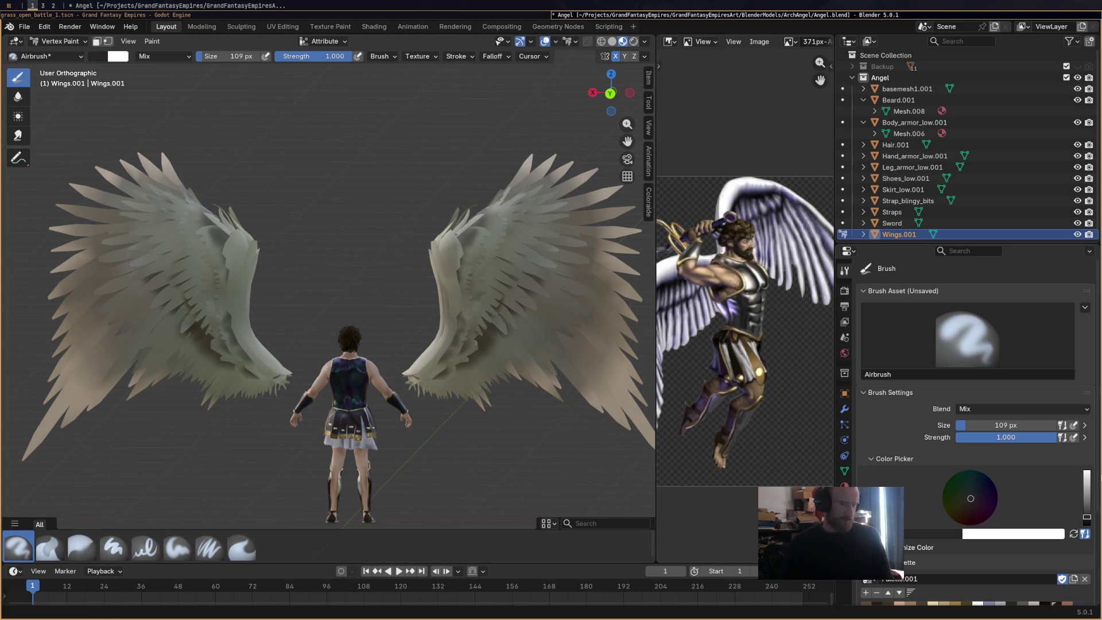
{"action": "left_click_drag", "start_coordinate": [1086, 515], "coordinate": [1087, 476]}
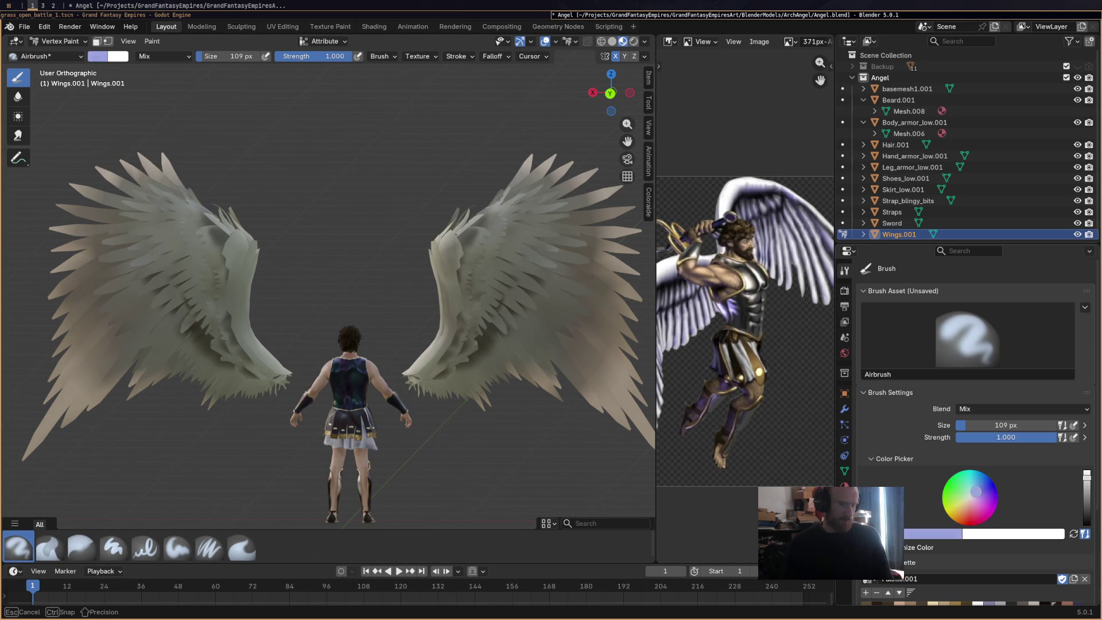
{"action": "left_click_drag", "start_coordinate": [975, 498], "coordinate": [974, 495]}
{"action": "left_click_drag", "start_coordinate": [974, 499], "coordinate": [975, 499]}
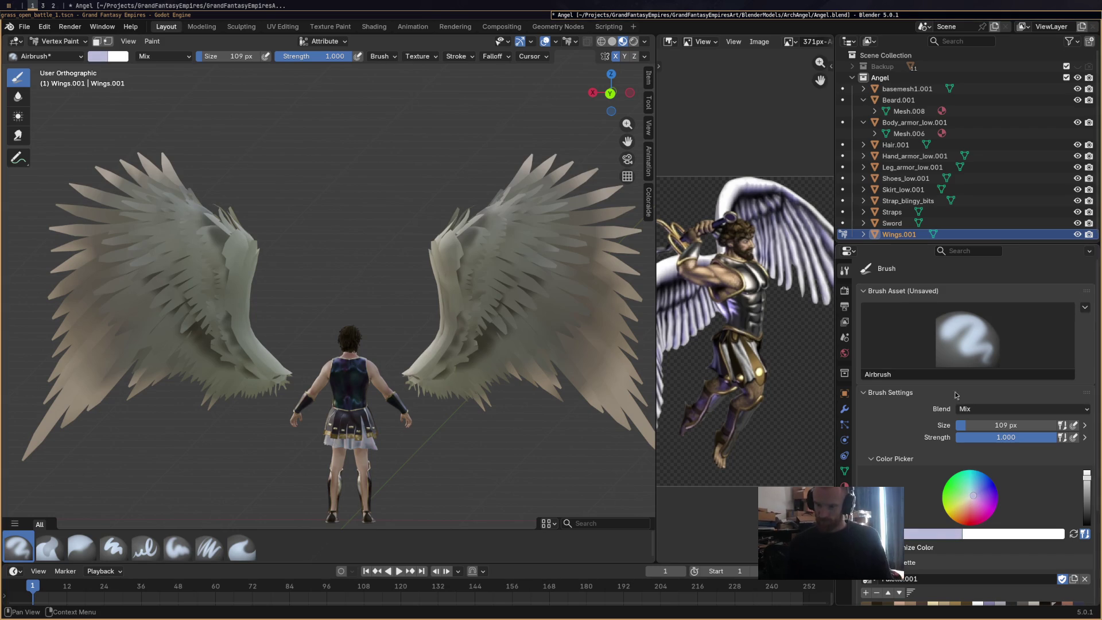
{"action": "left_click_drag", "start_coordinate": [1083, 496], "coordinate": [1087, 473]}
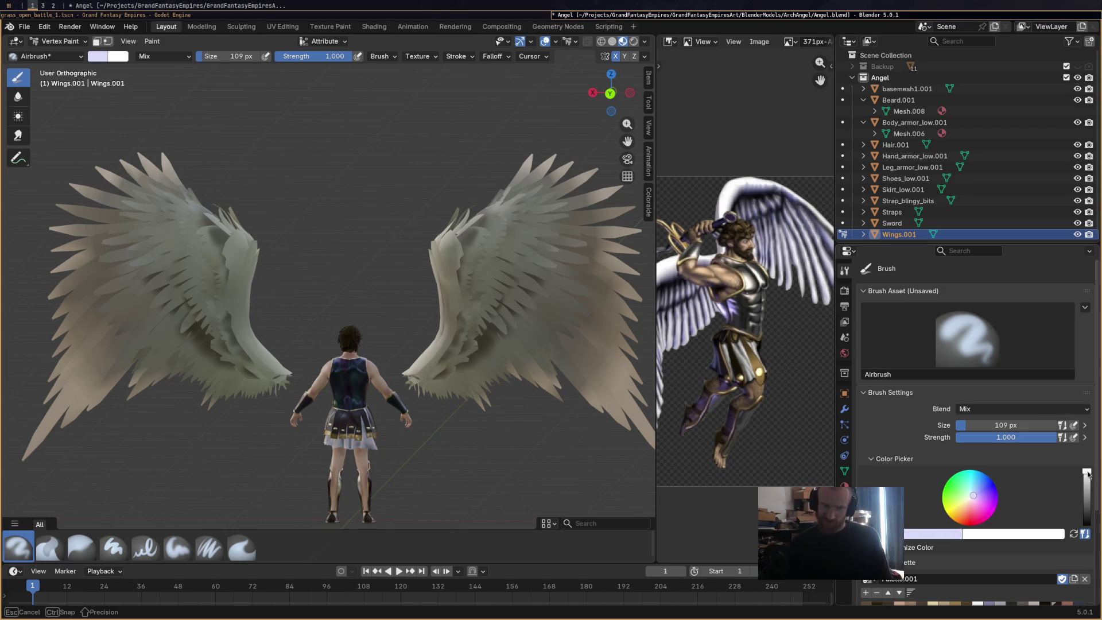
{"action": "left_click_drag", "start_coordinate": [463, 241], "coordinate": [441, 235]}
{"action": "mouse_move", "coordinate": [419, 331]}
{"action": "left_mouse_down"}
{"action": "mouse_move", "coordinate": [451, 377]}
{"action": "mouse_move", "coordinate": [503, 206]}
{"action": "left_mouse_up"}
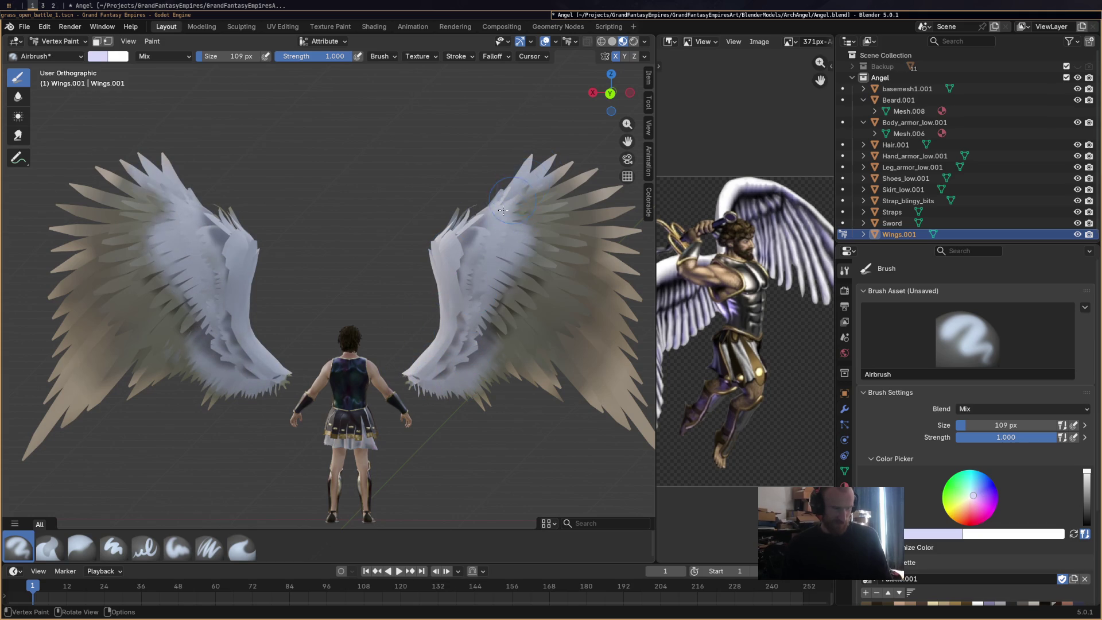
Tint the upper wings pink and lower feathers gold, then airbrush white over the pink and tan feathers.
{"action": "left_click_drag", "start_coordinate": [963, 497], "coordinate": [971, 502]}
{"action": "mouse_move", "coordinate": [521, 198]}
{"action": "left_mouse_down"}
{"action": "mouse_move", "coordinate": [526, 224]}
{"action": "mouse_move", "coordinate": [565, 249]}
{"action": "left_mouse_up"}
{"action": "left_click_drag", "start_coordinate": [961, 507], "coordinate": [964, 509]}
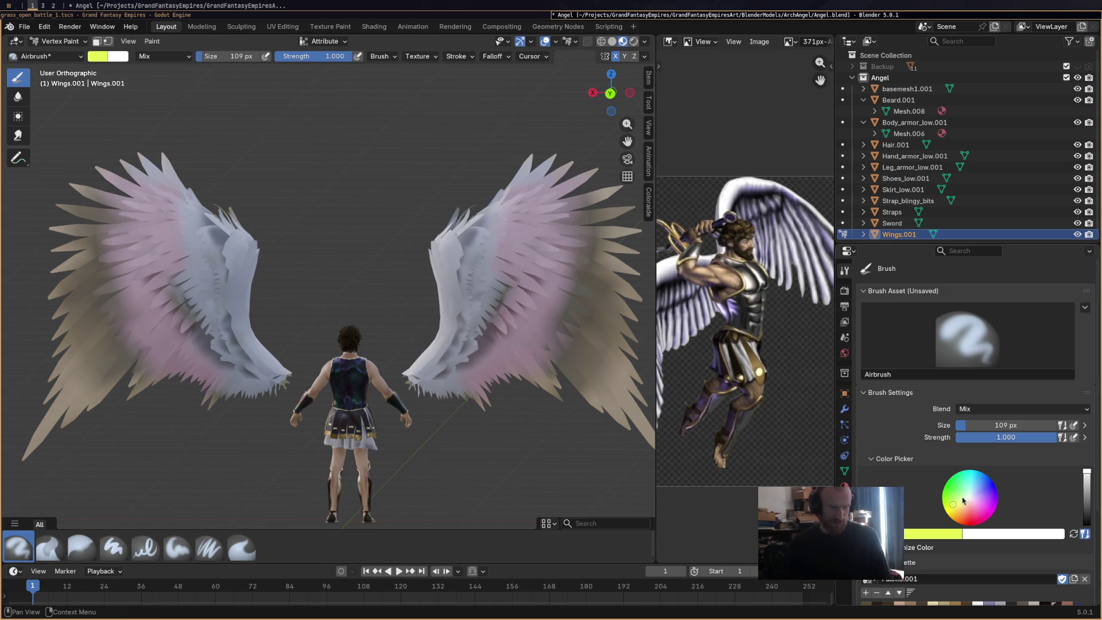
{"action": "left_click_drag", "start_coordinate": [583, 196], "coordinate": [596, 377]}
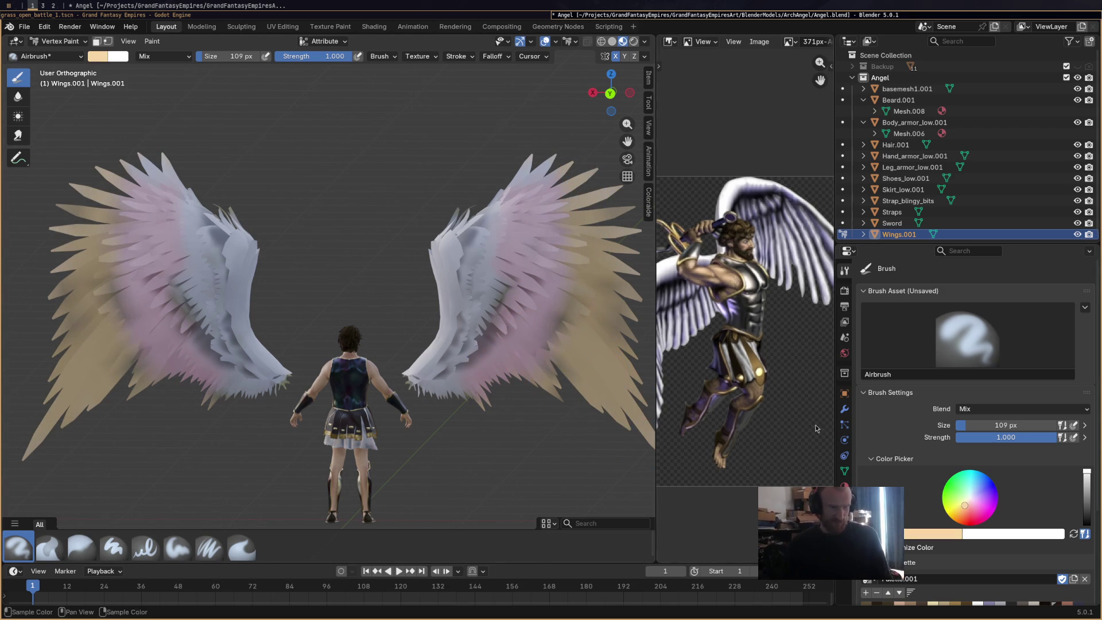
{"action": "key", "text": "s"}
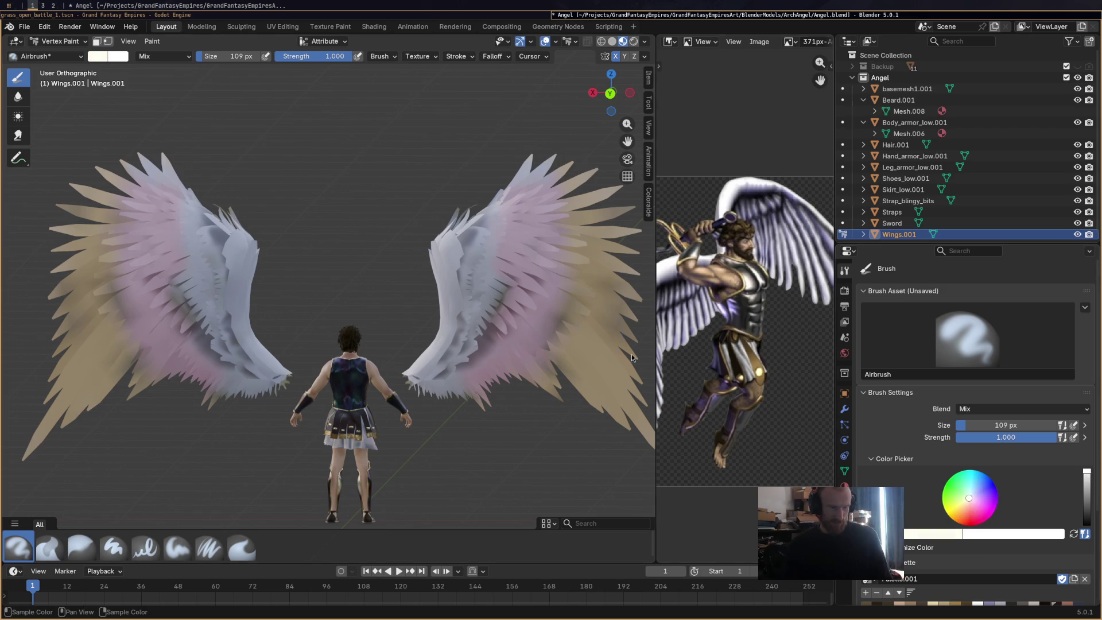
{"action": "mouse_move", "coordinate": [443, 363]}
{"action": "left_mouse_down"}
{"action": "mouse_move", "coordinate": [473, 364]}
{"action": "mouse_move", "coordinate": [582, 319]}
{"action": "mouse_move", "coordinate": [603, 284]}
{"action": "mouse_move", "coordinate": [559, 219]}
{"action": "mouse_move", "coordinate": [555, 185]}
{"action": "mouse_move", "coordinate": [573, 257]}
{"action": "mouse_move", "coordinate": [605, 277]}
{"action": "mouse_move", "coordinate": [611, 388]}
{"action": "mouse_move", "coordinate": [627, 419]}
{"action": "mouse_move", "coordinate": [497, 321]}
{"action": "mouse_move", "coordinate": [538, 309]}
{"action": "left_mouse_up"}
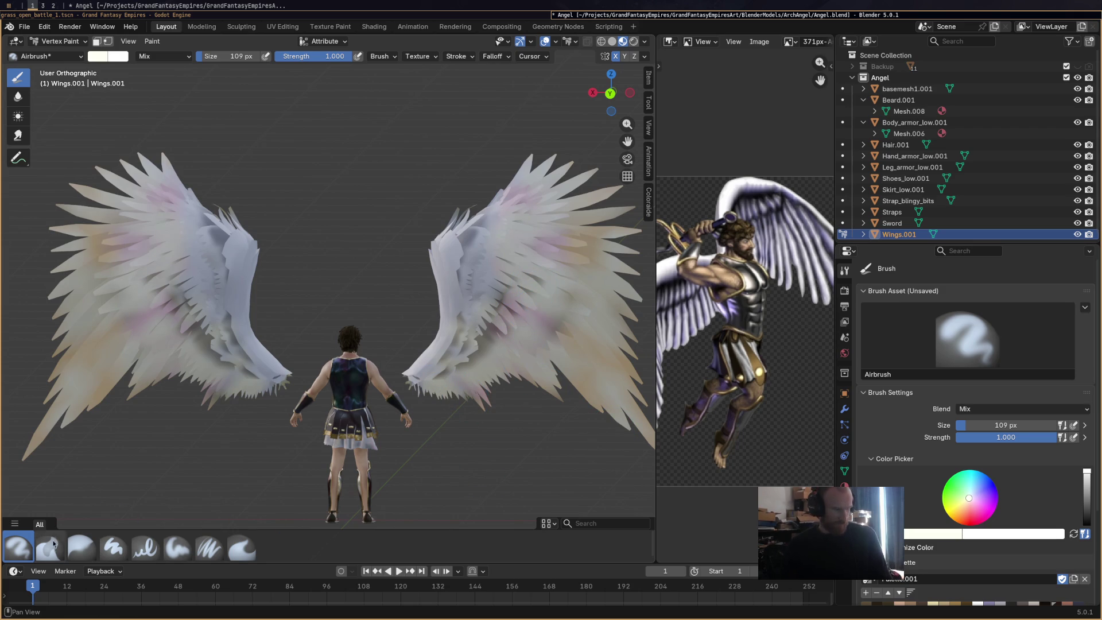
{"action": "left_click", "coordinate": [49, 548]}
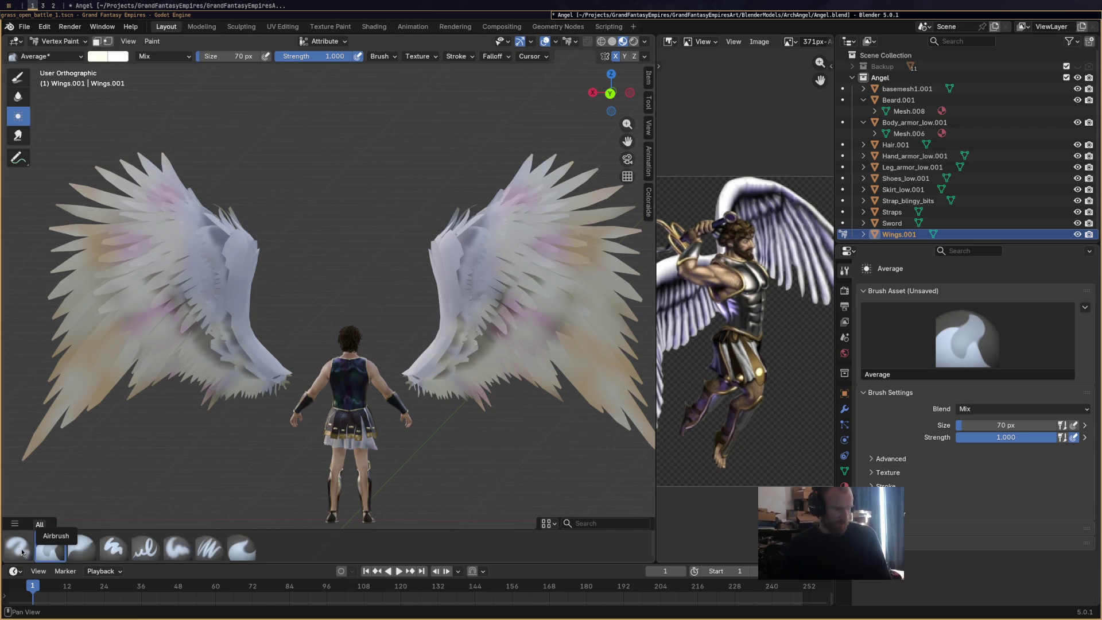
Smooth the right wing's pink tint with the Average brush and whiten a stroke and a left-wing patch.
{"action": "left_click", "coordinate": [86, 554]}
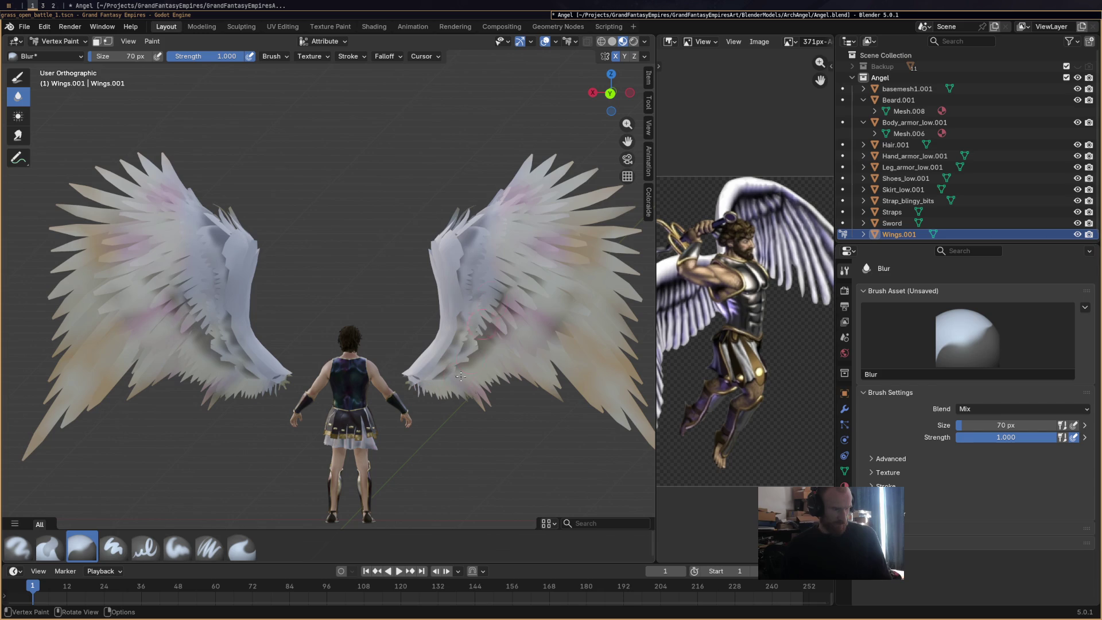
{"action": "middle_click_drag", "start_coordinate": [479, 390], "coordinate": [490, 351]}
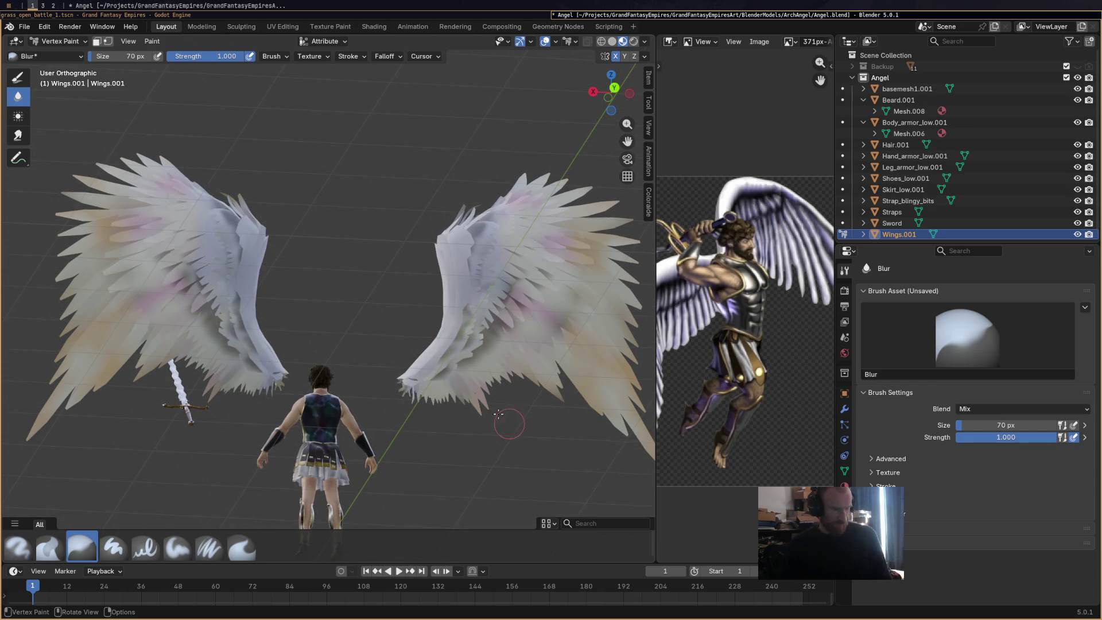
{"action": "key", "text": "a"}
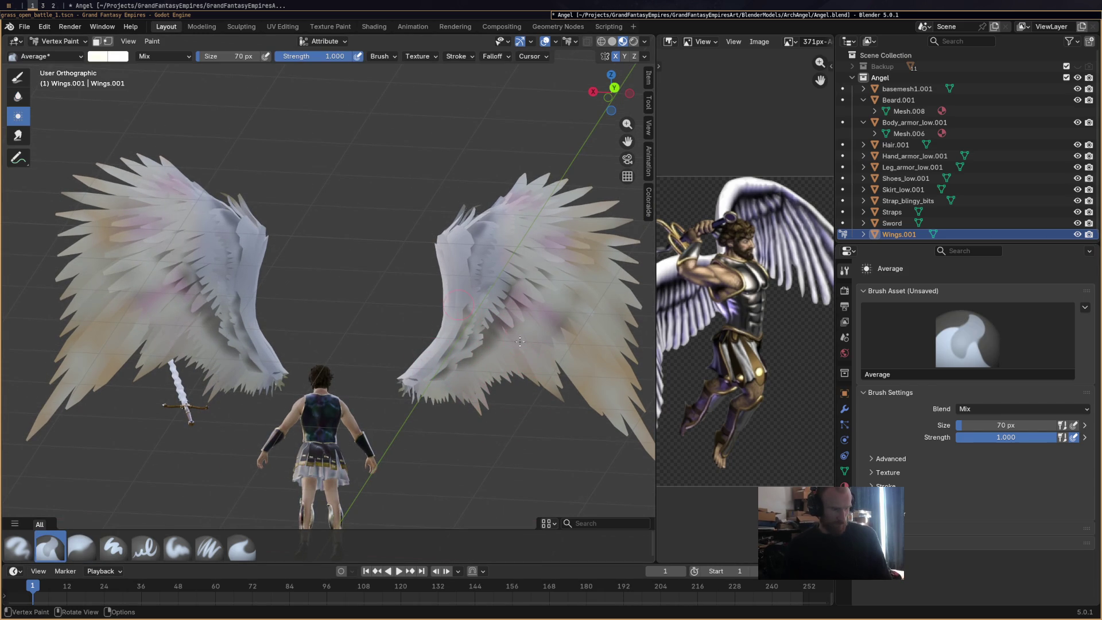
{"action": "left_click_drag", "start_coordinate": [490, 274], "coordinate": [477, 278]}
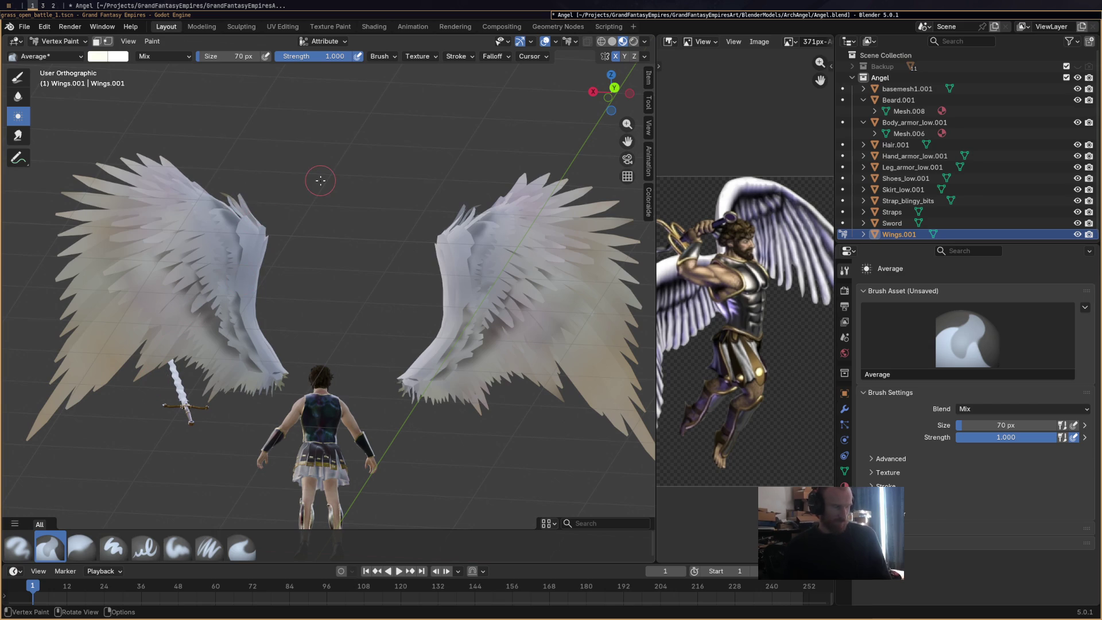
{"action": "mouse_move", "coordinate": [394, 253]}
{"action": "middle_mouse_down"}
{"action": "mouse_move", "coordinate": [401, 285]}
{"action": "mouse_move", "coordinate": [514, 278]}
{"action": "middle_mouse_up"}
{"action": "mouse_move", "coordinate": [529, 203]}
{"action": "left_mouse_down"}
{"action": "mouse_move", "coordinate": [504, 249]}
{"action": "mouse_move", "coordinate": [542, 263]}
{"action": "mouse_move", "coordinate": [576, 303]}
{"action": "left_mouse_up"}
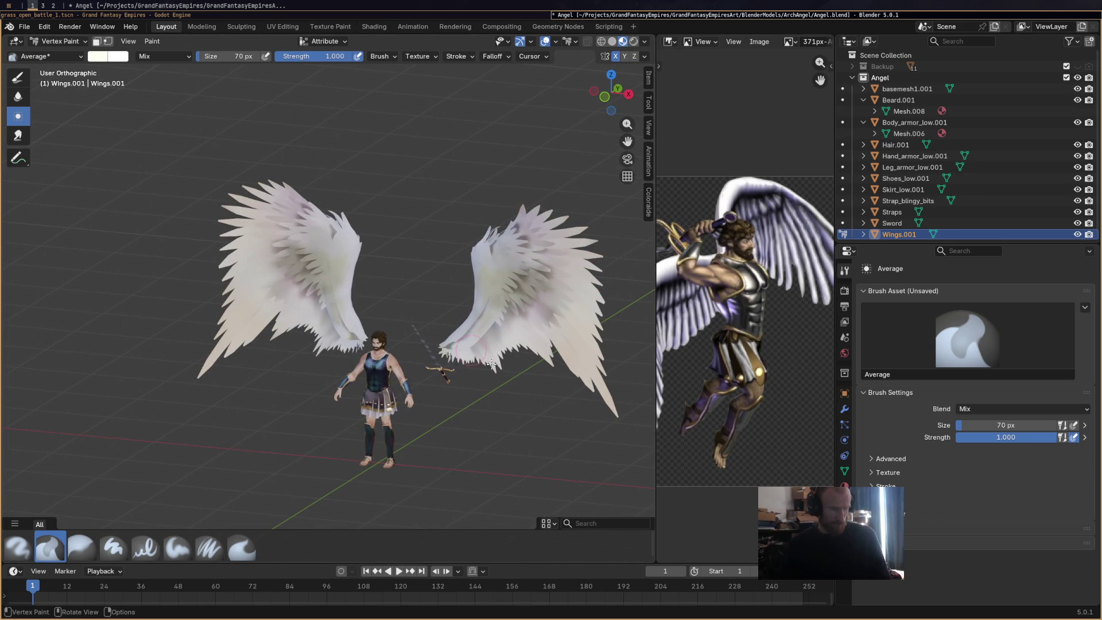
{"action": "left_click", "coordinate": [280, 244]}
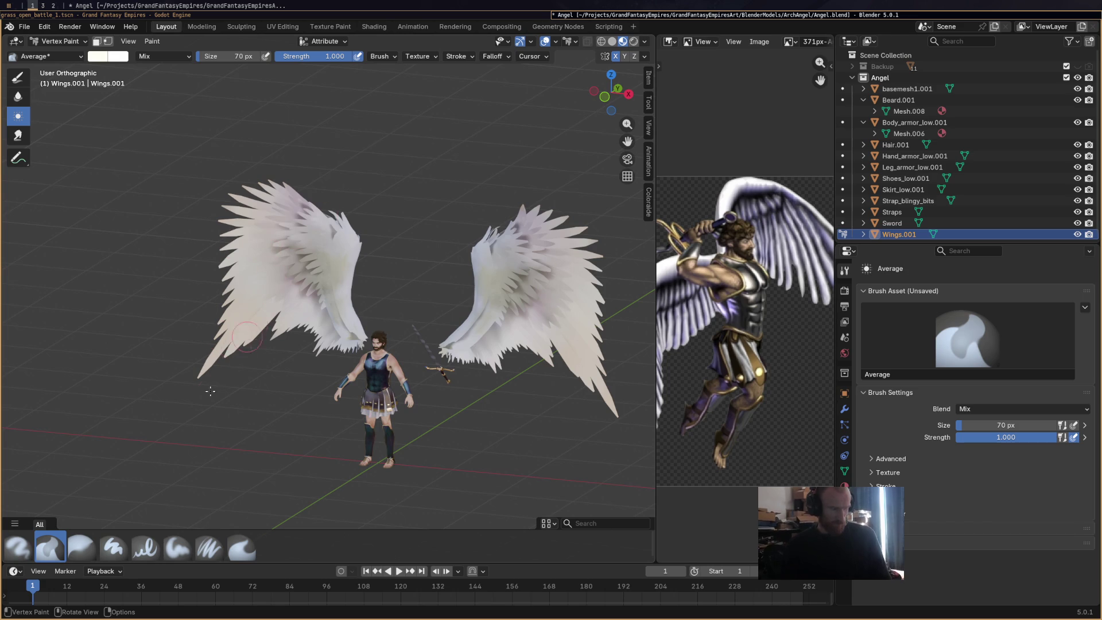
Blend the left wing's pink patch, inspect the wings from several angles, and save Angel.blend.
{"action": "middle_click_drag", "start_coordinate": [391, 223], "coordinate": [423, 218]}
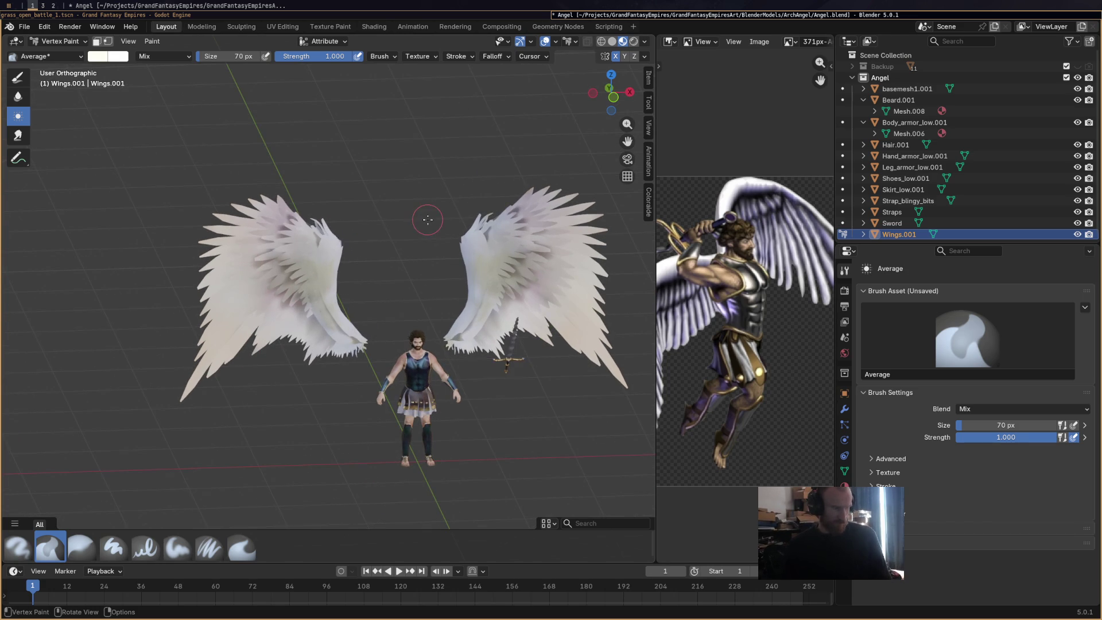
{"action": "left_click_drag", "start_coordinate": [313, 269], "coordinate": [348, 334]}
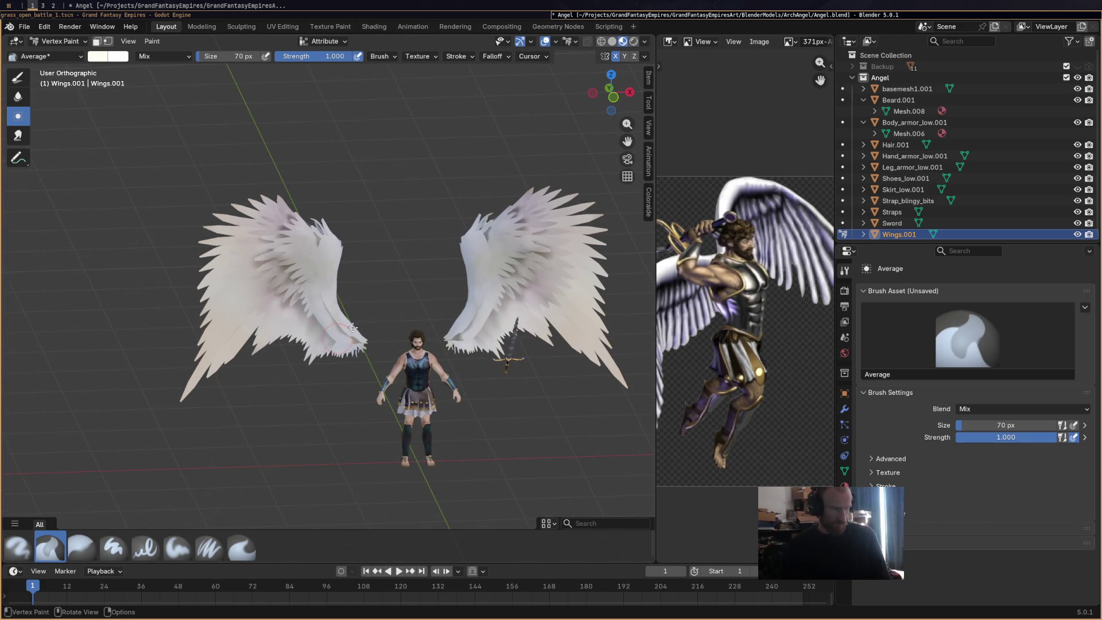
{"action": "scroll", "coordinate": [402, 285], "scroll_direction": "down", "scroll_amount": 4}
{"action": "mouse_move", "coordinate": [403, 286]}
{"action": "middle_mouse_down"}
{"action": "mouse_move", "coordinate": [478, 287]}
{"action": "mouse_move", "coordinate": [278, 288]}
{"action": "mouse_move", "coordinate": [460, 297]}
{"action": "mouse_move", "coordinate": [359, 298]}
{"action": "mouse_move", "coordinate": [371, 285]}
{"action": "middle_mouse_up"}
{"action": "scroll", "coordinate": [460, 295], "scroll_direction": "up", "scroll_amount": 4}
{"action": "mouse_move", "coordinate": [484, 348]}
{"action": "middle_mouse_down"}
{"action": "mouse_move", "coordinate": [523, 374]}
{"action": "mouse_move", "coordinate": [436, 369]}
{"action": "middle_mouse_up"}
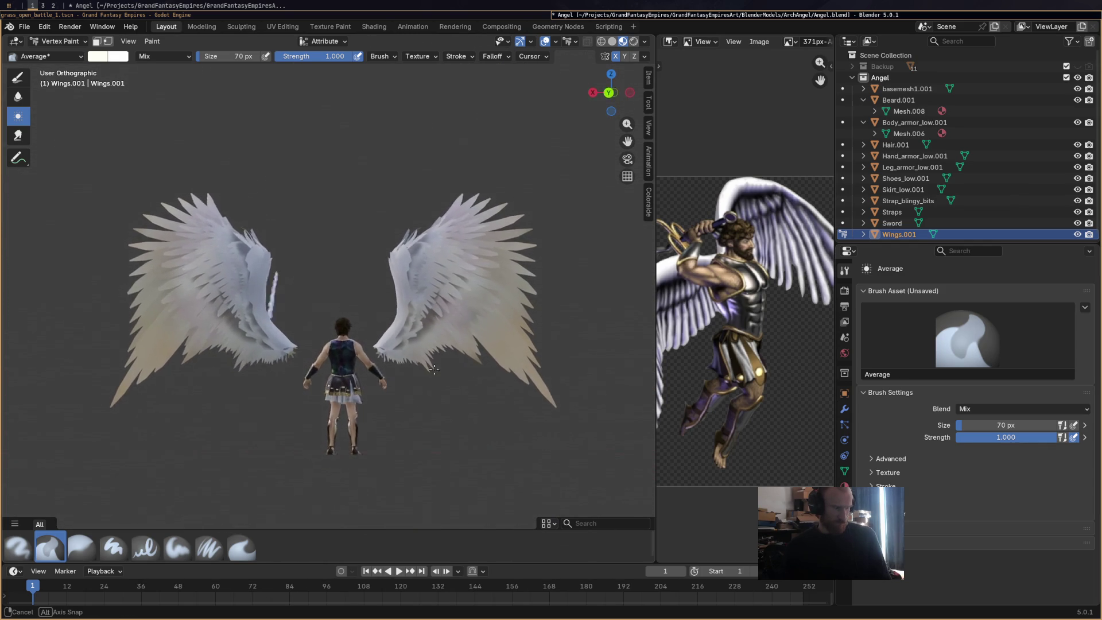
{"action": "mouse_move", "coordinate": [437, 369]}
{"action": "middle_mouse_down"}
{"action": "mouse_move", "coordinate": [138, 385]}
{"action": "mouse_move", "coordinate": [453, 374]}
{"action": "mouse_move", "coordinate": [465, 337]}
{"action": "middle_mouse_up"}
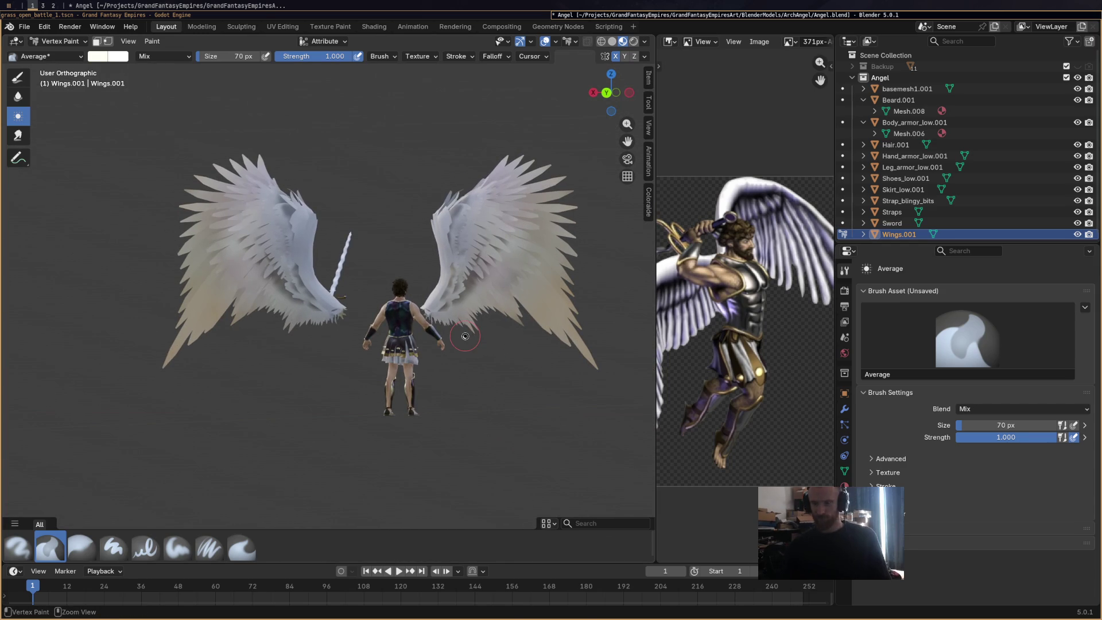
{"action": "key", "text": "ctrl+s"}
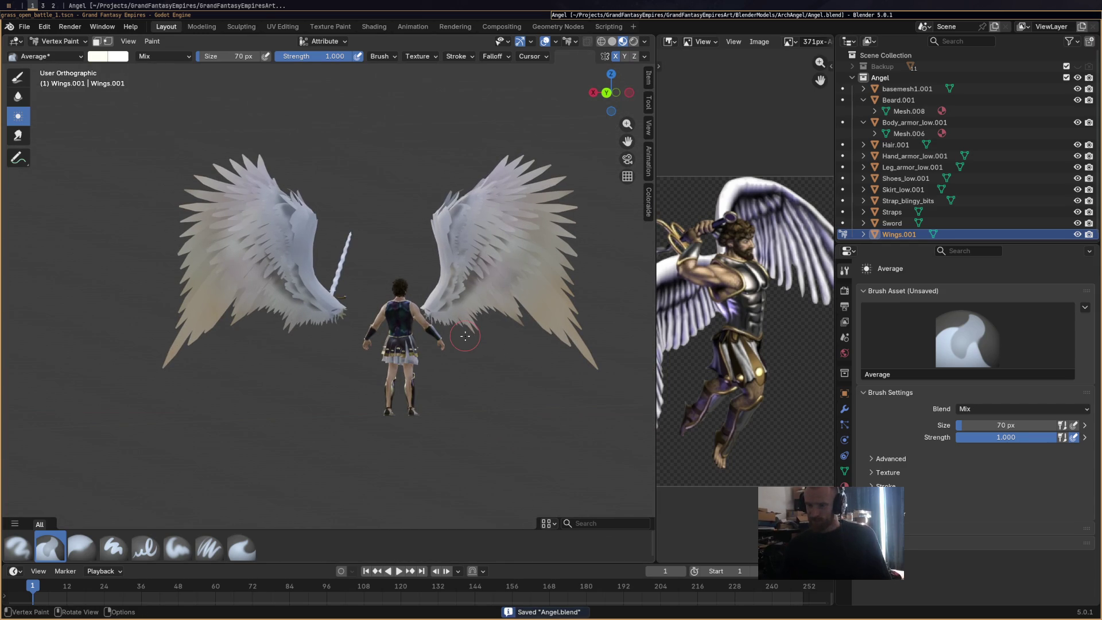
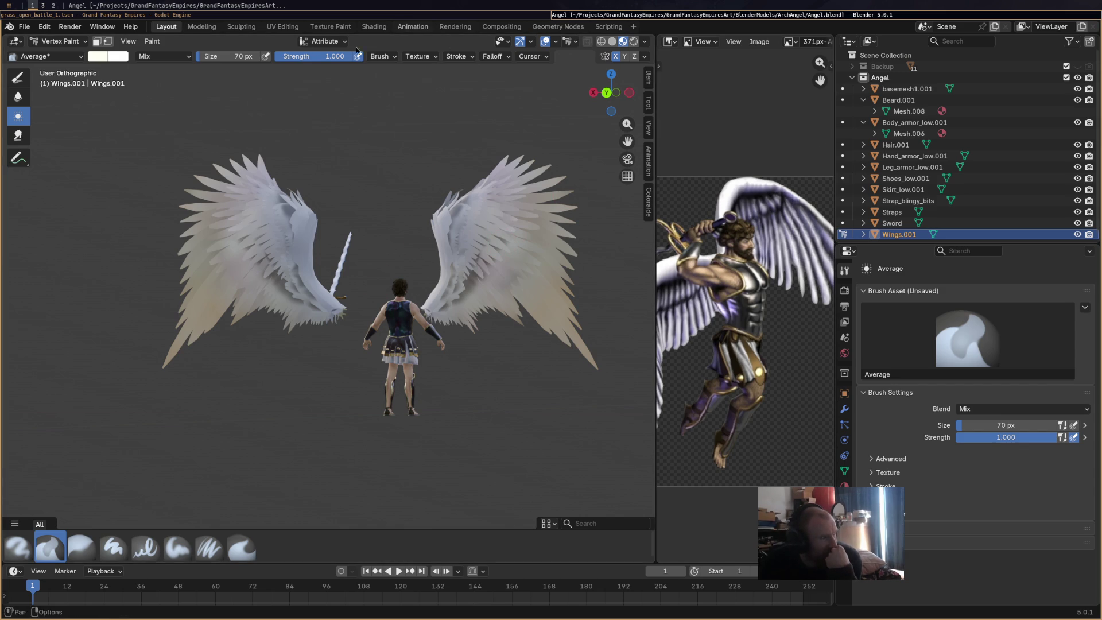
Enter the Texture Paint workspace, pick the Blur brush and centre the painted blob in the UV image.
{"action": "left_click", "coordinate": [330, 27]}
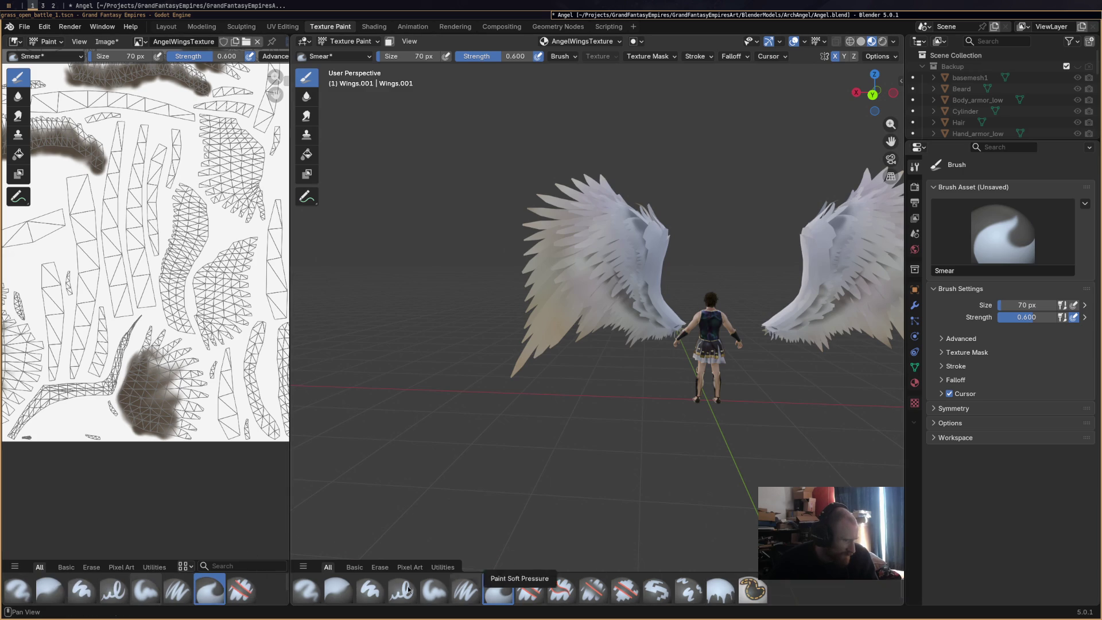
{"action": "left_click", "coordinate": [337, 589]}
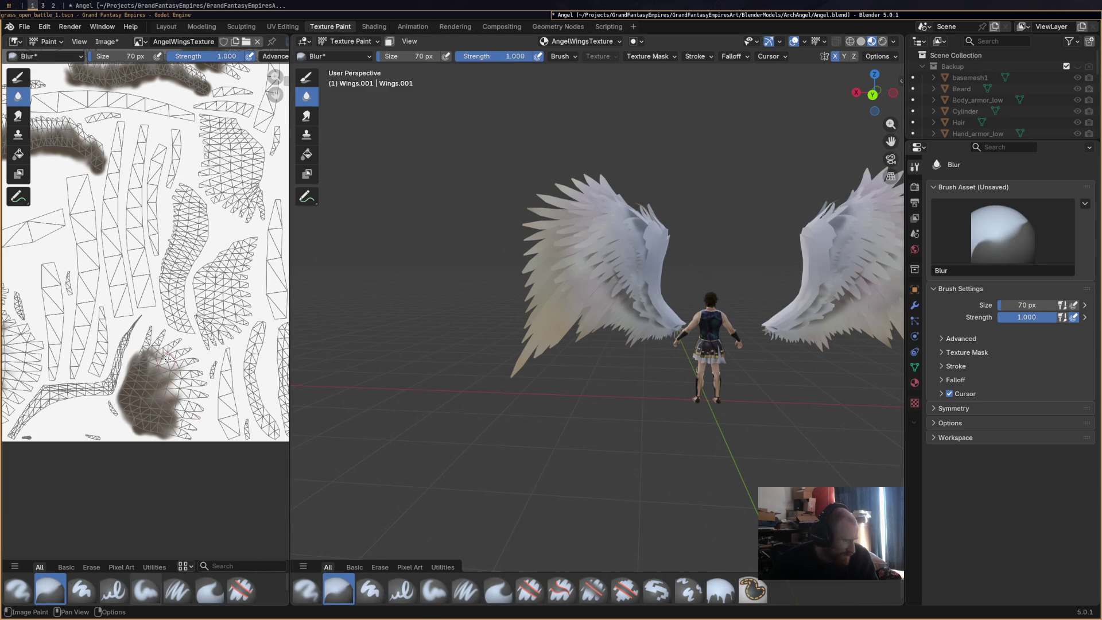
{"action": "scroll", "coordinate": [141, 386], "scroll_direction": "up", "scroll_amount": 3}
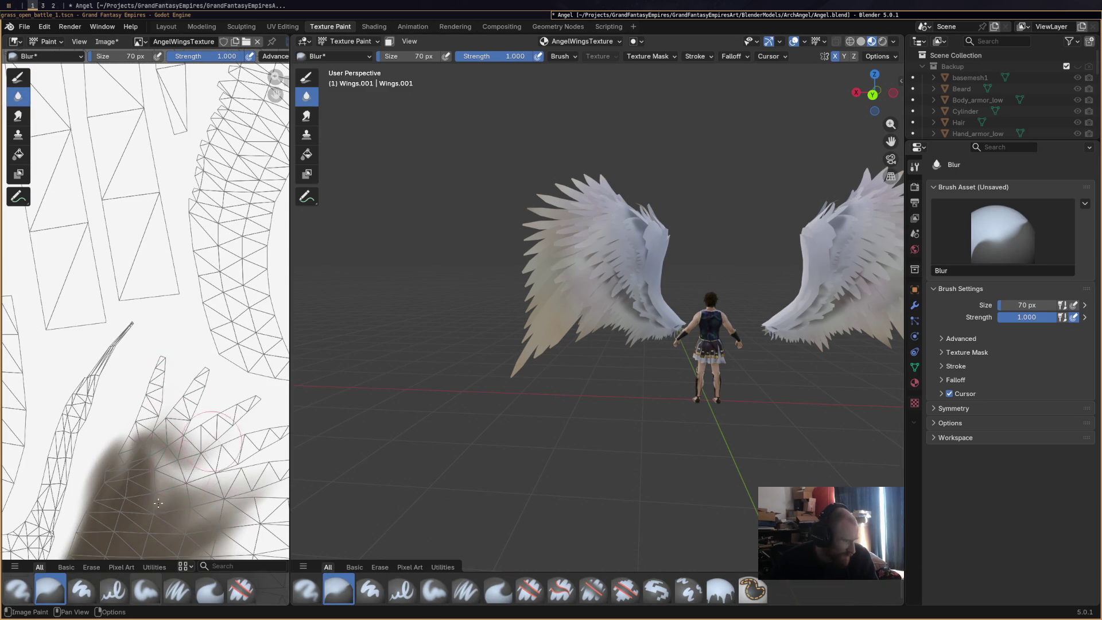
{"action": "middle_click_drag", "start_coordinate": [198, 475], "coordinate": [214, 305]}
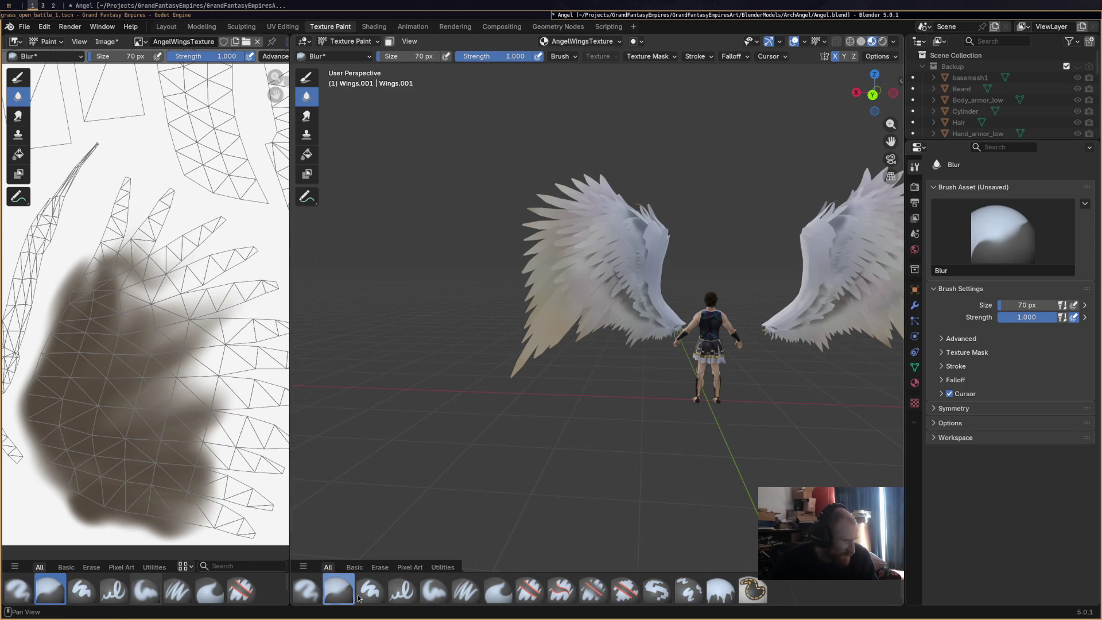
With the Paint Soft brush set near-black, shade the blob's side and a neighbouring wing island dark.
{"action": "left_click", "coordinate": [439, 593]}
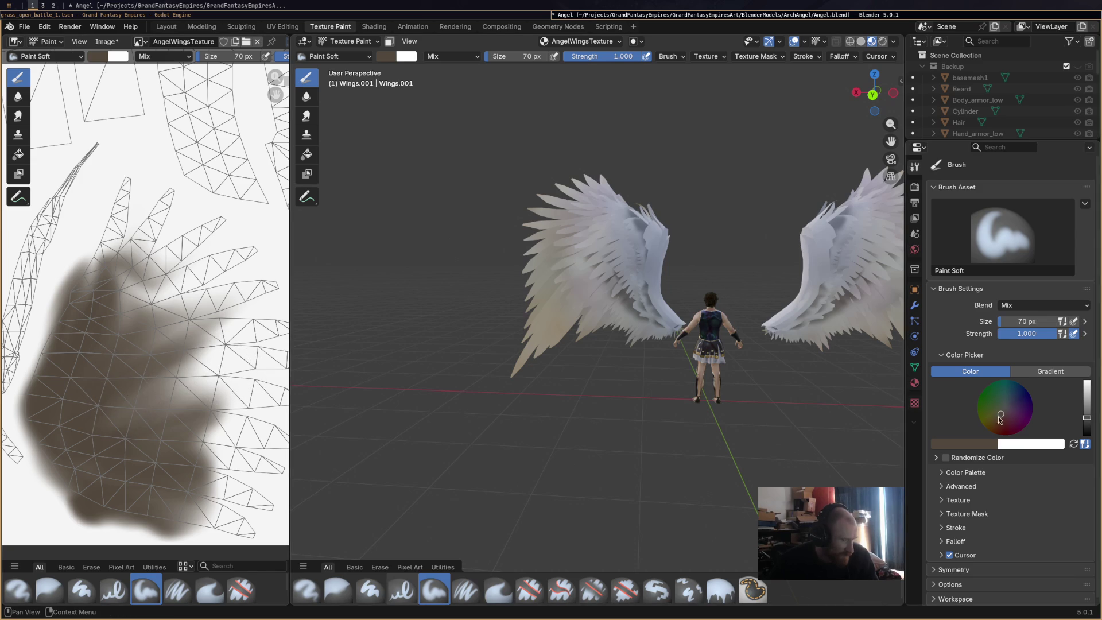
{"action": "left_click", "coordinate": [1087, 429]}
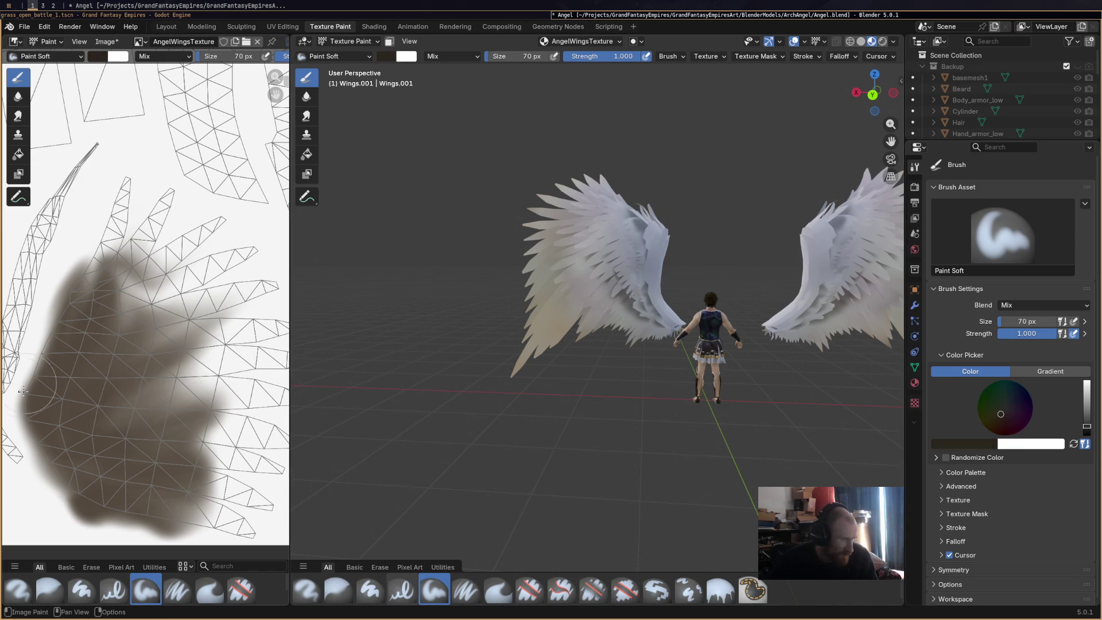
{"action": "mouse_move", "coordinate": [95, 345]}
{"action": "left_mouse_down"}
{"action": "mouse_move", "coordinate": [52, 402]}
{"action": "mouse_move", "coordinate": [131, 366]}
{"action": "left_mouse_up"}
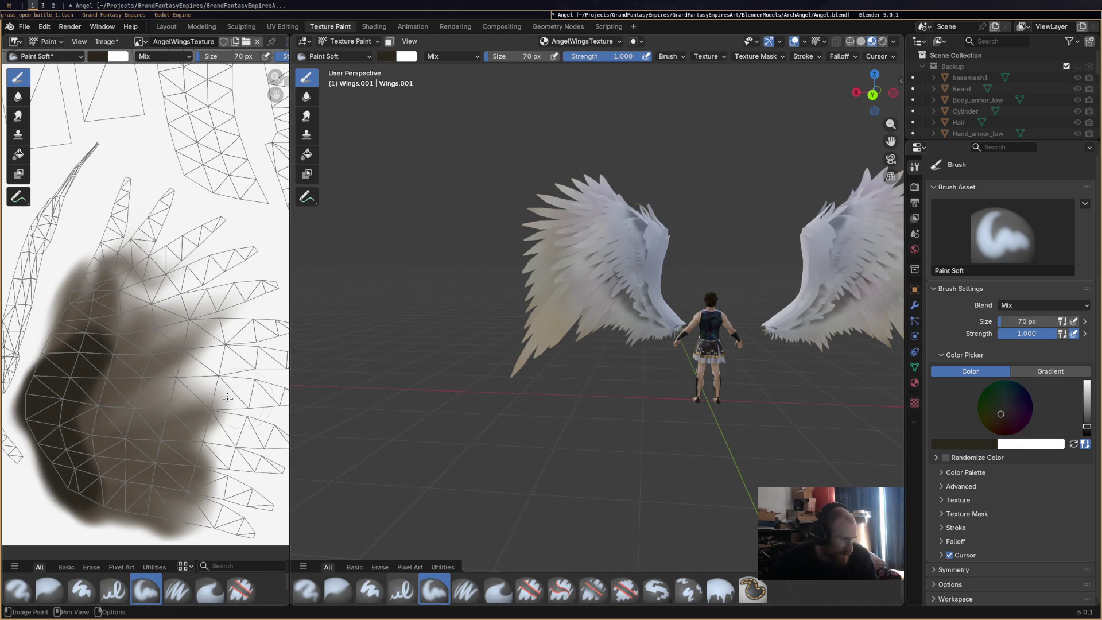
{"action": "scroll", "coordinate": [129, 362], "scroll_direction": "down", "scroll_amount": 3}
{"action": "middle_click_drag", "start_coordinate": [184, 340], "coordinate": [232, 349]}
{"action": "scroll", "coordinate": [233, 349], "scroll_direction": "up", "scroll_amount": 2}
{"action": "mouse_move", "coordinate": [164, 289]}
{"action": "left_mouse_down"}
{"action": "mouse_move", "coordinate": [142, 298]}
{"action": "mouse_move", "coordinate": [177, 203]}
{"action": "left_mouse_up"}
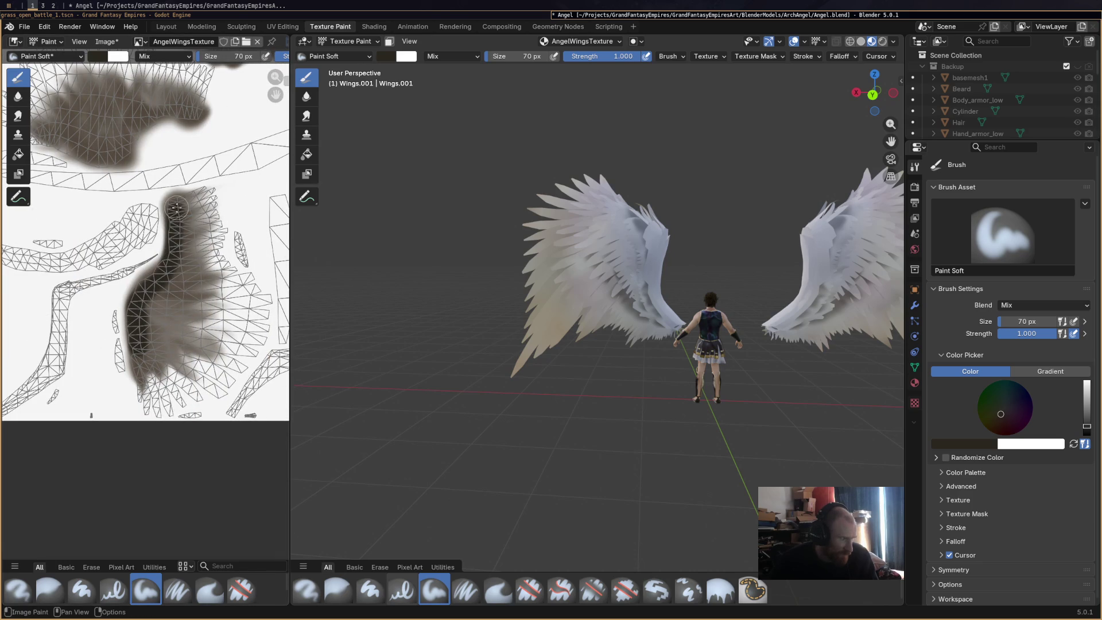
{"action": "scroll", "coordinate": [226, 292], "scroll_direction": "up", "scroll_amount": 2}
{"action": "left_click_drag", "start_coordinate": [226, 290], "coordinate": [276, 285]}
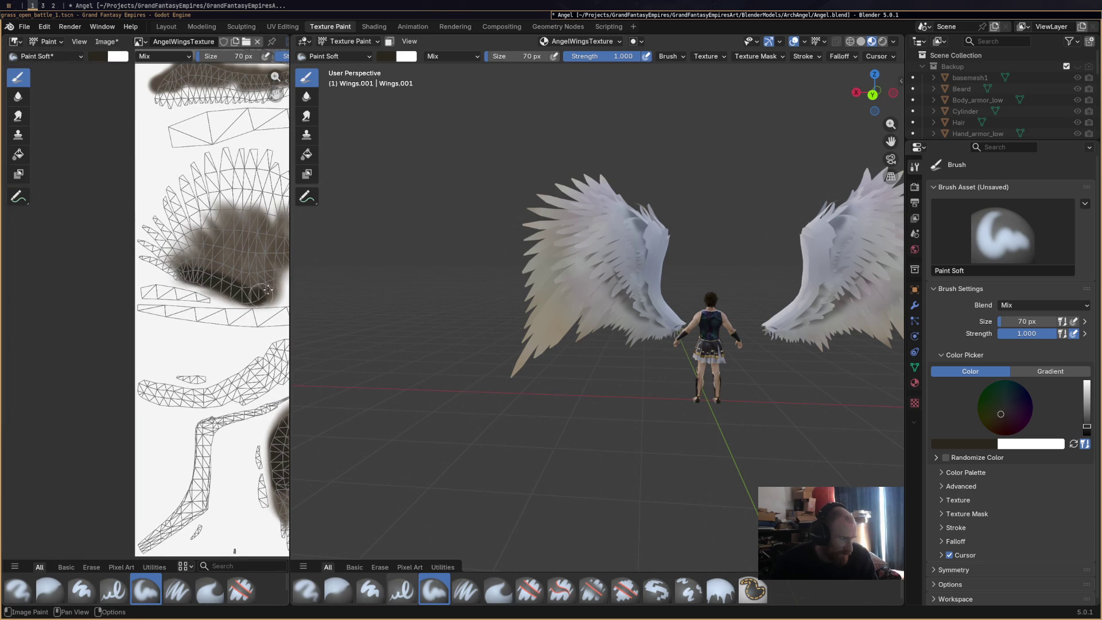
{"action": "scroll", "coordinate": [201, 297], "scroll_direction": "down", "scroll_amount": 2}
{"action": "left_click_drag", "start_coordinate": [201, 298], "coordinate": [251, 290]}
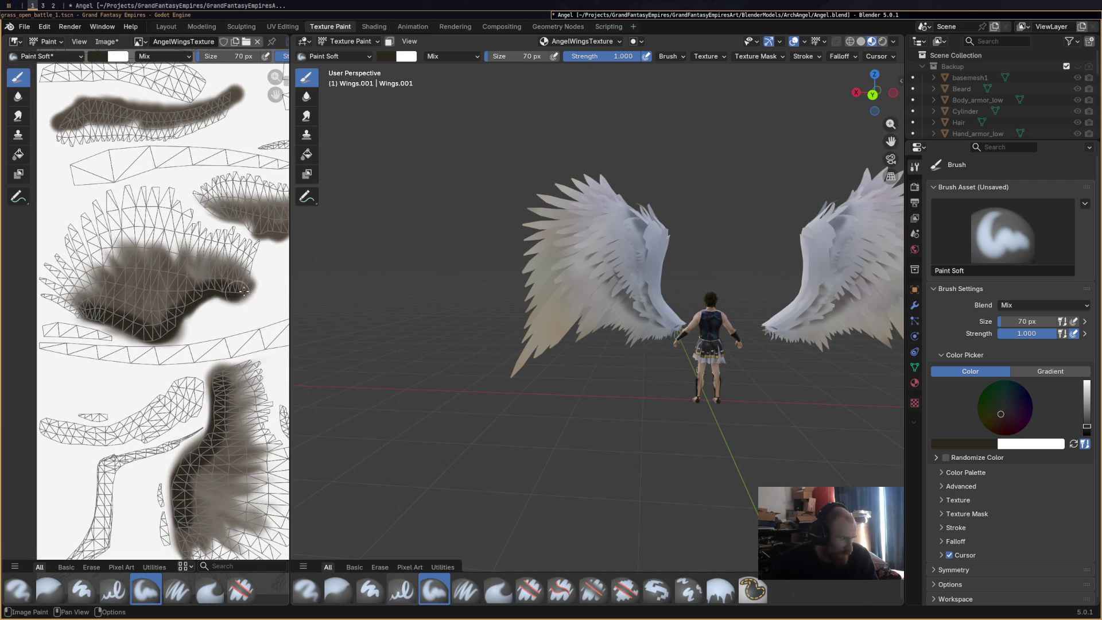
{"action": "scroll", "coordinate": [75, 220], "scroll_direction": "up", "scroll_amount": 3, "text": "shift"}
Paint long dark strokes and an arc along the upper wing islands of the UV texture.
{"action": "left_click_drag", "start_coordinate": [60, 199], "coordinate": [233, 177]}
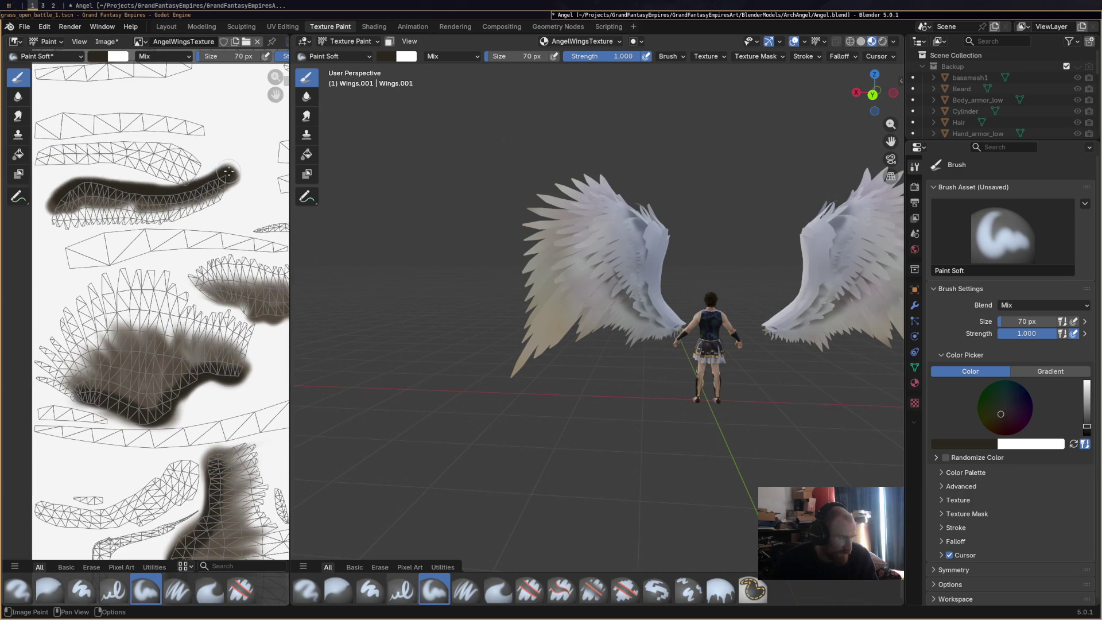
{"action": "middle_click_drag", "start_coordinate": [221, 304], "coordinate": [129, 294]}
{"action": "left_click_drag", "start_coordinate": [107, 284], "coordinate": [279, 324]}
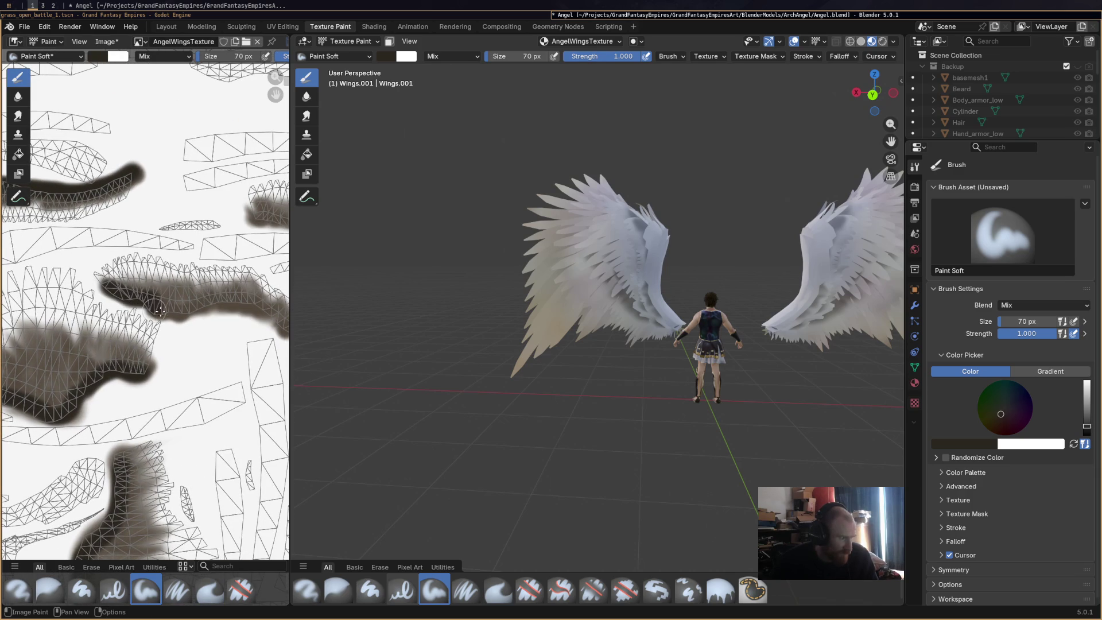
{"action": "middle_click_drag", "start_coordinate": [280, 325], "coordinate": [165, 311]}
{"action": "left_click_drag", "start_coordinate": [164, 205], "coordinate": [274, 204]}
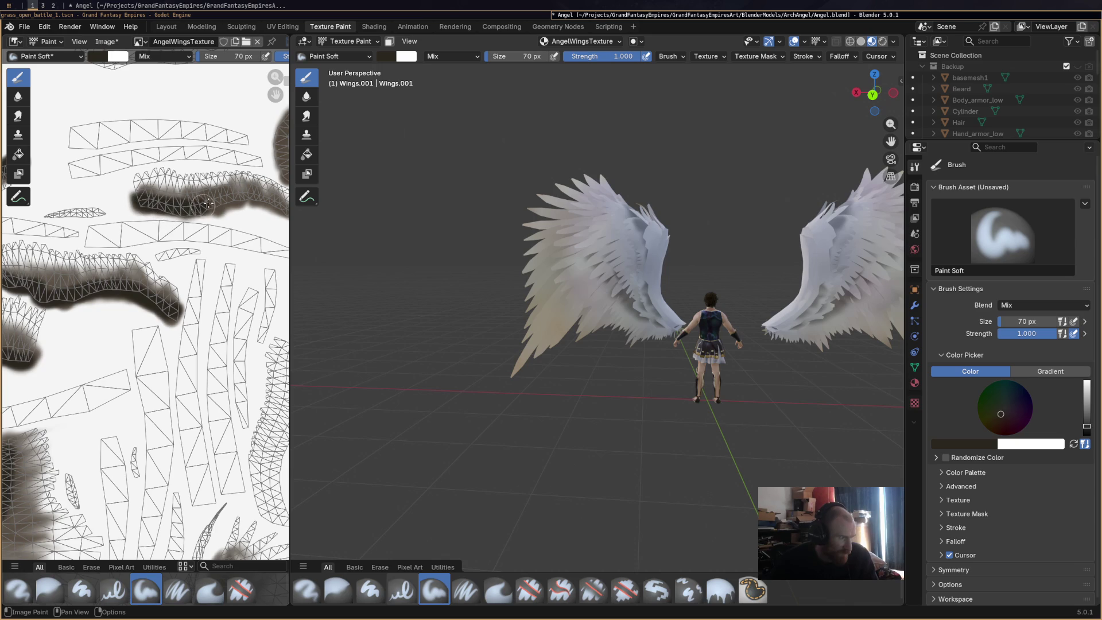
{"action": "middle_click_drag", "start_coordinate": [273, 203], "coordinate": [162, 208]}
{"action": "left_click_drag", "start_coordinate": [163, 210], "coordinate": [194, 102]}
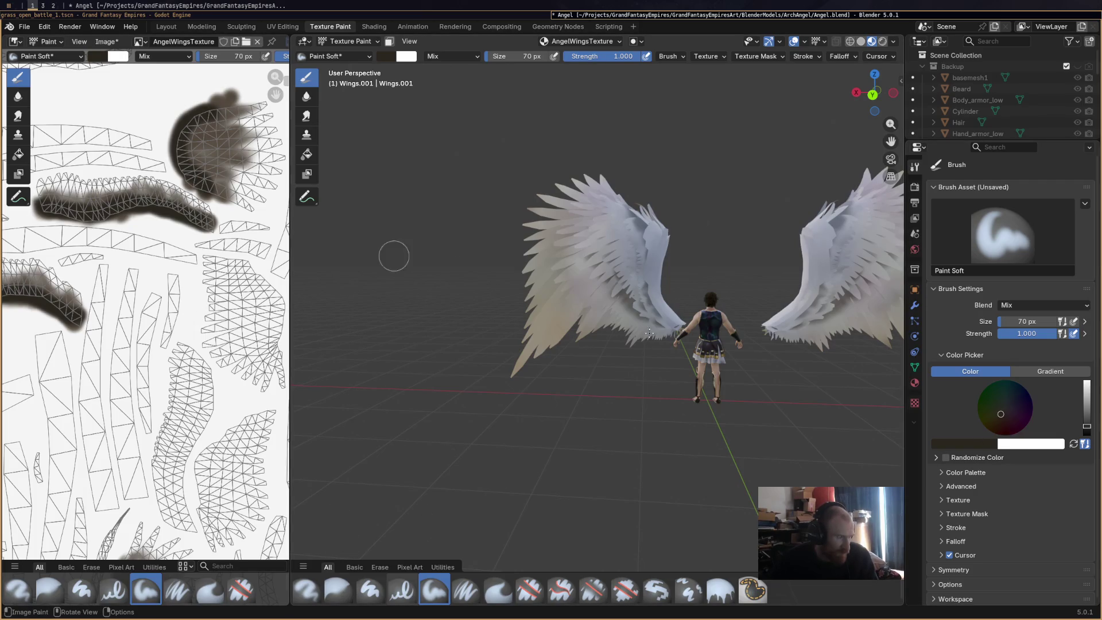
{"action": "scroll", "coordinate": [1003, 509], "scroll_direction": "down", "scroll_amount": 1}
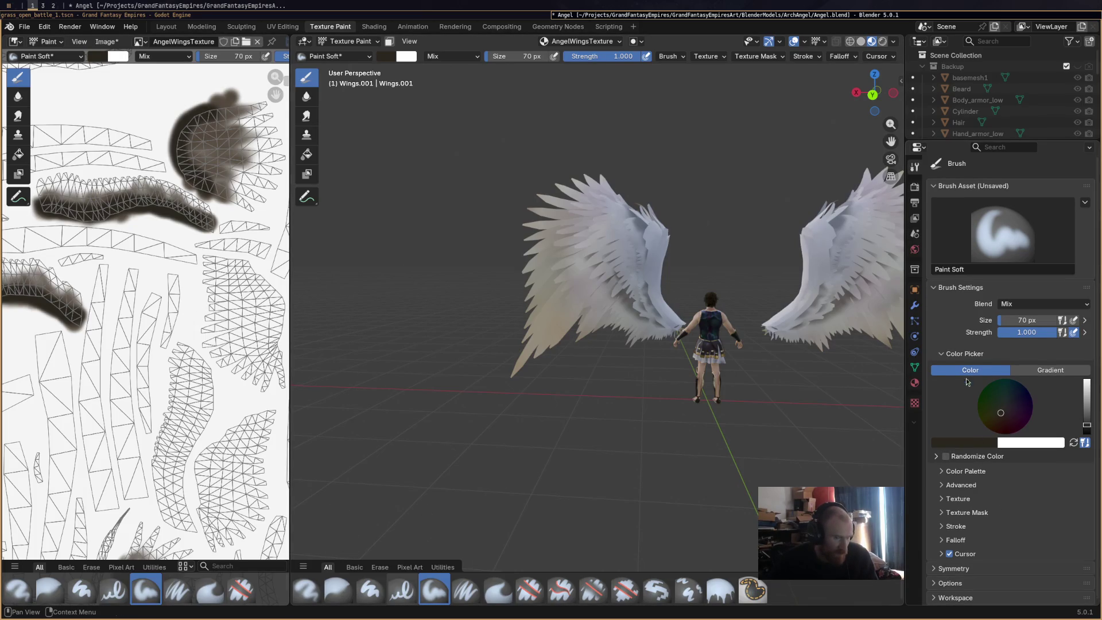
{"action": "left_click", "coordinate": [956, 471]}
Create a new colour palette storing the dark brown and a light grey swatch.
{"action": "left_click", "coordinate": [952, 486]}
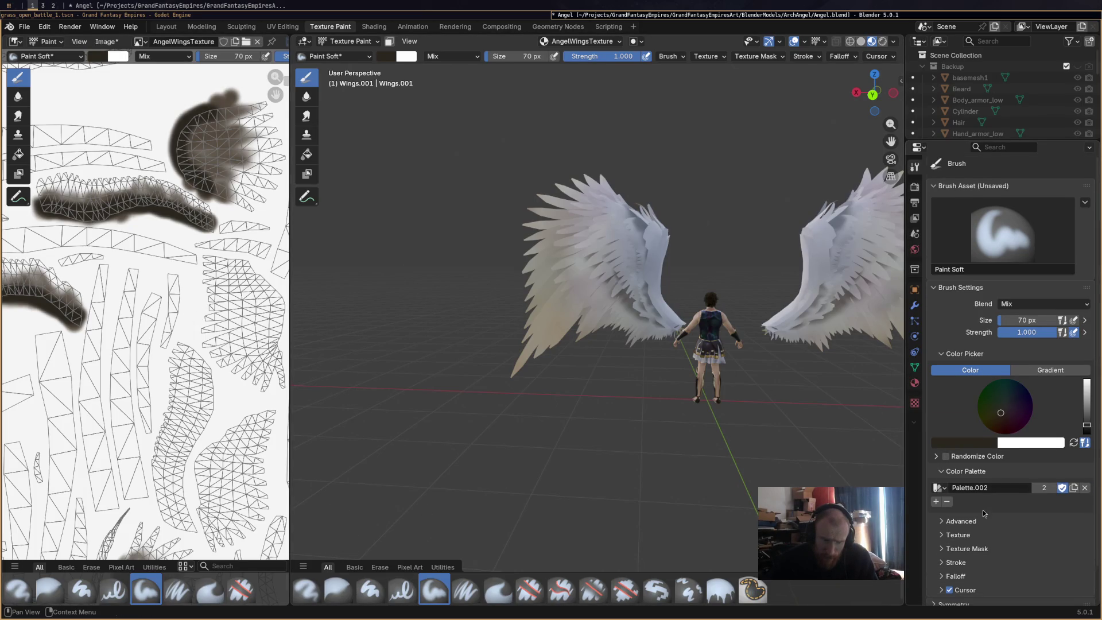
{"action": "scroll", "coordinate": [940, 482], "scroll_direction": "down", "scroll_amount": 1}
{"action": "left_click", "coordinate": [937, 477]}
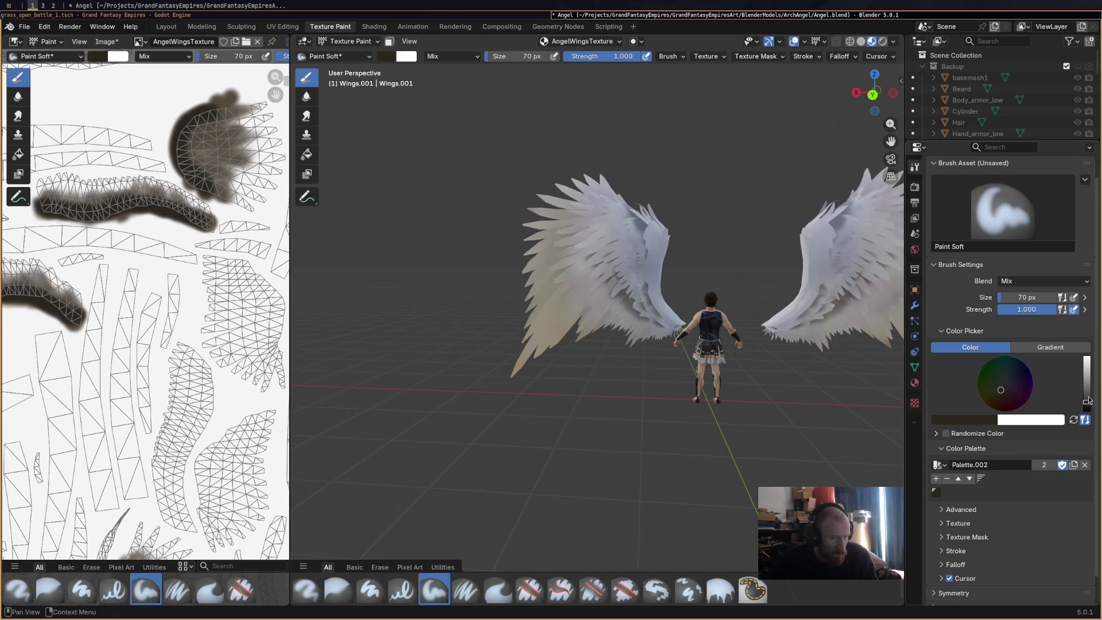
{"action": "left_click_drag", "start_coordinate": [1087, 404], "coordinate": [1087, 393]}
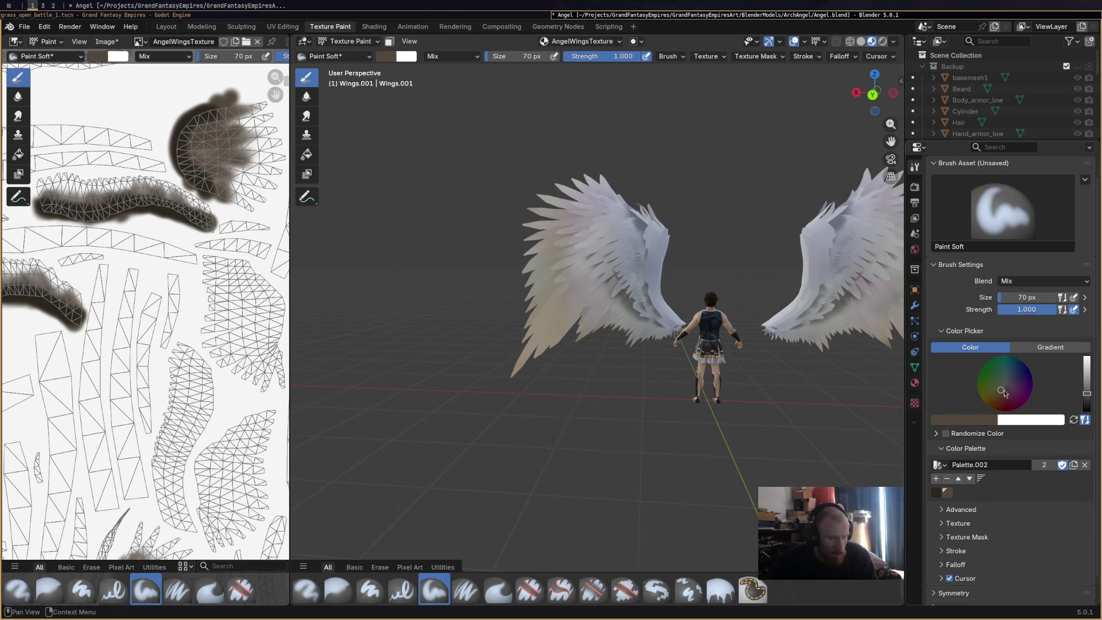
{"action": "left_click_drag", "start_coordinate": [1087, 393], "coordinate": [1087, 360]}
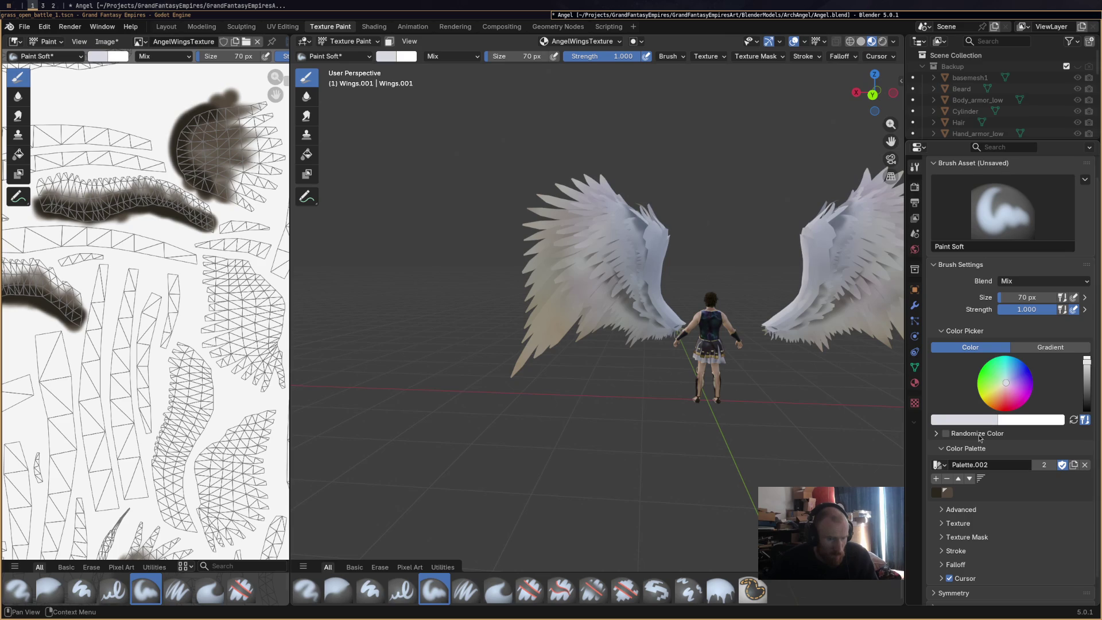
{"action": "left_click", "coordinate": [936, 480]}
Reselect the brown swatch and extend the blob with more brown paint.
{"action": "middle_click_drag", "start_coordinate": [445, 332], "coordinate": [388, 332]}
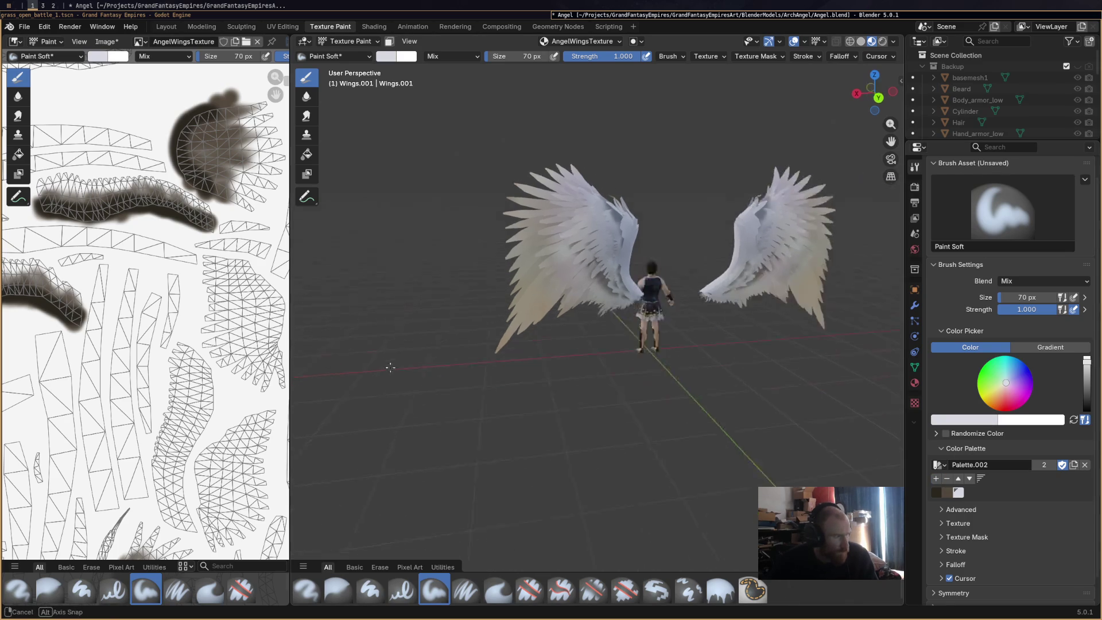
{"action": "left_click", "coordinate": [948, 492]}
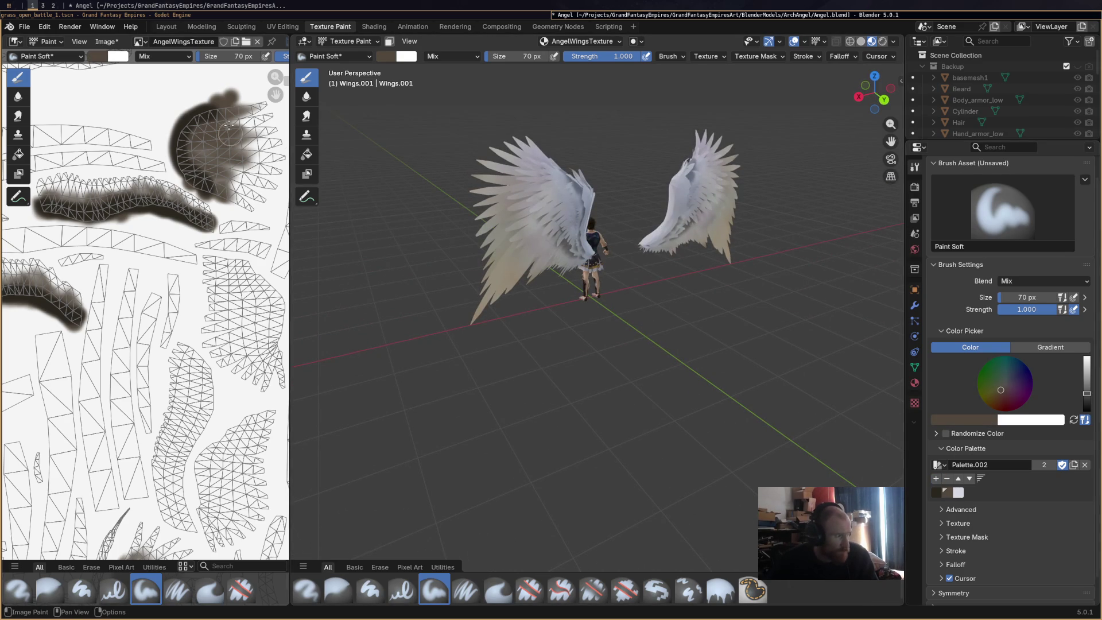
{"action": "left_click_drag", "start_coordinate": [200, 149], "coordinate": [218, 190]}
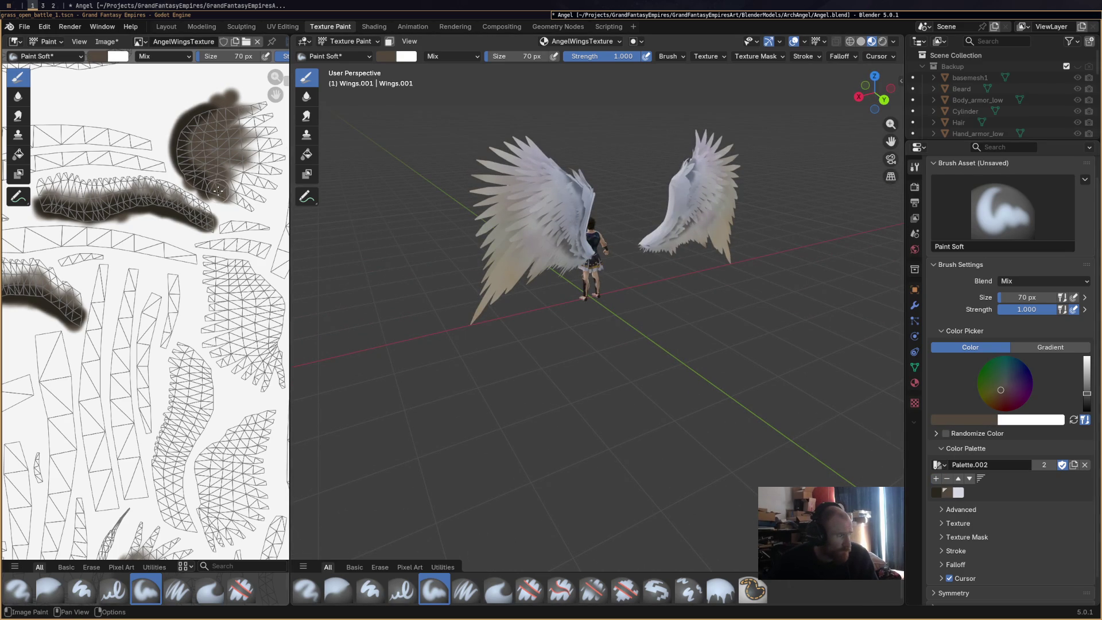
Shrink the brush to 50 px and paint brown down the lower stroke and the right wing island.
{"action": "left_click_drag", "start_coordinate": [229, 56], "coordinate": [229, 57]}
{"action": "mouse_move", "coordinate": [67, 199]}
{"action": "left_mouse_down"}
{"action": "mouse_move", "coordinate": [160, 196]}
{"action": "mouse_move", "coordinate": [207, 220]}
{"action": "left_mouse_up"}
{"action": "key", "text": "ctrl+z"}
{"action": "mouse_move", "coordinate": [51, 198]}
{"action": "left_mouse_down"}
{"action": "mouse_move", "coordinate": [168, 197]}
{"action": "mouse_move", "coordinate": [220, 222]}
{"action": "left_mouse_up"}
{"action": "mouse_move", "coordinate": [238, 266]}
{"action": "left_mouse_down"}
{"action": "mouse_move", "coordinate": [250, 338]}
{"action": "mouse_move", "coordinate": [277, 357]}
{"action": "mouse_move", "coordinate": [233, 282]}
{"action": "mouse_move", "coordinate": [236, 260]}
{"action": "mouse_move", "coordinate": [282, 328]}
{"action": "mouse_move", "coordinate": [270, 339]}
{"action": "mouse_move", "coordinate": [246, 297]}
{"action": "mouse_move", "coordinate": [278, 310]}
{"action": "left_mouse_up"}
{"action": "mouse_move", "coordinate": [201, 384]}
{"action": "left_mouse_down"}
{"action": "mouse_move", "coordinate": [200, 366]}
{"action": "mouse_move", "coordinate": [177, 469]}
{"action": "mouse_move", "coordinate": [186, 539]}
{"action": "mouse_move", "coordinate": [185, 469]}
{"action": "mouse_move", "coordinate": [182, 481]}
{"action": "mouse_move", "coordinate": [201, 422]}
{"action": "mouse_move", "coordinate": [205, 443]}
{"action": "mouse_move", "coordinate": [202, 420]}
{"action": "mouse_move", "coordinate": [208, 526]}
{"action": "mouse_move", "coordinate": [251, 412]}
{"action": "mouse_move", "coordinate": [225, 452]}
{"action": "mouse_move", "coordinate": [207, 455]}
{"action": "mouse_move", "coordinate": [212, 496]}
{"action": "mouse_move", "coordinate": [217, 483]}
{"action": "mouse_move", "coordinate": [205, 498]}
{"action": "left_mouse_up"}
Add brown along the lower island and a wing island's left edge, then check the wings from behind.
{"action": "middle_click_drag", "start_coordinate": [218, 442], "coordinate": [199, 285]}
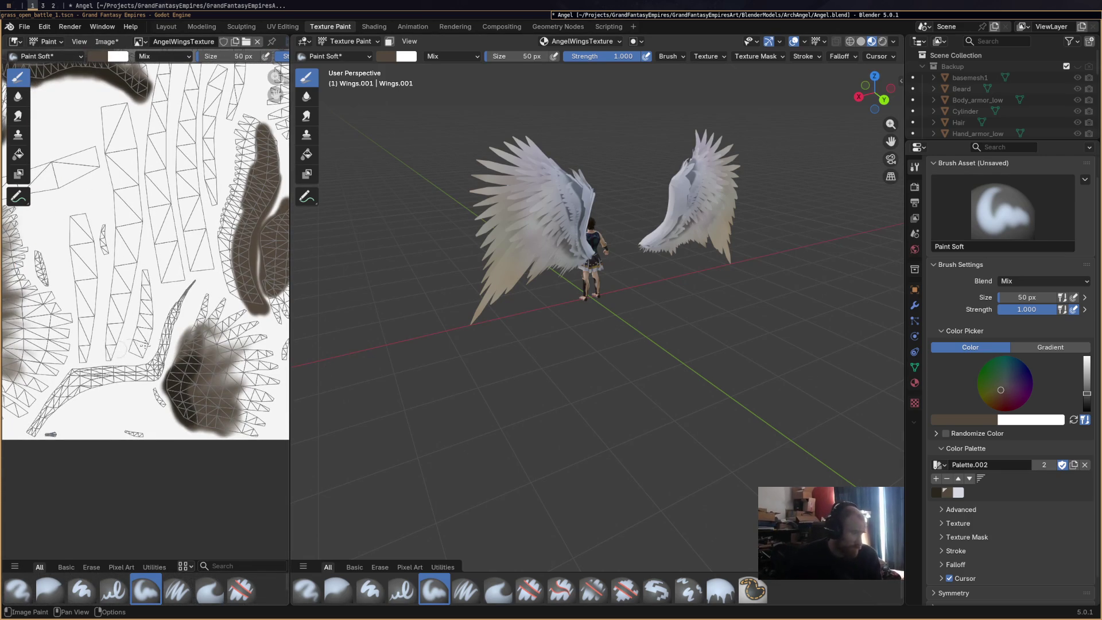
{"action": "mouse_move", "coordinate": [204, 363]}
{"action": "left_mouse_down"}
{"action": "mouse_move", "coordinate": [210, 437]}
{"action": "mouse_move", "coordinate": [205, 353]}
{"action": "left_mouse_up"}
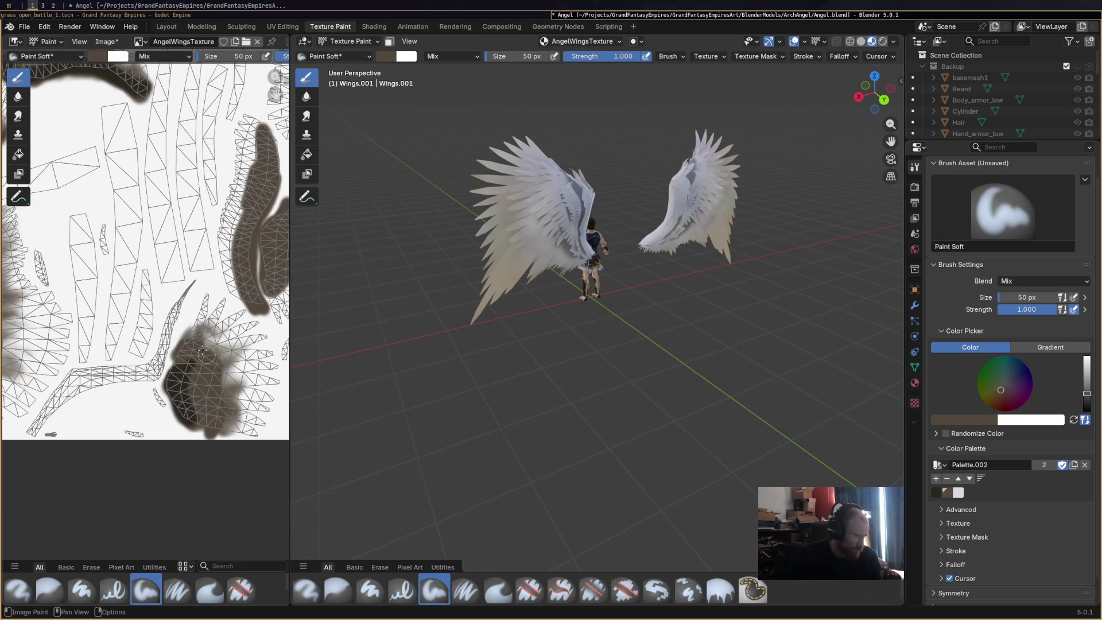
{"action": "scroll", "coordinate": [146, 342], "scroll_direction": "up", "scroll_amount": 2}
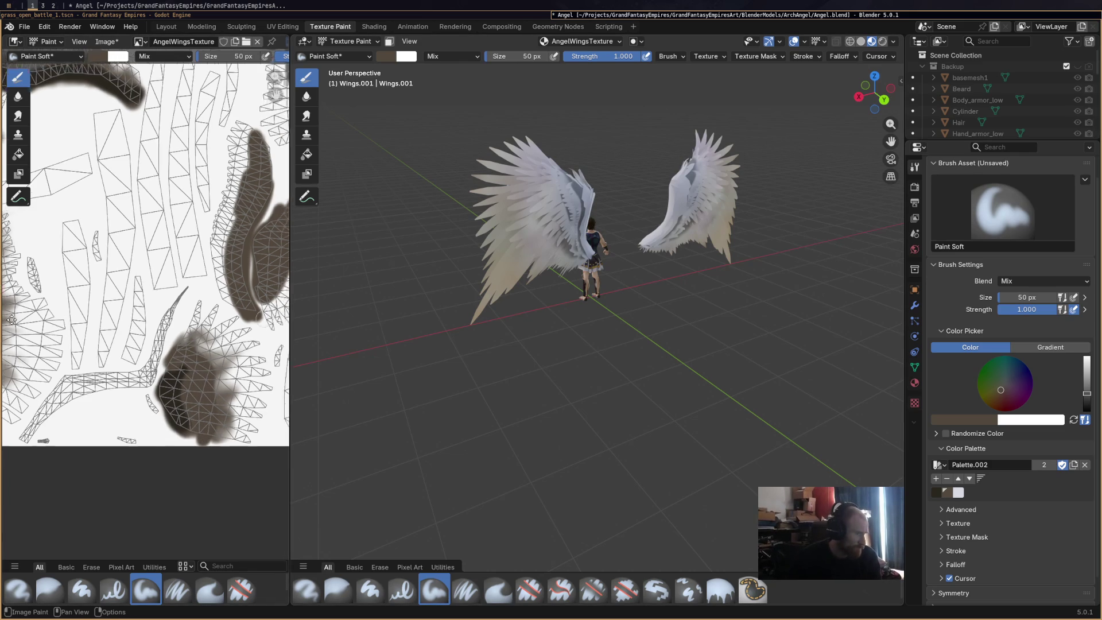
{"action": "middle_click_drag", "start_coordinate": [144, 342], "coordinate": [264, 314]}
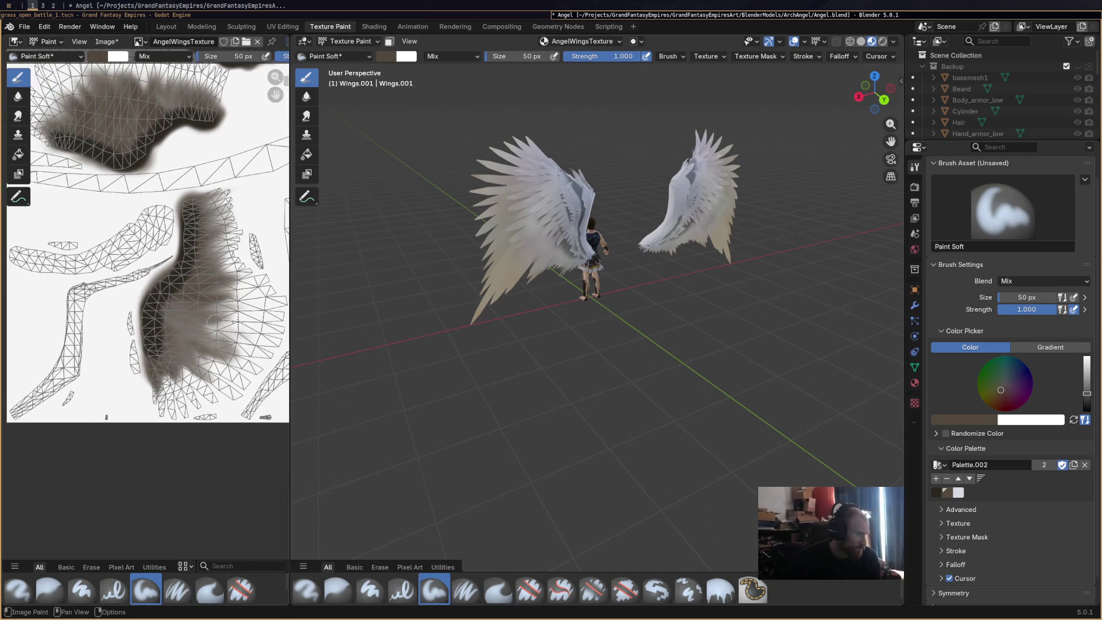
{"action": "left_click_drag", "start_coordinate": [188, 347], "coordinate": [220, 197]}
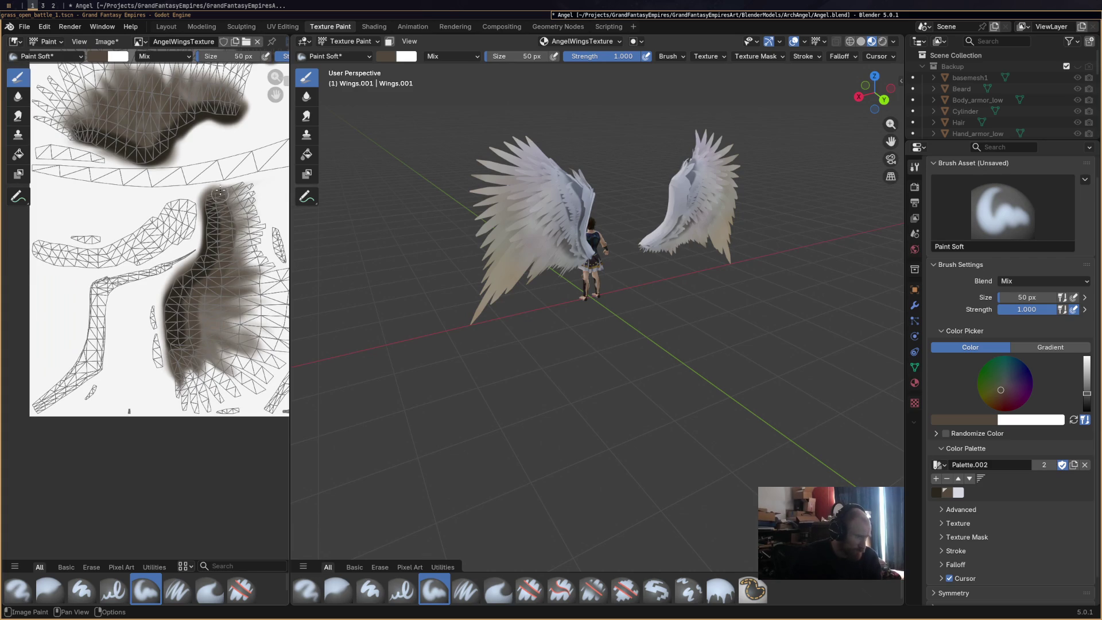
{"action": "middle_click_drag", "start_coordinate": [405, 325], "coordinate": [356, 342]}
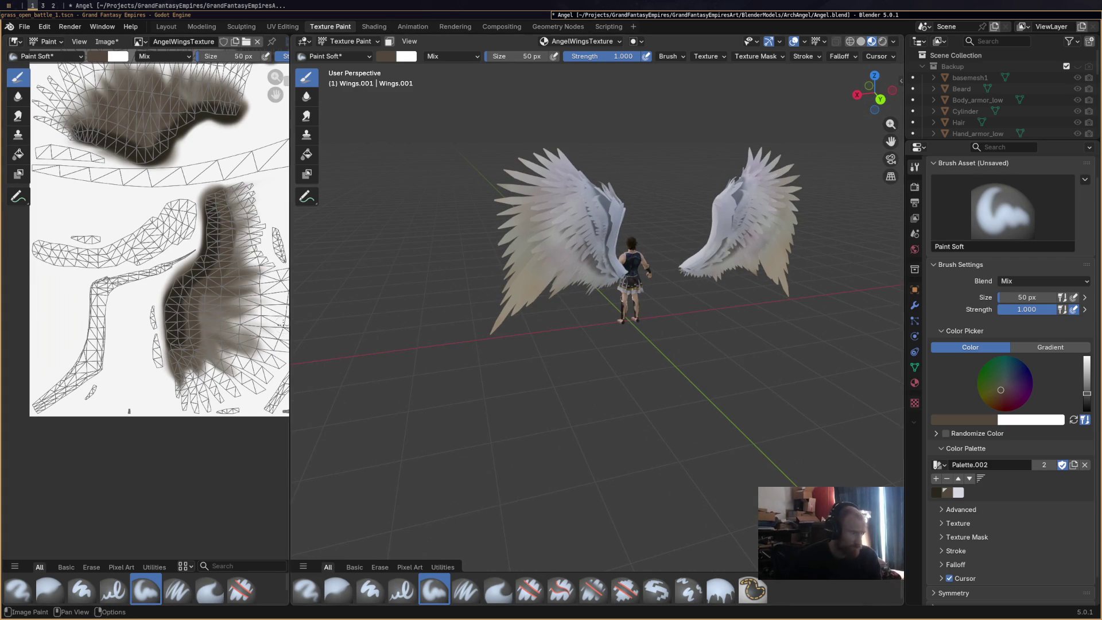
{"action": "mouse_move", "coordinate": [591, 490]}
{"action": "middle_mouse_down"}
{"action": "mouse_move", "coordinate": [610, 285]}
{"action": "mouse_move", "coordinate": [590, 317]}
{"action": "mouse_move", "coordinate": [519, 285]}
{"action": "middle_mouse_up"}
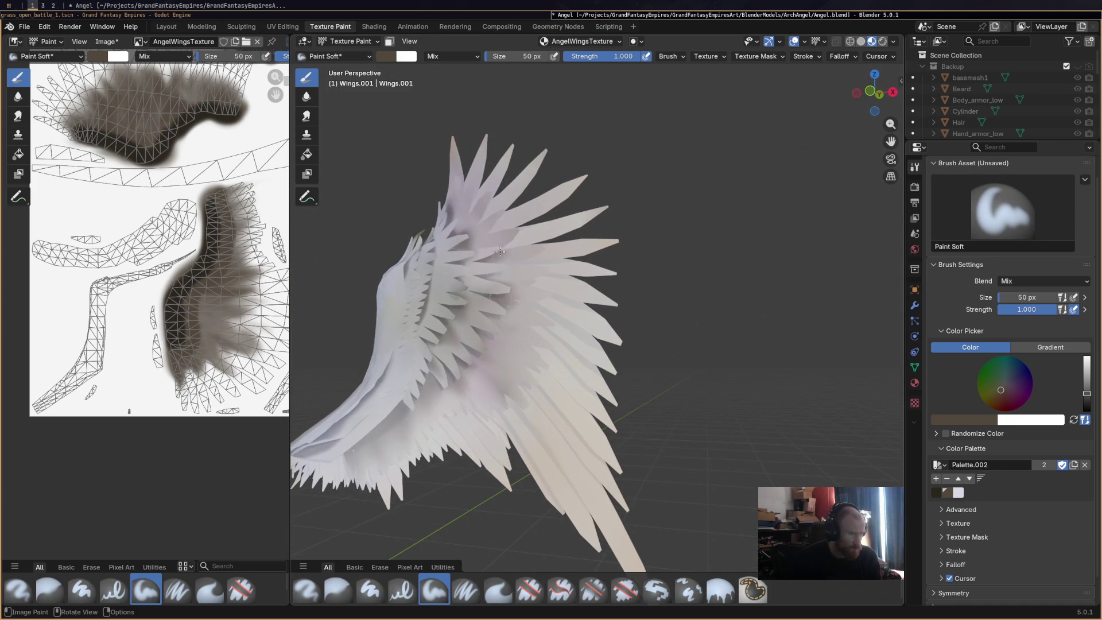
Undo a stray dot and paint a short dark brown stroke near the middle of the UV layout.
{"action": "mouse_move", "coordinate": [519, 285]}
{"action": "middle_mouse_down"}
{"action": "mouse_move", "coordinate": [450, 339]}
{"action": "mouse_move", "coordinate": [579, 393]}
{"action": "middle_mouse_up"}
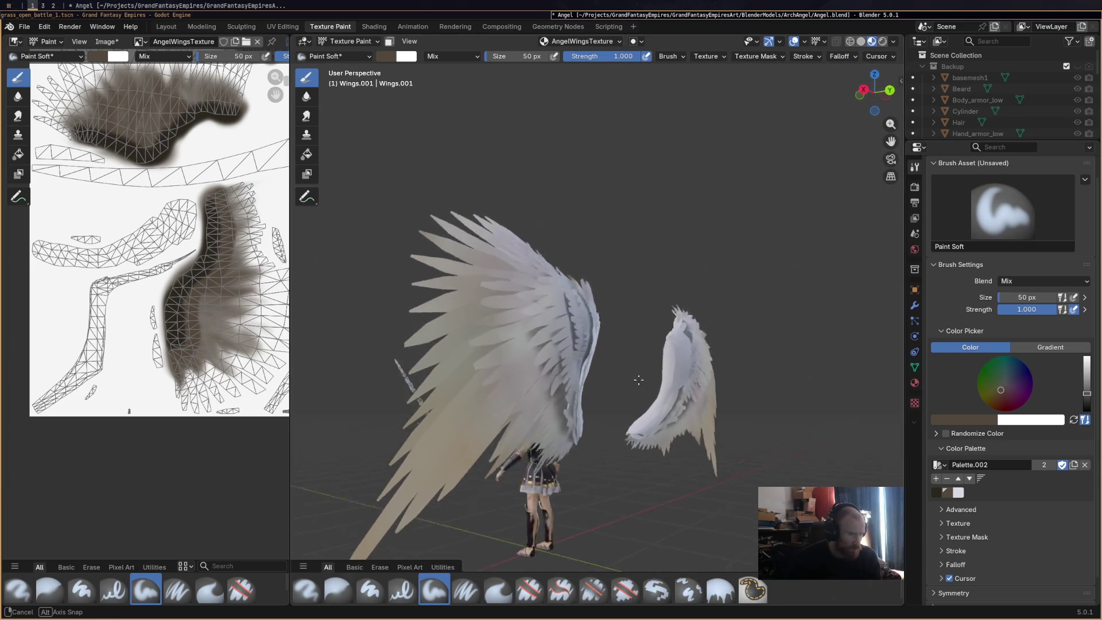
{"action": "mouse_move", "coordinate": [578, 393]}
{"action": "middle_mouse_down"}
{"action": "mouse_move", "coordinate": [512, 345]}
{"action": "mouse_move", "coordinate": [543, 381]}
{"action": "middle_mouse_up"}
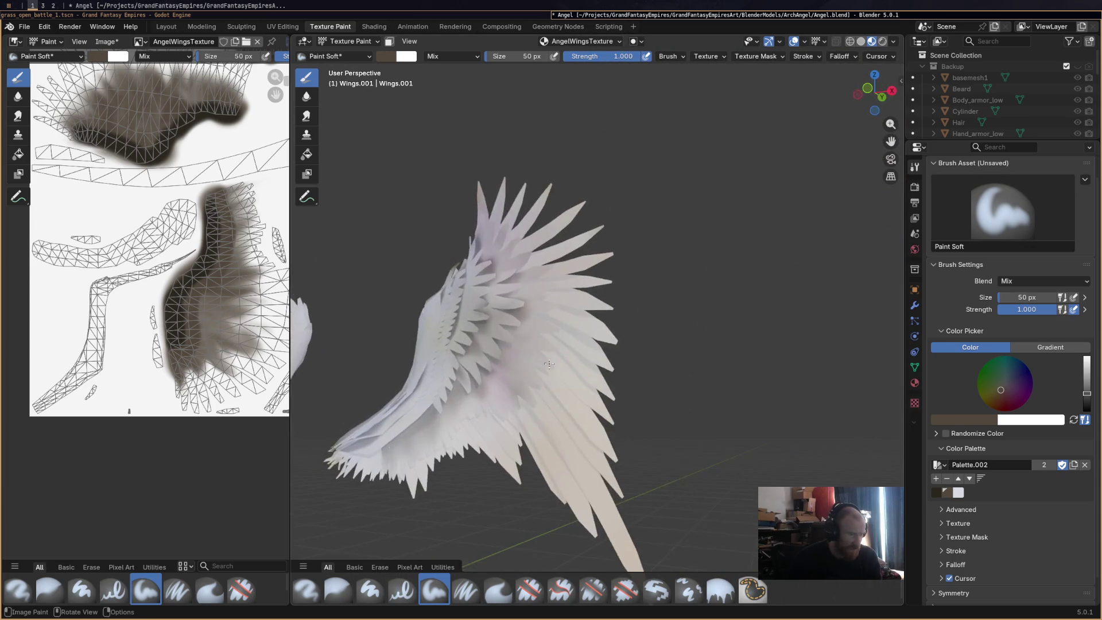
{"action": "scroll", "coordinate": [135, 263], "scroll_direction": "down", "scroll_amount": 3}
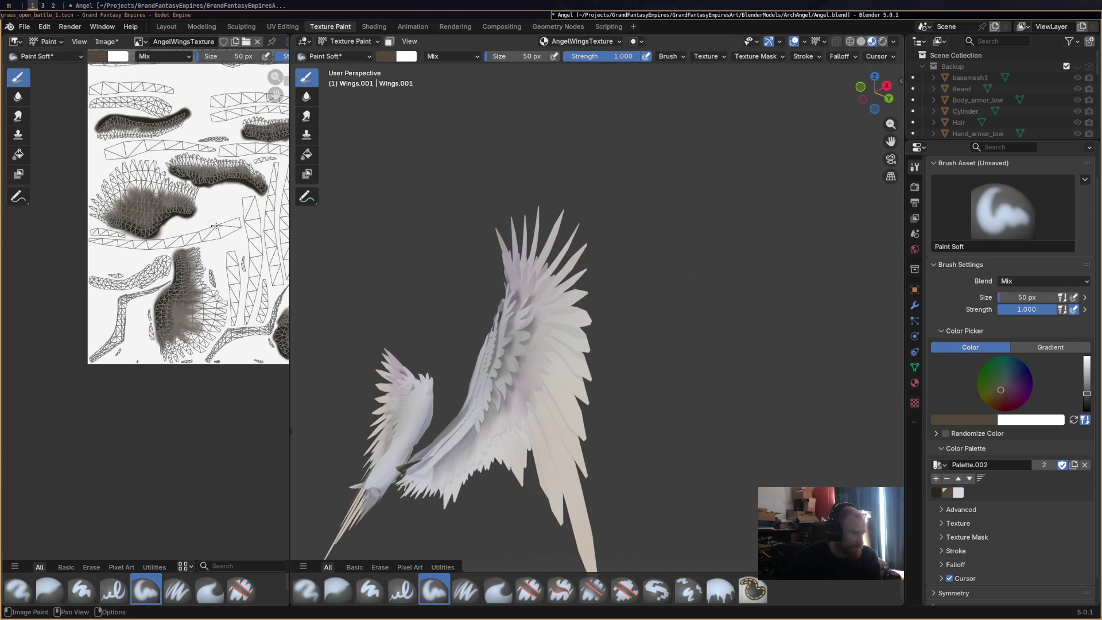
{"action": "key", "text": "ctrl+z"}
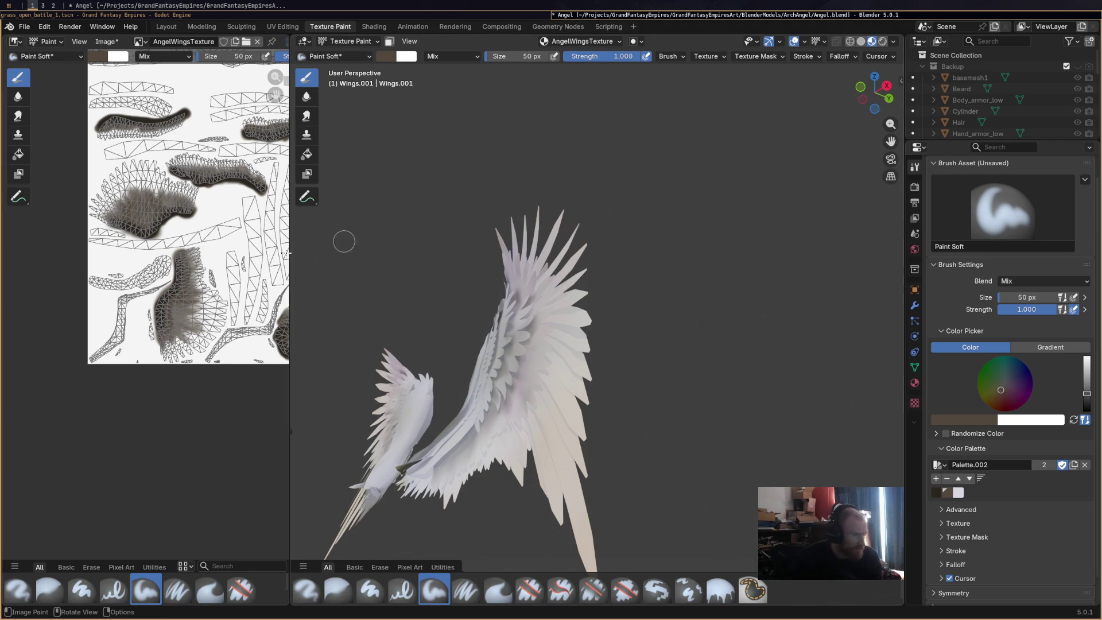
{"action": "mouse_move", "coordinate": [204, 233]}
{"action": "left_mouse_down"}
{"action": "mouse_move", "coordinate": [228, 225]}
{"action": "mouse_move", "coordinate": [226, 234]}
{"action": "left_mouse_up"}
{"action": "left_click", "coordinate": [215, 58]}
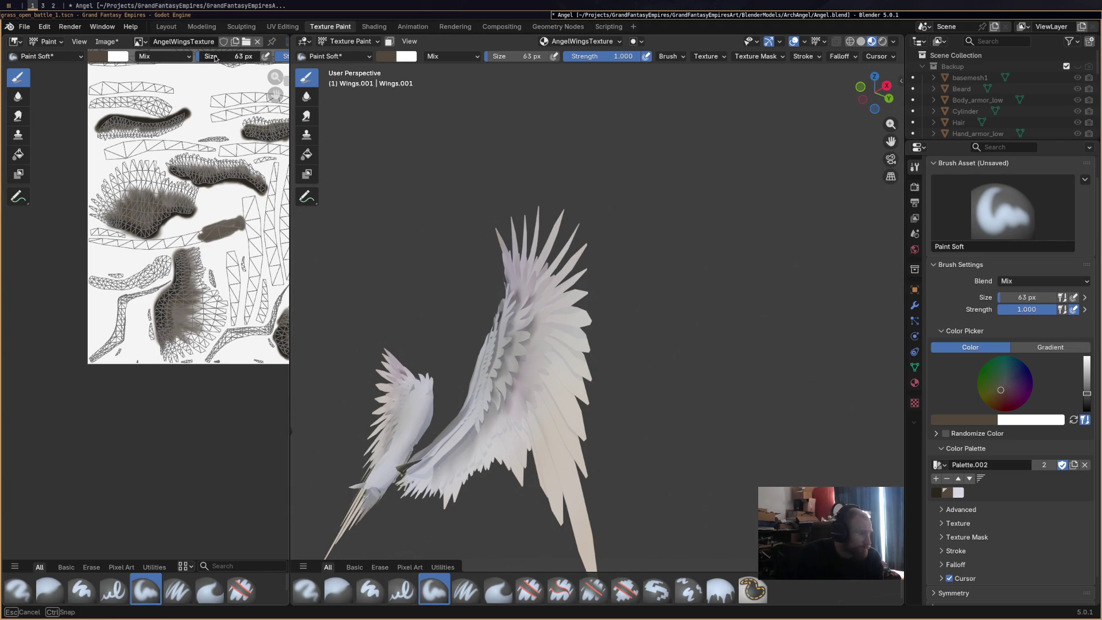
Enlarge the brush to 136 px and dab wide brown blobs and a vertical stroke onto the texture.
{"action": "left_click_drag", "start_coordinate": [215, 59], "coordinate": [250, 58]}
{"action": "mouse_move", "coordinate": [237, 226]}
{"action": "left_mouse_down"}
{"action": "mouse_move", "coordinate": [195, 232]}
{"action": "mouse_move", "coordinate": [207, 233]}
{"action": "left_mouse_up"}
{"action": "left_click_drag", "start_coordinate": [245, 198], "coordinate": [255, 239]}
{"action": "left_click_drag", "start_coordinate": [226, 253], "coordinate": [277, 274]}
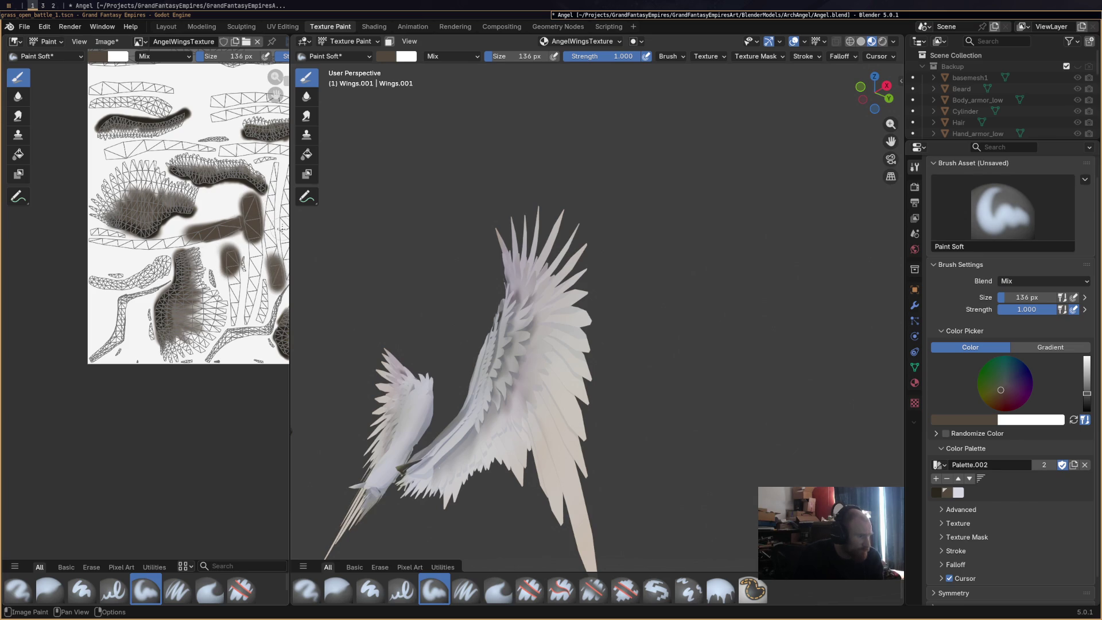
{"action": "middle_click_drag", "start_coordinate": [283, 228], "coordinate": [195, 232]}
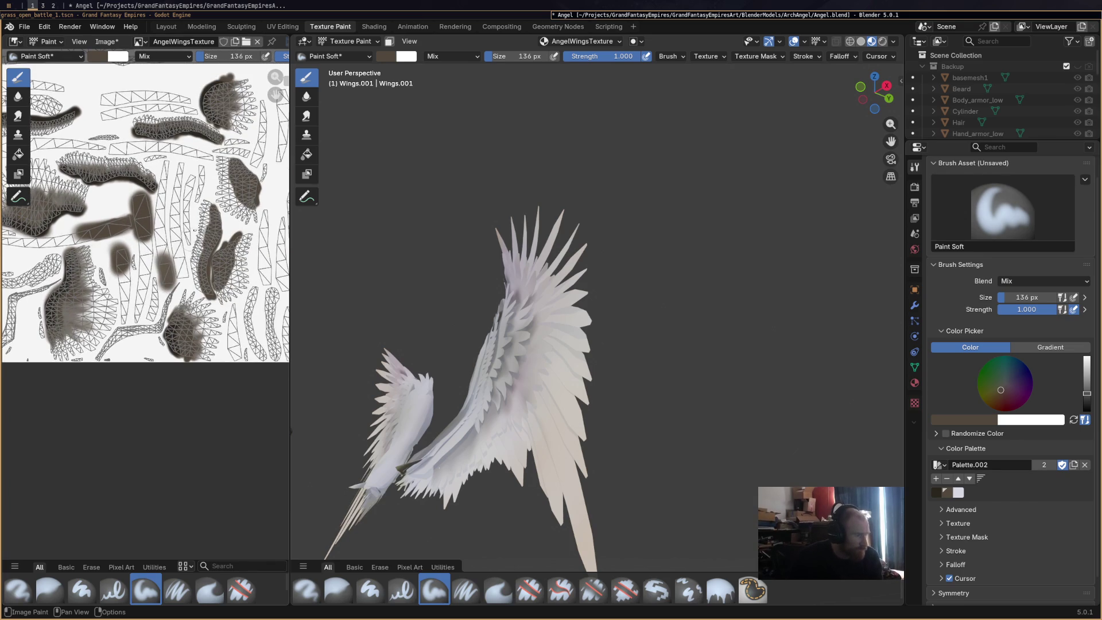
{"action": "mouse_move", "coordinate": [182, 257]}
{"action": "left_mouse_down"}
{"action": "mouse_move", "coordinate": [178, 269]}
{"action": "mouse_move", "coordinate": [185, 259]}
{"action": "left_mouse_up"}
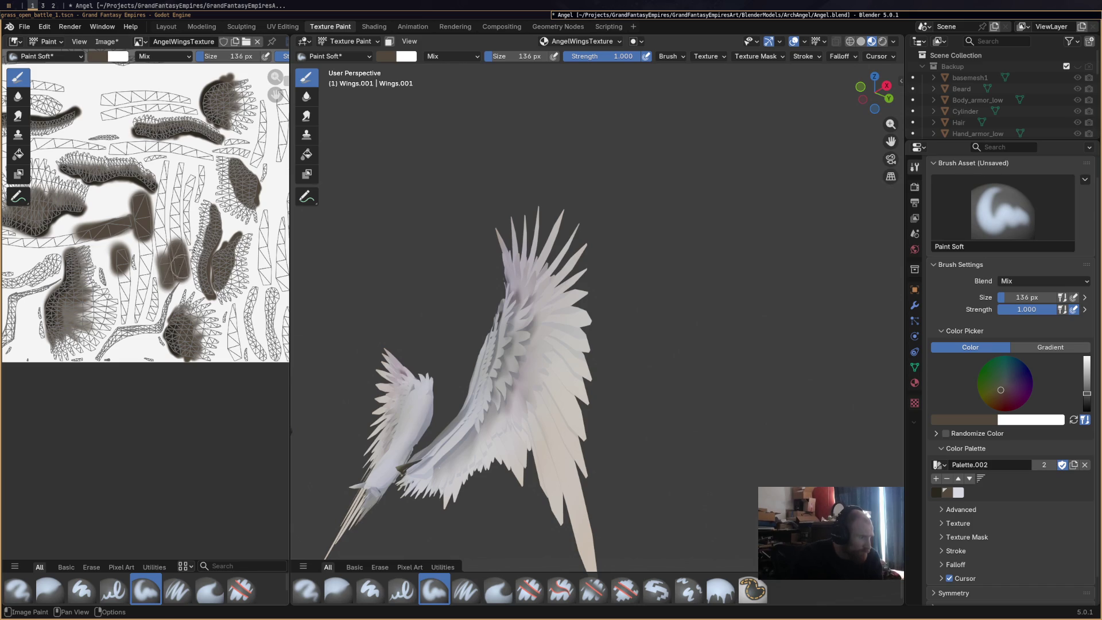
Drop the brush to 57 px and paint small dark brown streaks and blobs near the texture's top.
{"action": "left_click_drag", "start_coordinate": [227, 57], "coordinate": [205, 58]}
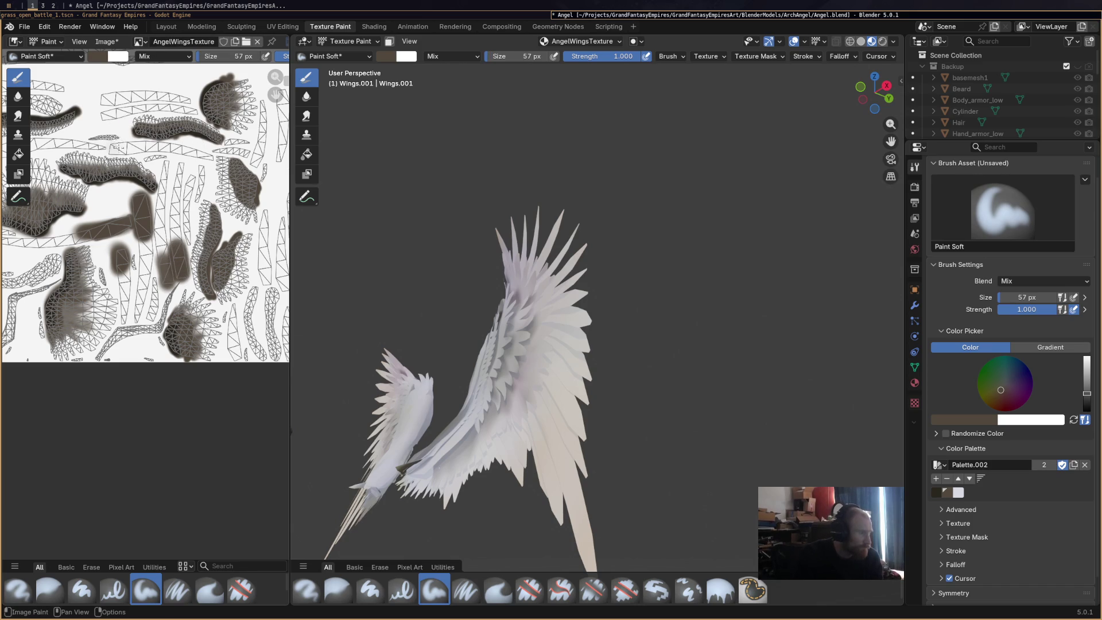
{"action": "left_click_drag", "start_coordinate": [123, 151], "coordinate": [114, 145]}
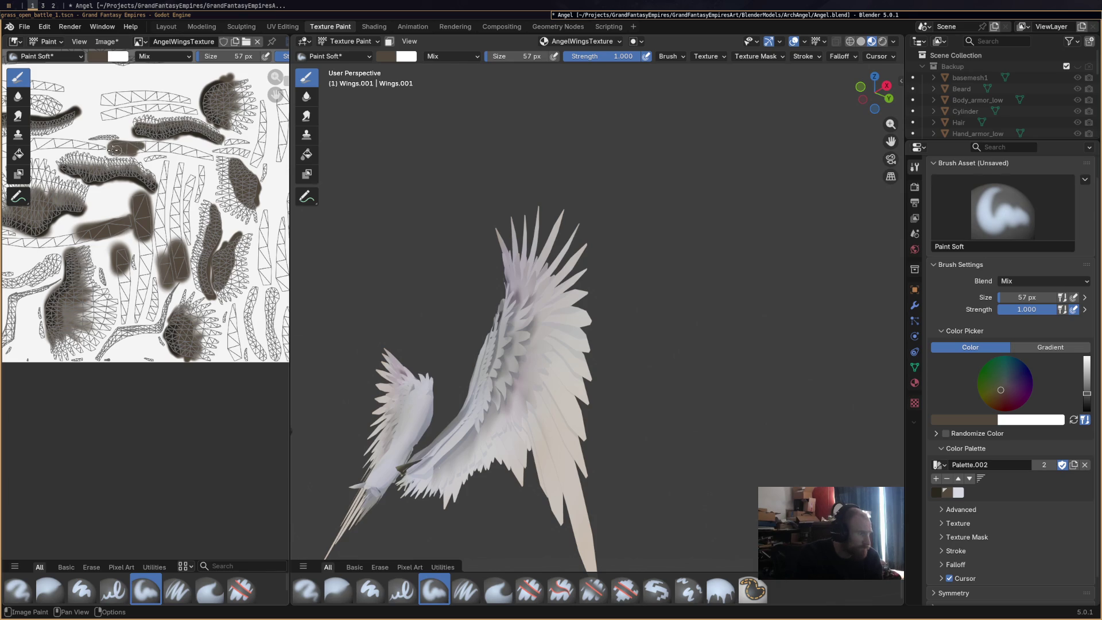
{"action": "left_click_drag", "start_coordinate": [101, 117], "coordinate": [126, 100]}
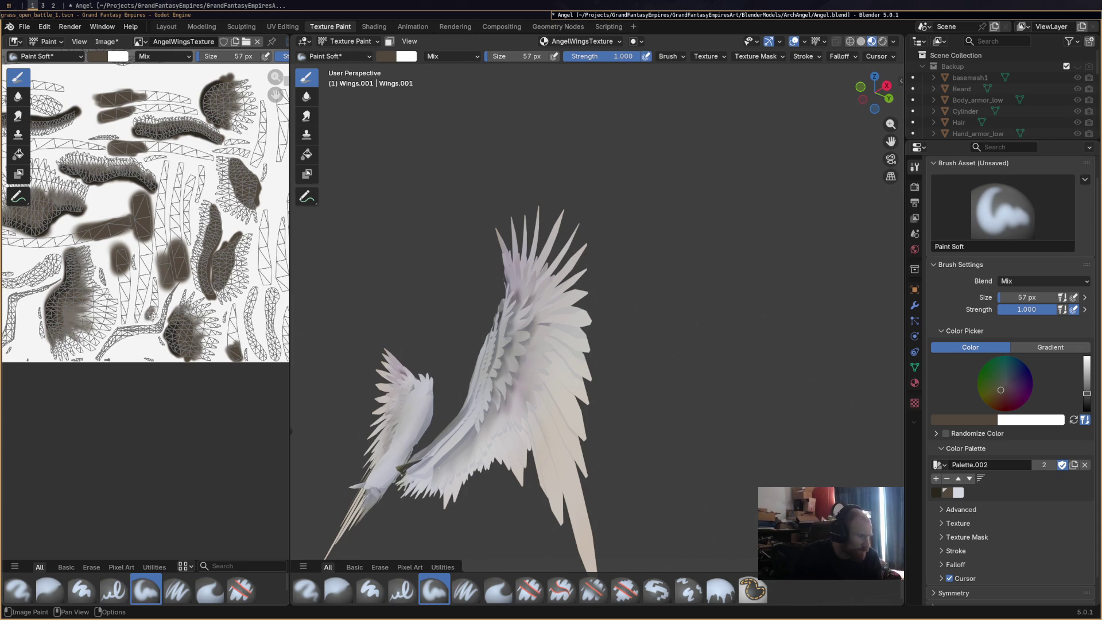
{"action": "scroll", "coordinate": [192, 274], "scroll_direction": "down", "scroll_amount": 1}
{"action": "scroll", "coordinate": [192, 274], "scroll_direction": "down", "scroll_amount": 1}
{"action": "middle_click_drag", "start_coordinate": [124, 167], "coordinate": [150, 222]}
{"action": "left_click_drag", "start_coordinate": [115, 188], "coordinate": [115, 194]}
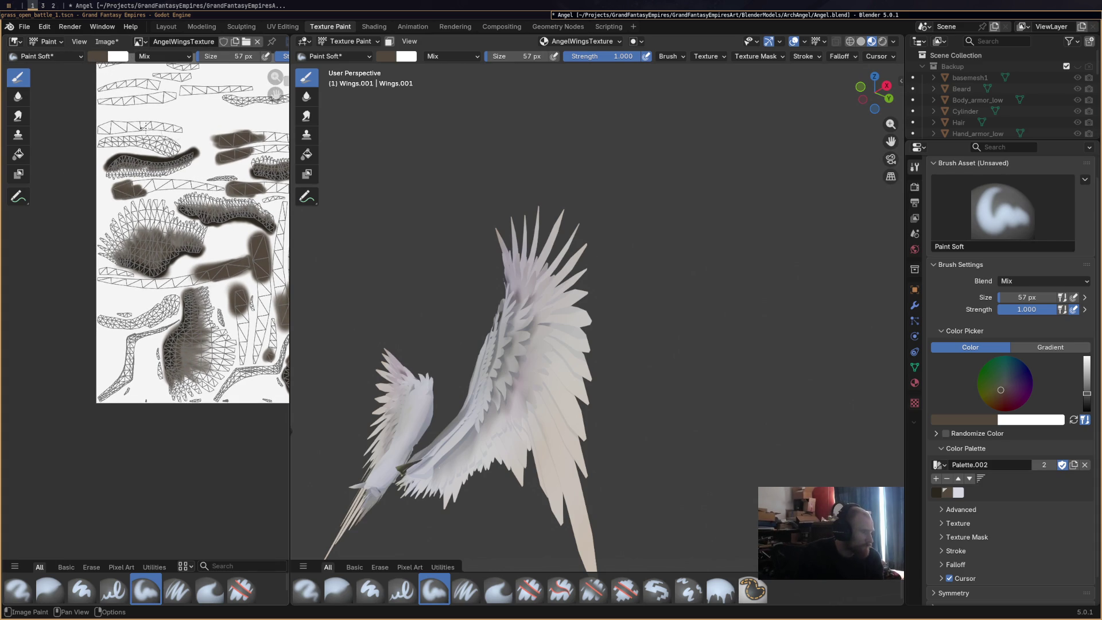
{"action": "left_click_drag", "start_coordinate": [108, 123], "coordinate": [122, 123]}
{"action": "left_click_drag", "start_coordinate": [173, 95], "coordinate": [195, 91]}
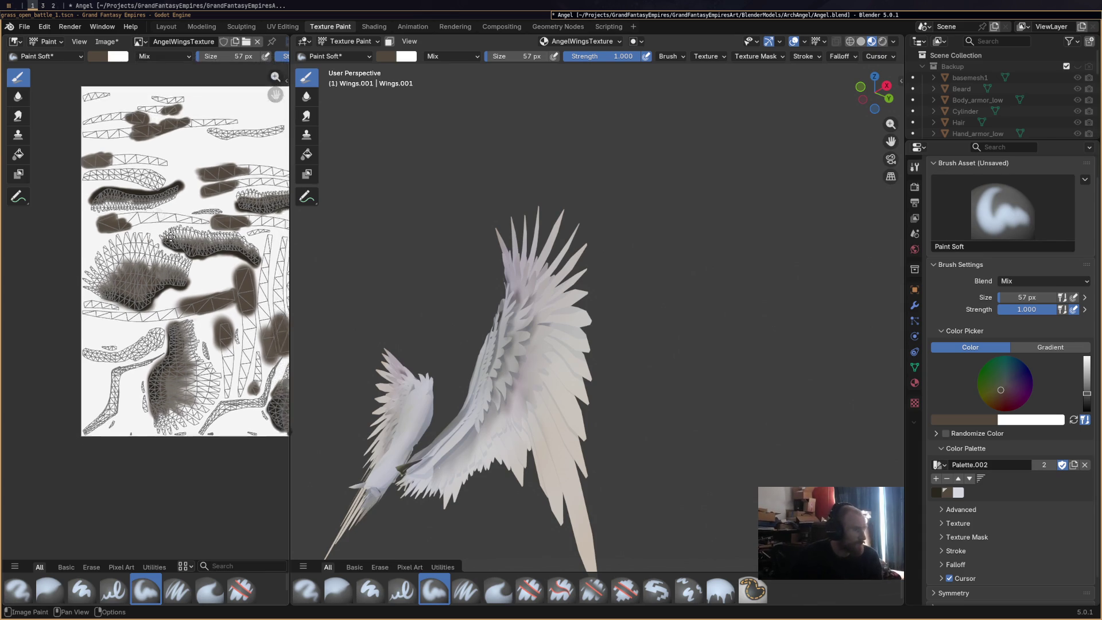
Move to the right and lower texture regions and grow several small brown blobs there.
{"action": "middle_click_drag", "start_coordinate": [137, 69], "coordinate": [145, 152]}
{"action": "scroll", "coordinate": [145, 152], "scroll_direction": "up", "scroll_amount": 2}
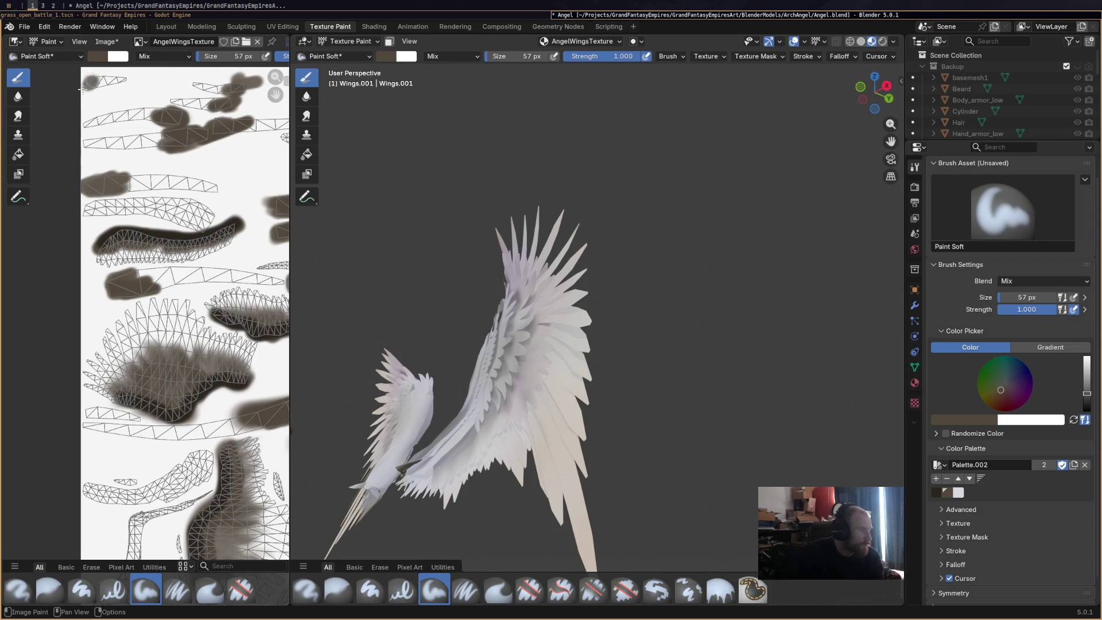
{"action": "mouse_move", "coordinate": [115, 80]}
{"action": "middle_mouse_down"}
{"action": "mouse_move", "coordinate": [172, 276]}
{"action": "mouse_move", "coordinate": [164, 281]}
{"action": "middle_mouse_up"}
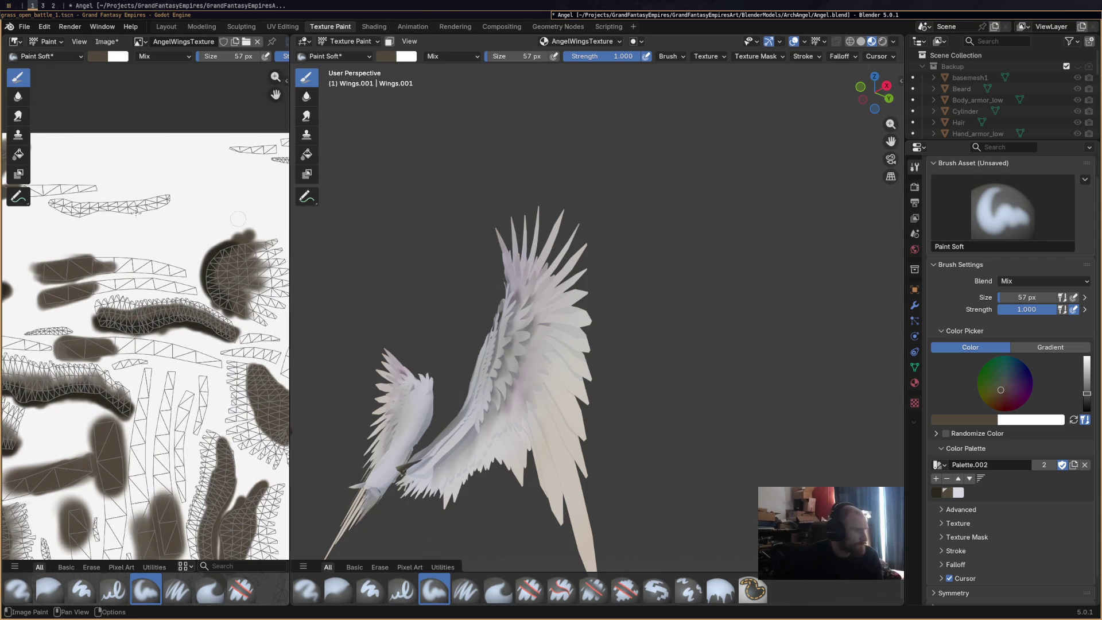
{"action": "middle_click_drag", "start_coordinate": [212, 194], "coordinate": [140, 202]}
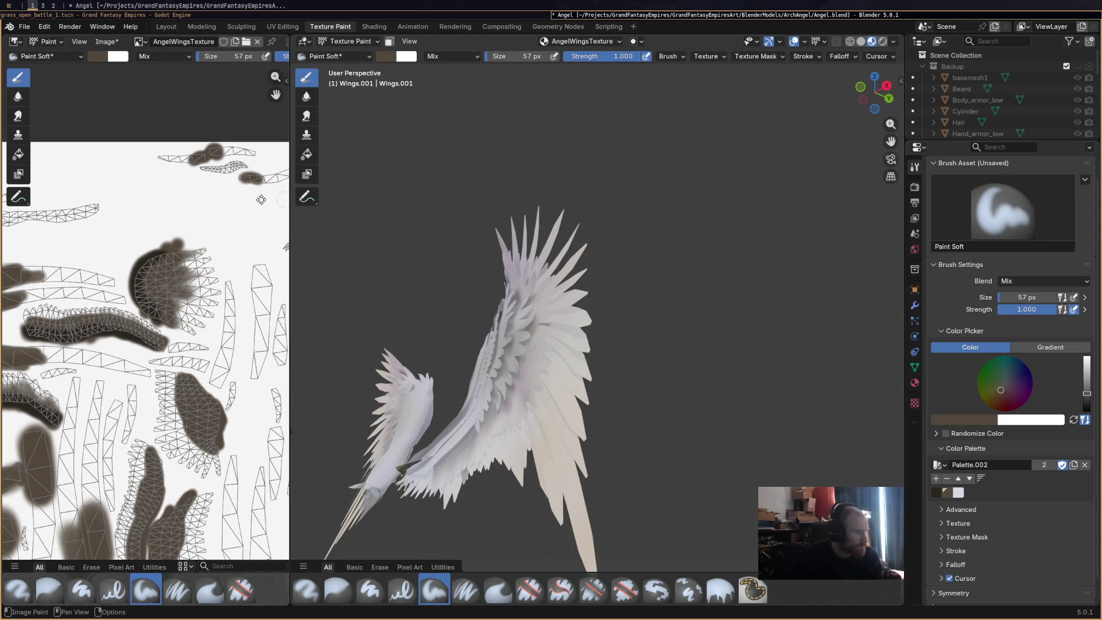
{"action": "middle_click_drag", "start_coordinate": [280, 199], "coordinate": [182, 197]}
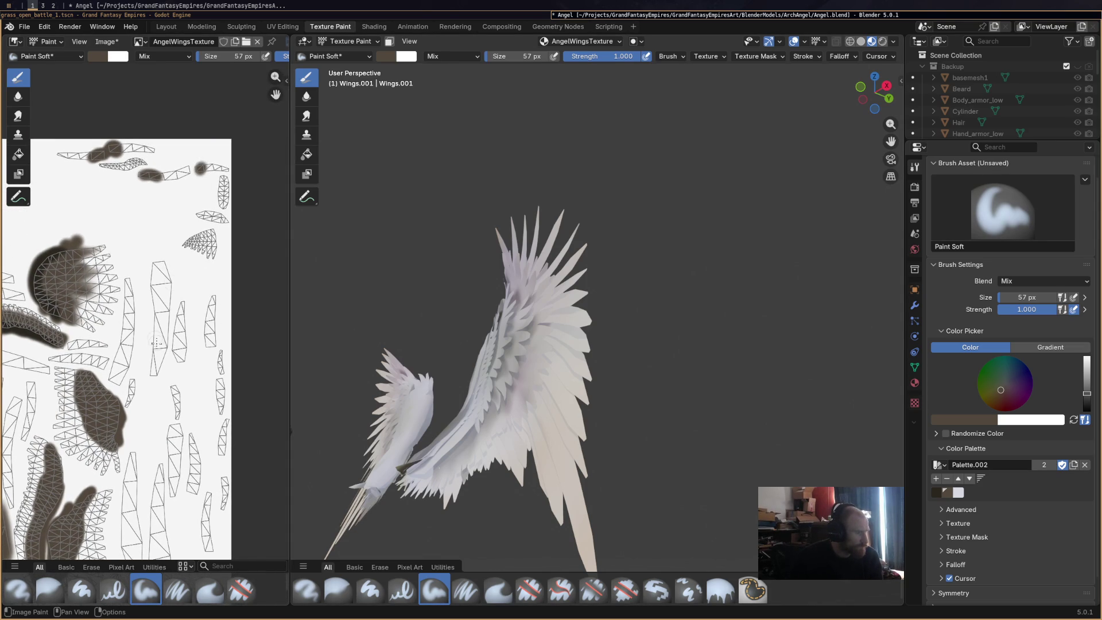
{"action": "left_click_drag", "start_coordinate": [160, 266], "coordinate": [173, 297]}
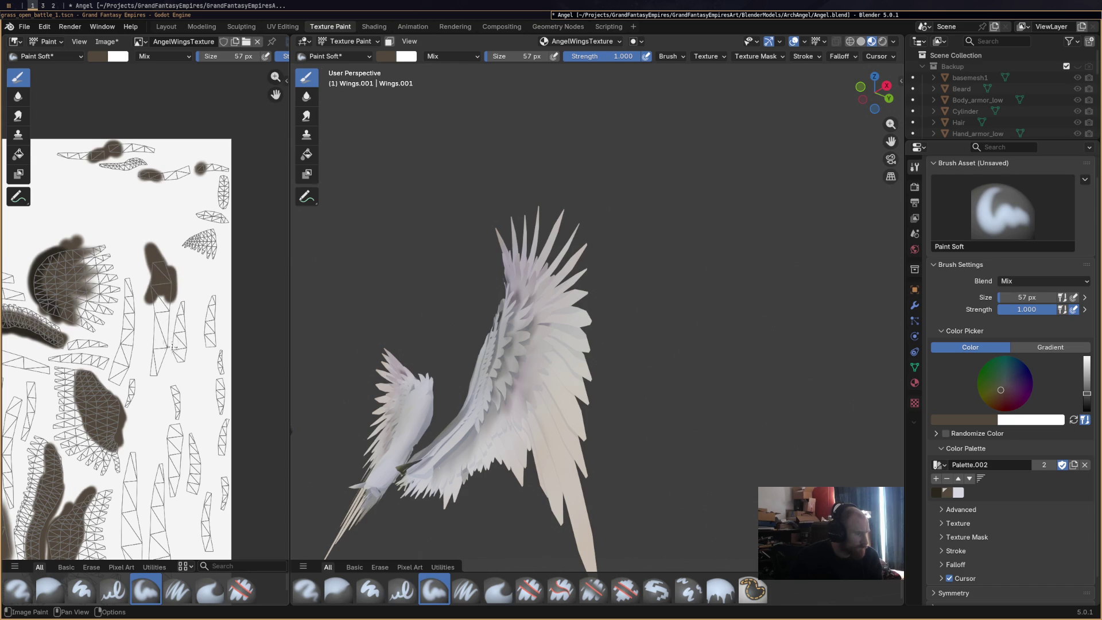
{"action": "left_click_drag", "start_coordinate": [179, 348], "coordinate": [210, 340]}
{"action": "left_click_drag", "start_coordinate": [120, 363], "coordinate": [123, 367]}
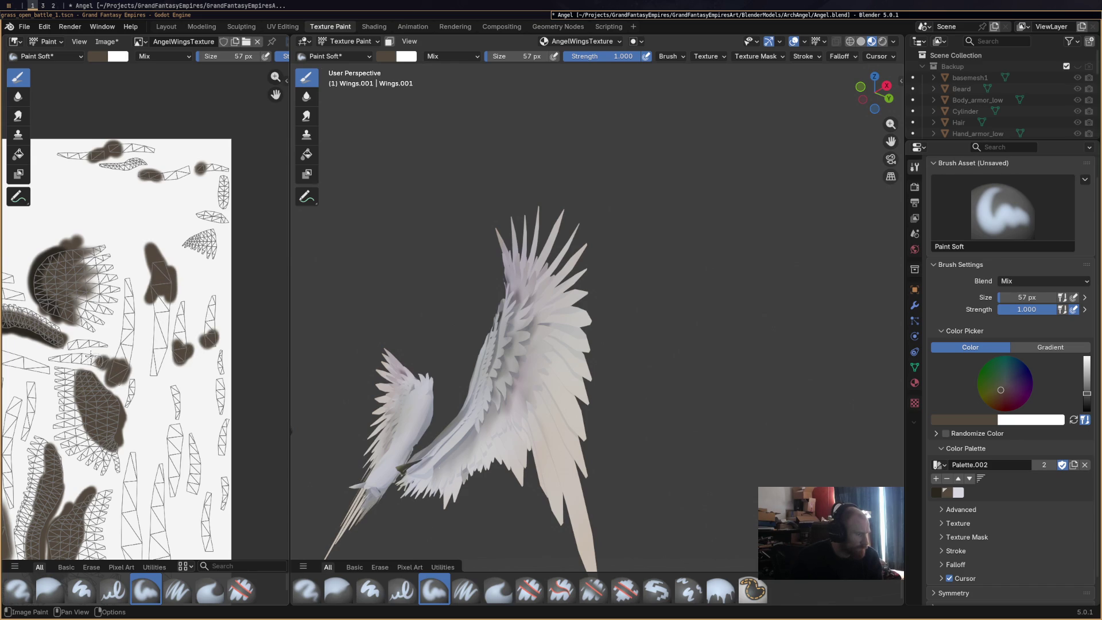
{"action": "scroll", "coordinate": [93, 359], "scroll_direction": "up", "scroll_amount": 1}
{"action": "scroll", "coordinate": [104, 327], "scroll_direction": "up", "scroll_amount": 1}
{"action": "scroll", "coordinate": [126, 270], "scroll_direction": "up", "scroll_amount": 1}
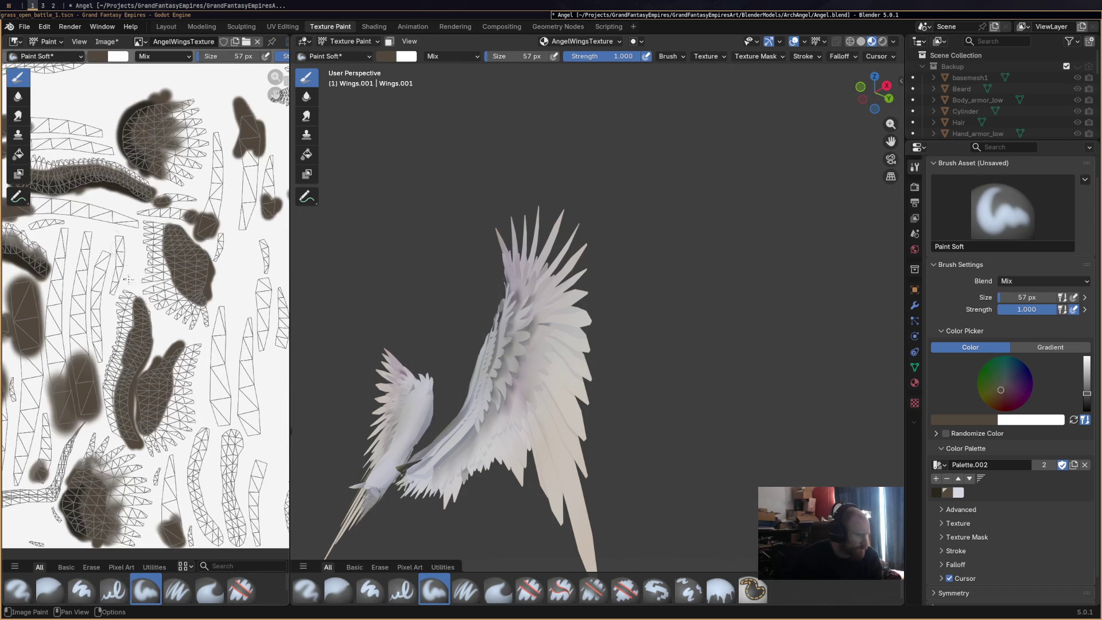
Paint two more brown blobs in the lower texture area and pick the Smear brush.
{"action": "left_click_drag", "start_coordinate": [100, 263], "coordinate": [99, 264]}
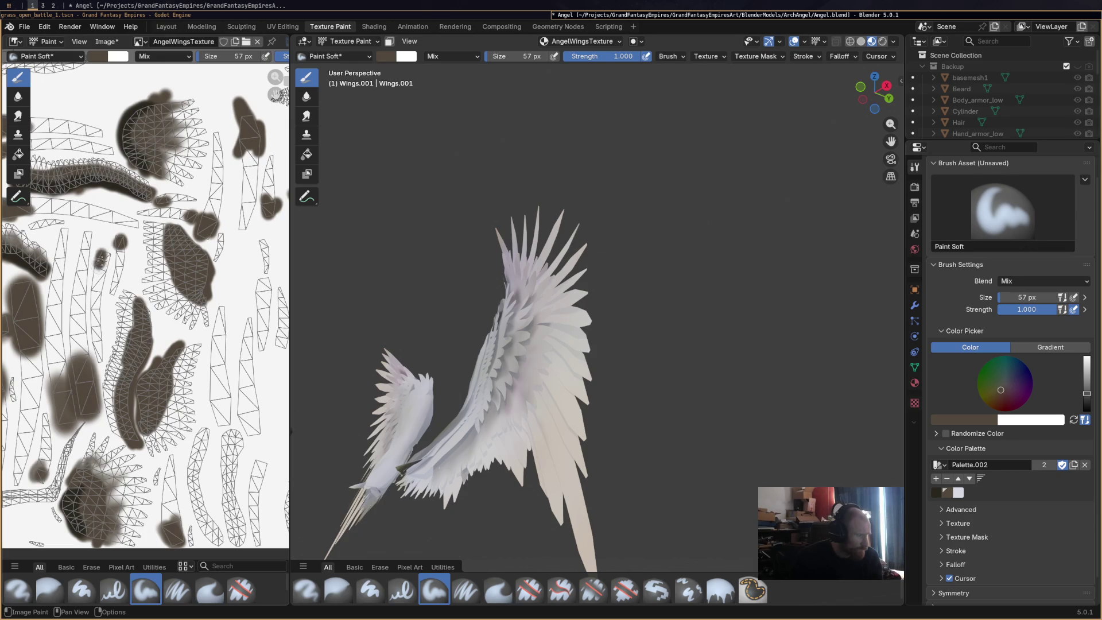
{"action": "mouse_move", "coordinate": [221, 402]}
{"action": "left_mouse_down"}
{"action": "mouse_move", "coordinate": [219, 418]}
{"action": "mouse_move", "coordinate": [267, 402]}
{"action": "left_mouse_up"}
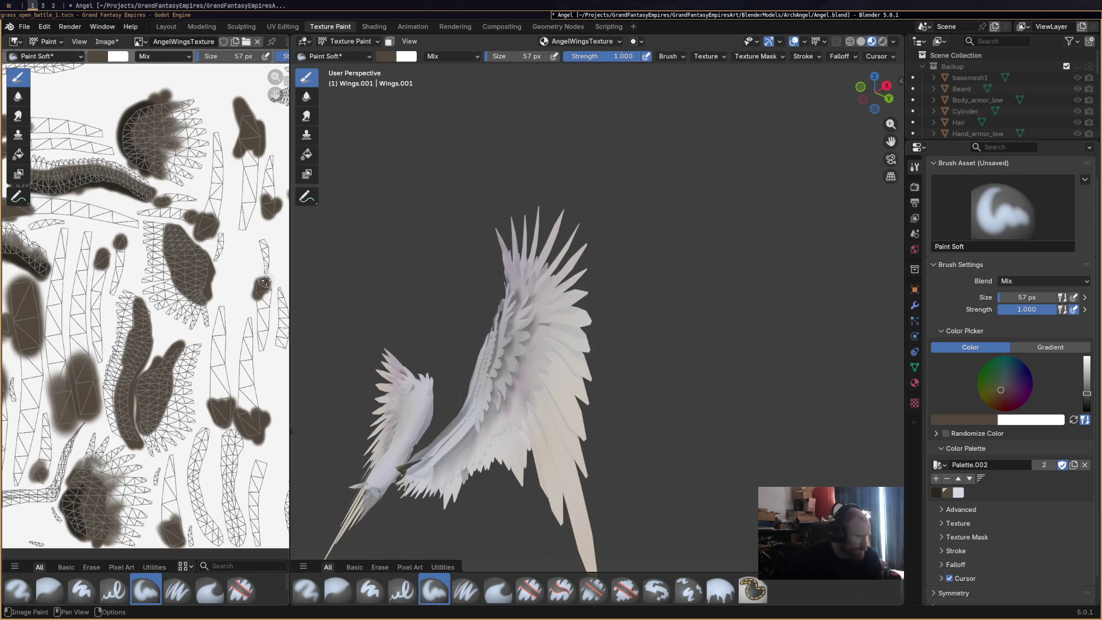
{"action": "middle_click_drag", "start_coordinate": [278, 350], "coordinate": [3, 365]}
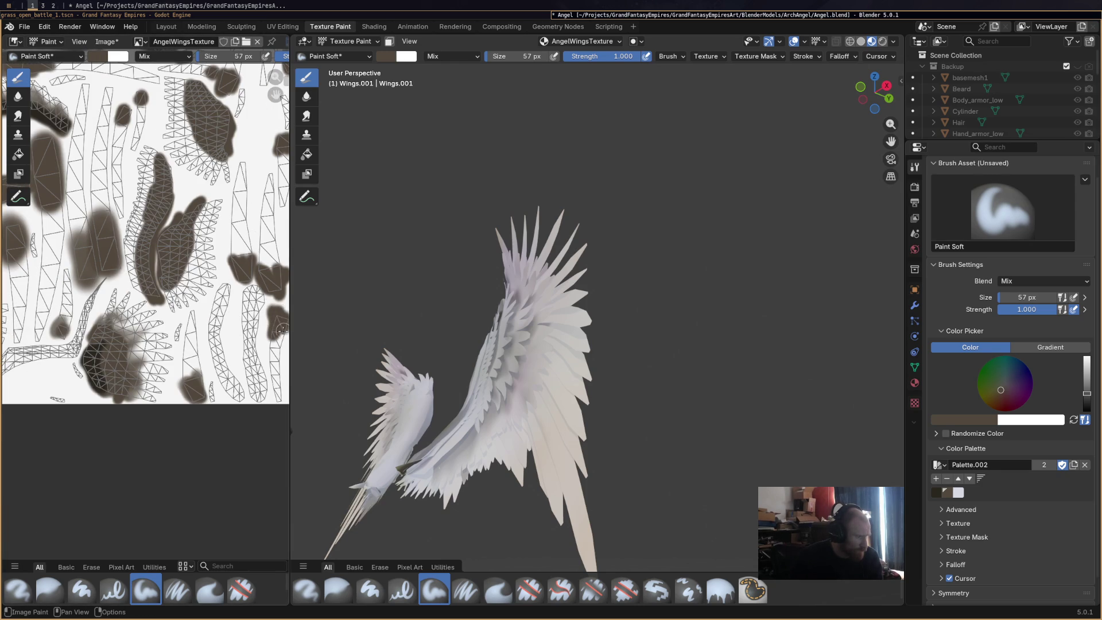
{"action": "scroll", "coordinate": [245, 329], "scroll_direction": "down", "scroll_amount": 1}
{"action": "scroll", "coordinate": [128, 308], "scroll_direction": "down", "scroll_amount": 1}
{"action": "scroll", "coordinate": [100, 334], "scroll_direction": "up", "scroll_amount": 2}
{"action": "left_click", "coordinate": [210, 590]}
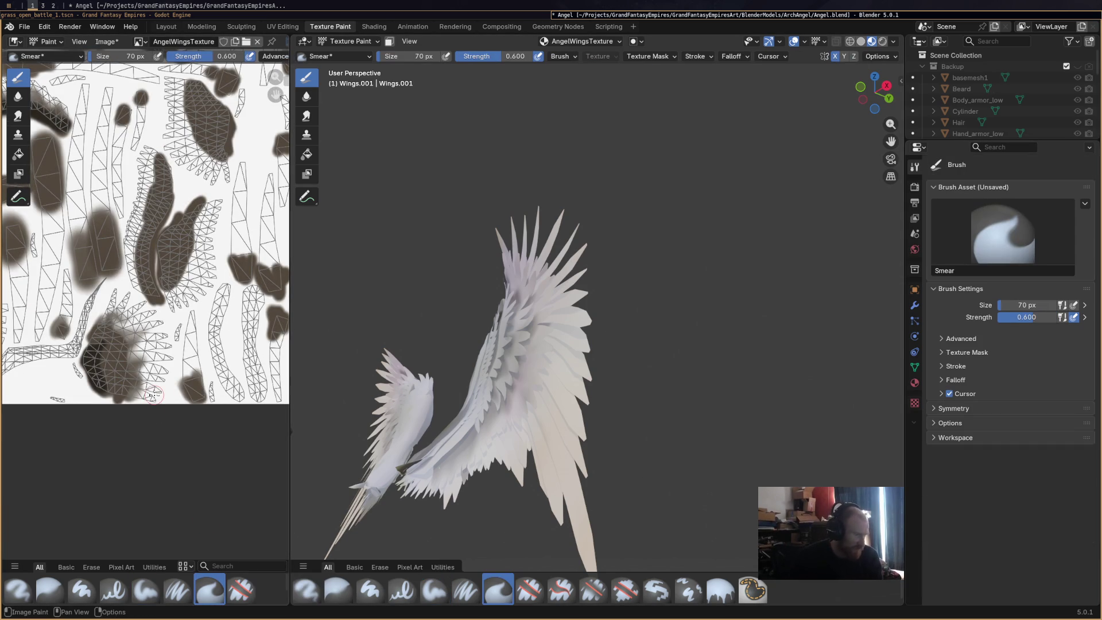
Select the Blur brush at 70 px and orbit to show the whole winged character.
{"action": "left_click", "coordinate": [50, 590]}
{"action": "scroll", "coordinate": [138, 348], "scroll_direction": "up", "scroll_amount": 1}
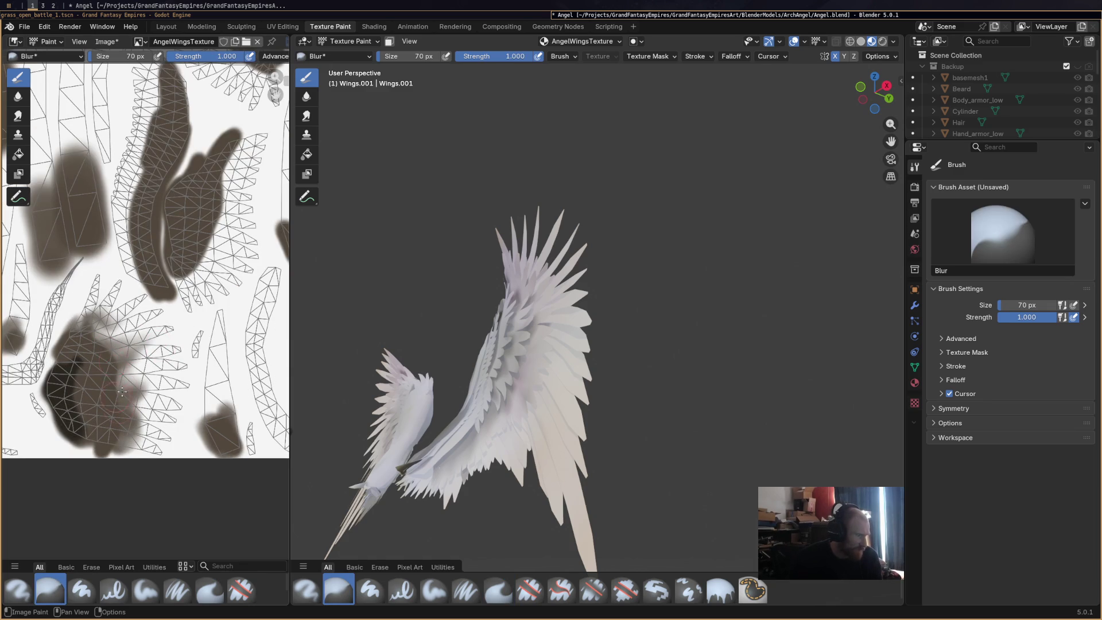
{"action": "left_click", "coordinate": [978, 357]}
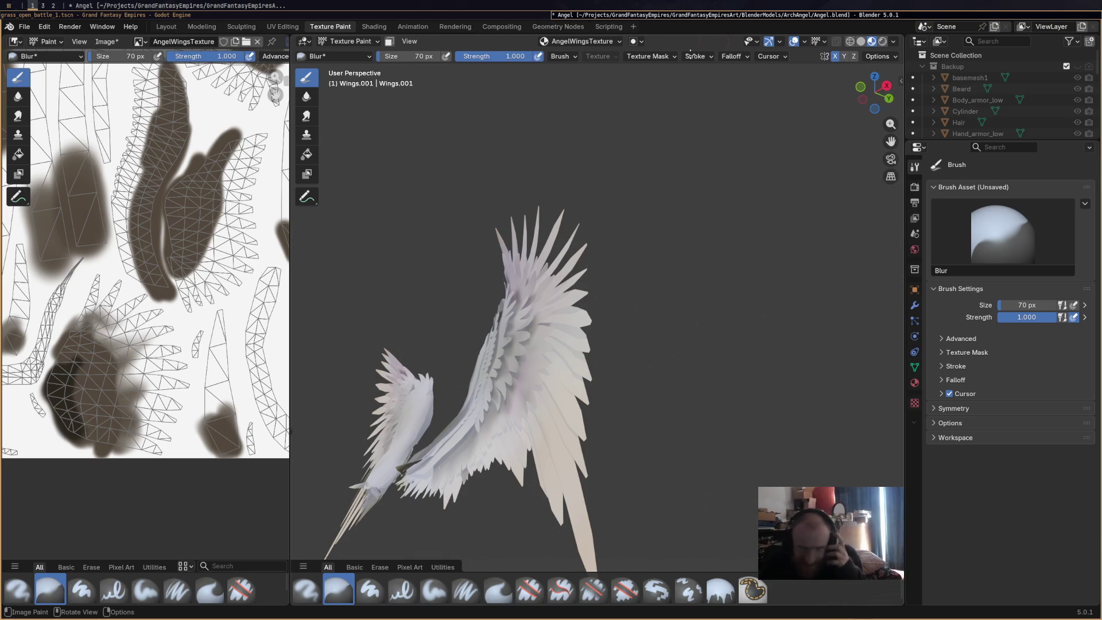
{"action": "mouse_move", "coordinate": [532, 173]}
{"action": "middle_mouse_down"}
{"action": "mouse_move", "coordinate": [507, 280]}
{"action": "mouse_move", "coordinate": [726, 255]}
{"action": "mouse_move", "coordinate": [627, 254]}
{"action": "middle_mouse_up"}
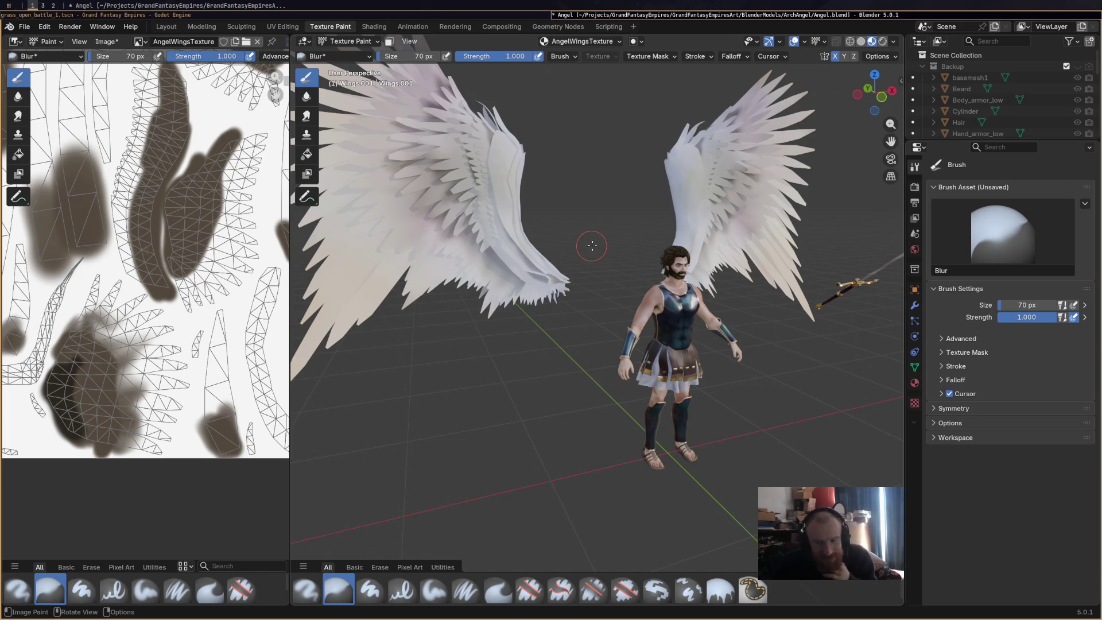
{"action": "key", "text": "shift"}
{"action": "mouse_move", "coordinate": [501, 210]}
{"action": "middle_mouse_down"}
{"action": "mouse_move", "coordinate": [583, 255]}
{"action": "mouse_move", "coordinate": [549, 259]}
{"action": "mouse_move", "coordinate": [516, 235]}
{"action": "middle_mouse_up"}
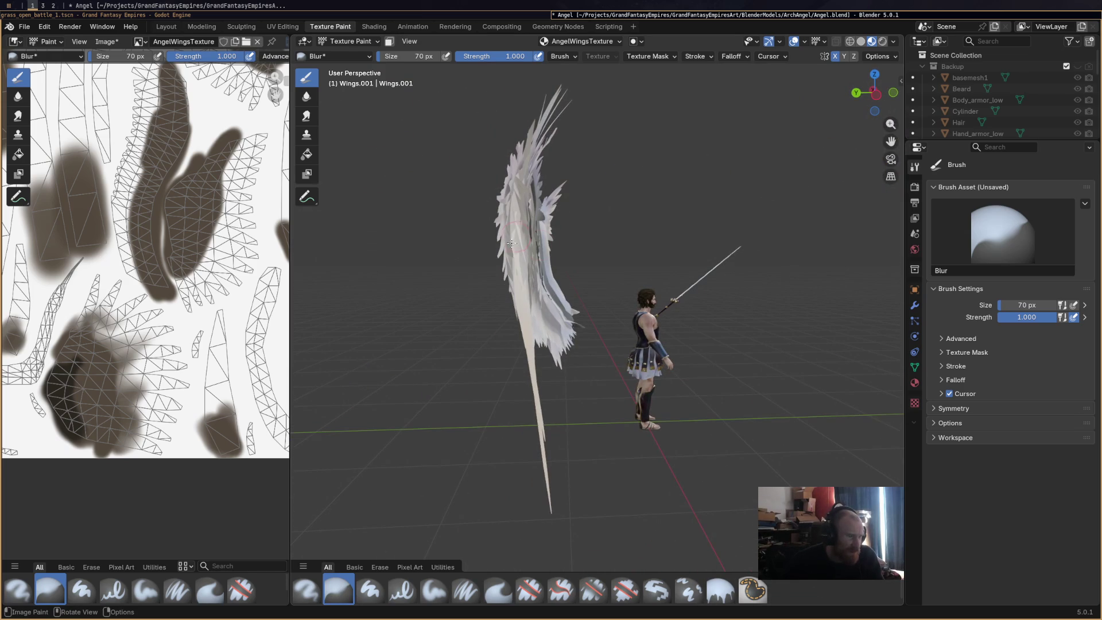
{"action": "scroll", "coordinate": [227, 304], "scroll_direction": "down", "scroll_amount": 1}
{"action": "middle_click_drag", "start_coordinate": [190, 260], "coordinate": [227, 288]}
{"action": "scroll", "coordinate": [164, 289], "scroll_direction": "up", "scroll_amount": 1}
{"action": "middle_click_drag", "start_coordinate": [303, 293], "coordinate": [488, 278]}
{"action": "scroll", "coordinate": [488, 278], "scroll_direction": "up", "scroll_amount": 3}
{"action": "scroll", "coordinate": [398, 317], "scroll_direction": "down", "scroll_amount": 1}
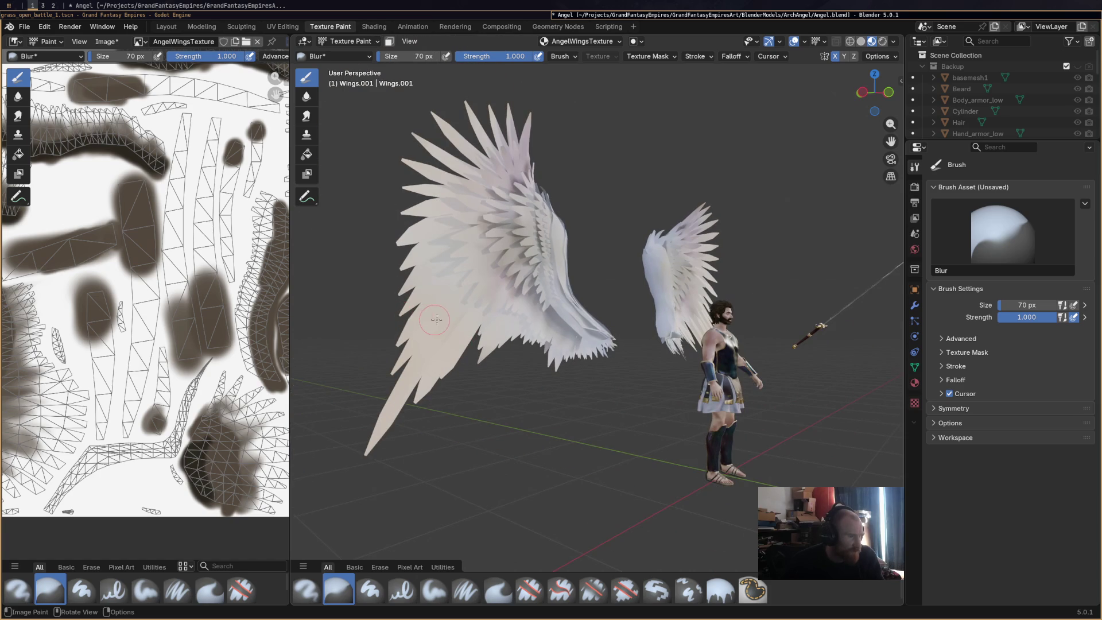
{"action": "left_click", "coordinate": [305, 590]}
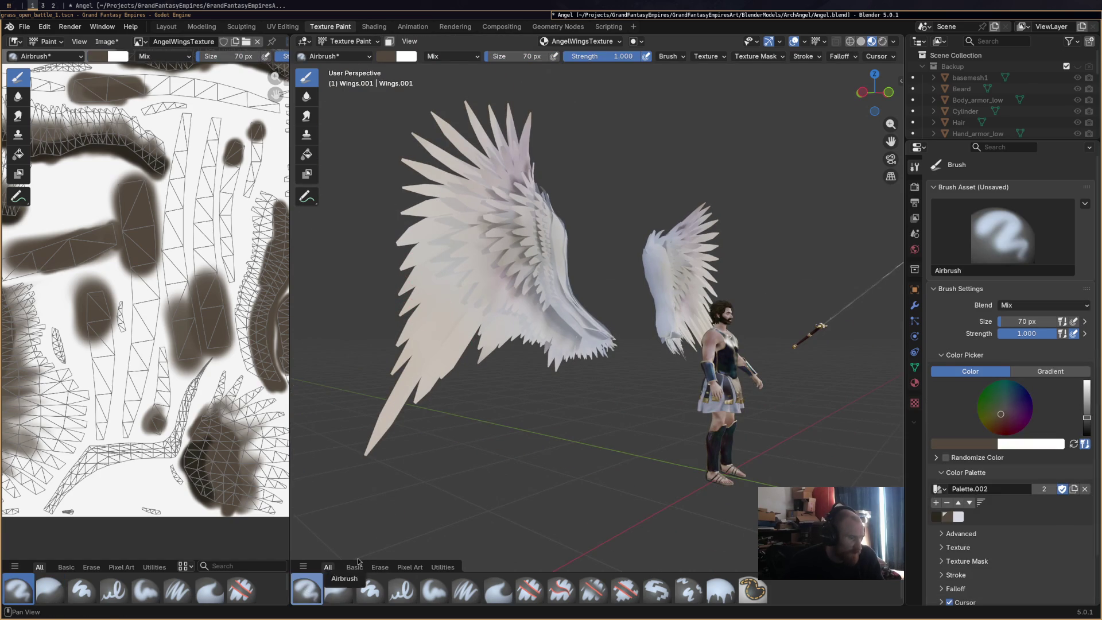
Undo a stray dab on the 3D wing, then airbrush brown up a UV strip and broadly at 143 px.
{"action": "mouse_move", "coordinate": [457, 311]}
{"action": "left_mouse_down"}
{"action": "mouse_move", "coordinate": [446, 319]}
{"action": "mouse_move", "coordinate": [459, 327]}
{"action": "mouse_move", "coordinate": [458, 305]}
{"action": "left_mouse_up"}
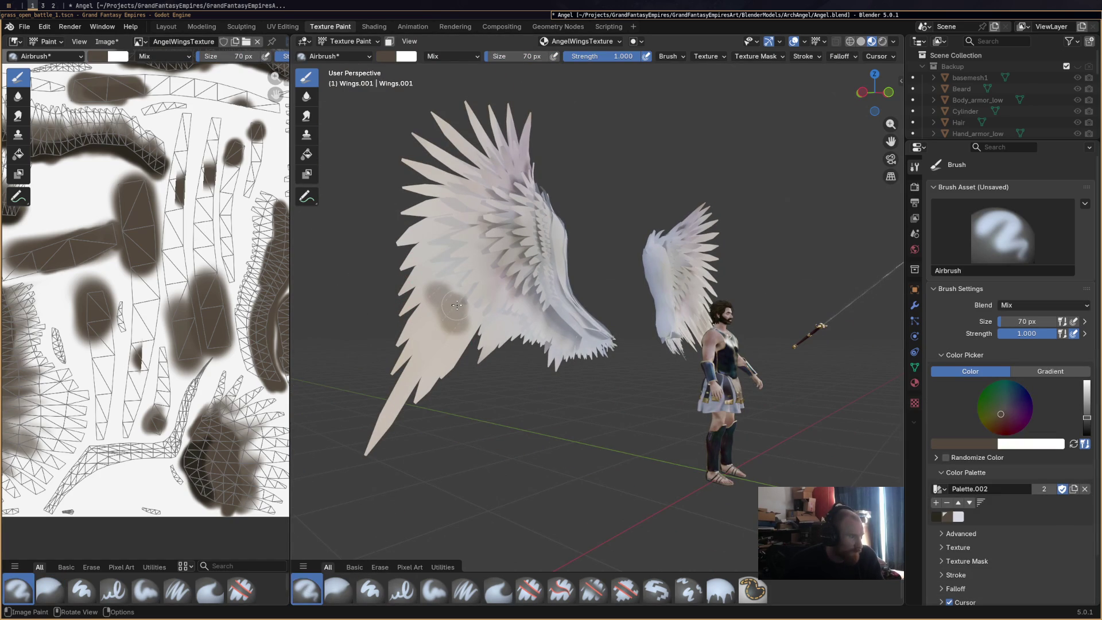
{"action": "key", "text": "ctrl+z"}
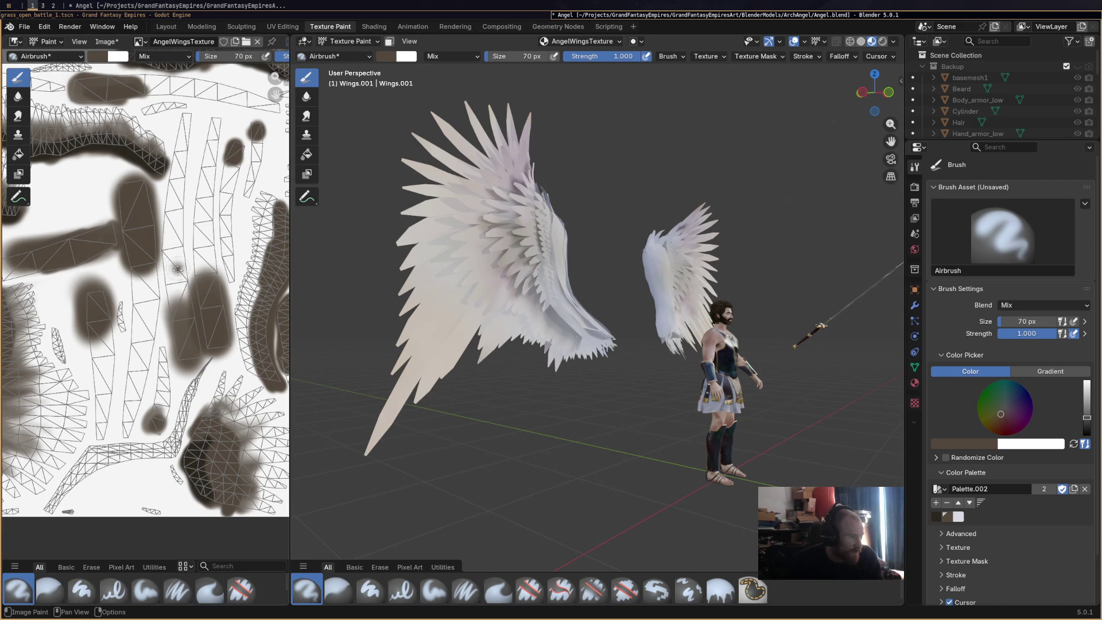
{"action": "mouse_move", "coordinate": [175, 275]}
{"action": "left_mouse_down"}
{"action": "mouse_move", "coordinate": [167, 261]}
{"action": "mouse_move", "coordinate": [207, 228]}
{"action": "mouse_move", "coordinate": [207, 277]}
{"action": "mouse_move", "coordinate": [176, 246]}
{"action": "left_mouse_up"}
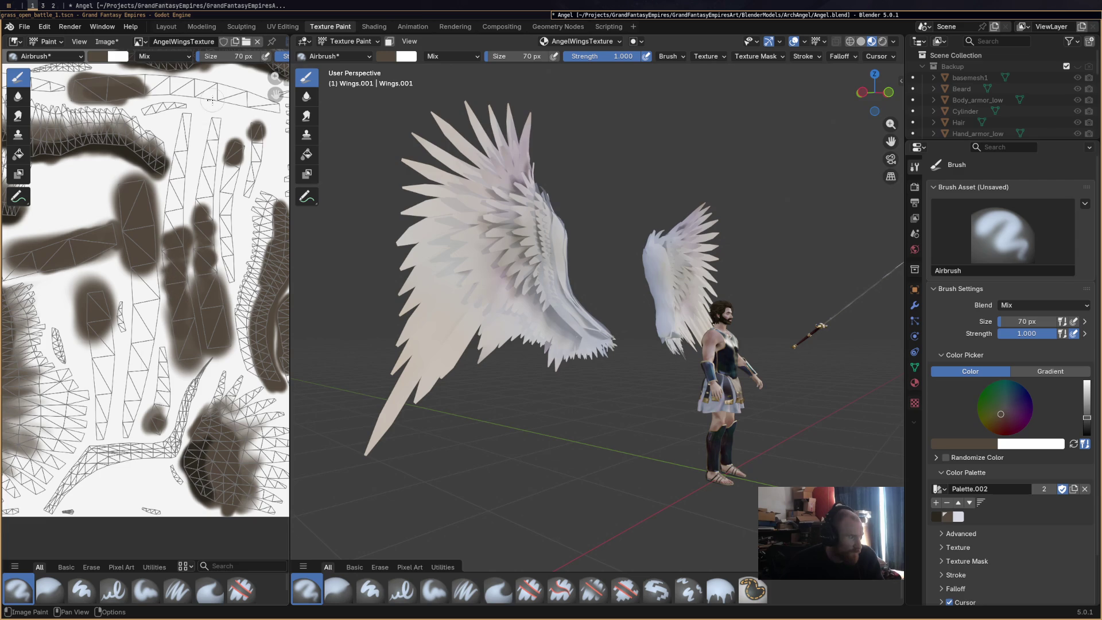
{"action": "key", "text": "f"}
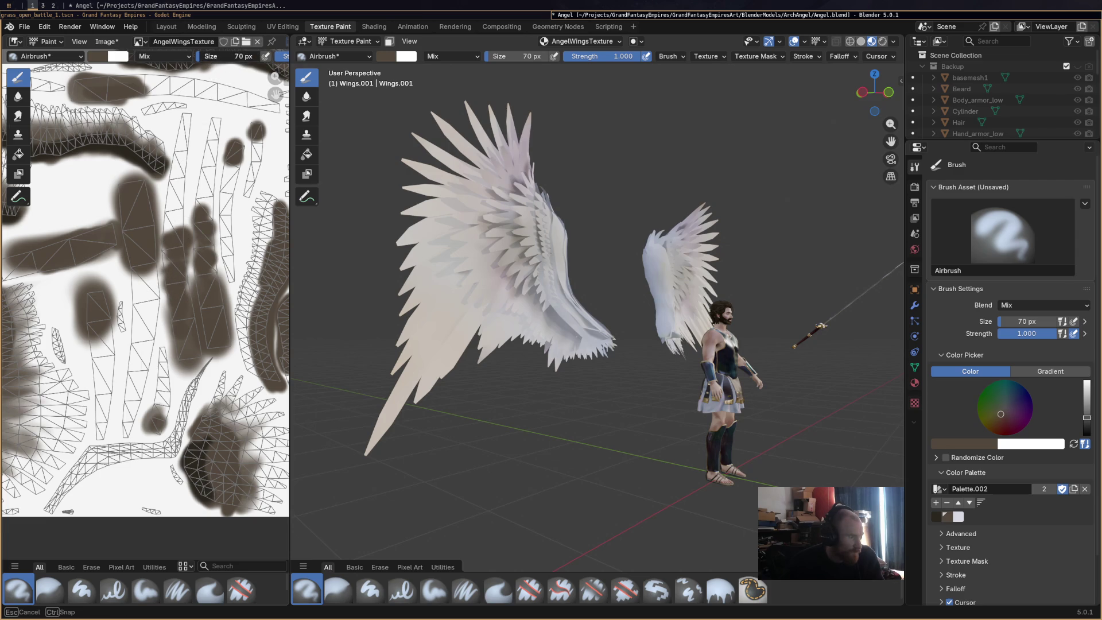
{"action": "left_click", "coordinate": [142, 274]}
{"action": "mouse_move", "coordinate": [142, 274]}
{"action": "left_mouse_down"}
{"action": "mouse_move", "coordinate": [146, 302]}
{"action": "mouse_move", "coordinate": [203, 275]}
{"action": "left_mouse_up"}
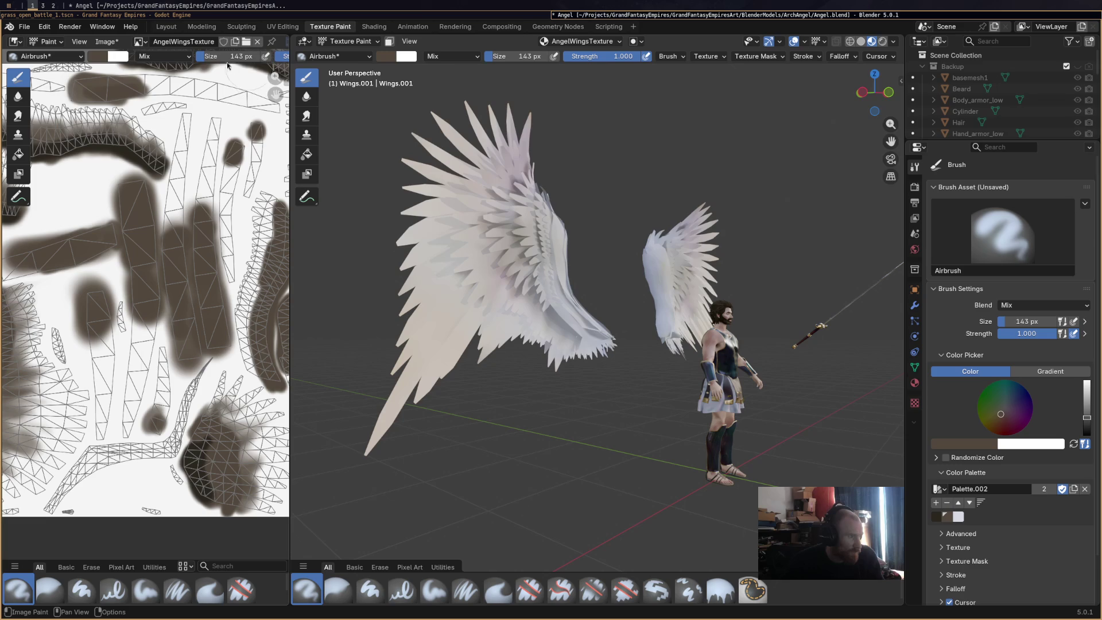
Return the airbrush to 70 px and fill a UV strip and the gap between strips with brown.
{"action": "key", "text": "f"}
{"action": "left_click", "coordinate": [243, 207]}
{"action": "left_click_drag", "start_coordinate": [230, 172], "coordinate": [256, 160]}
{"action": "left_click_drag", "start_coordinate": [142, 332], "coordinate": [143, 308]}
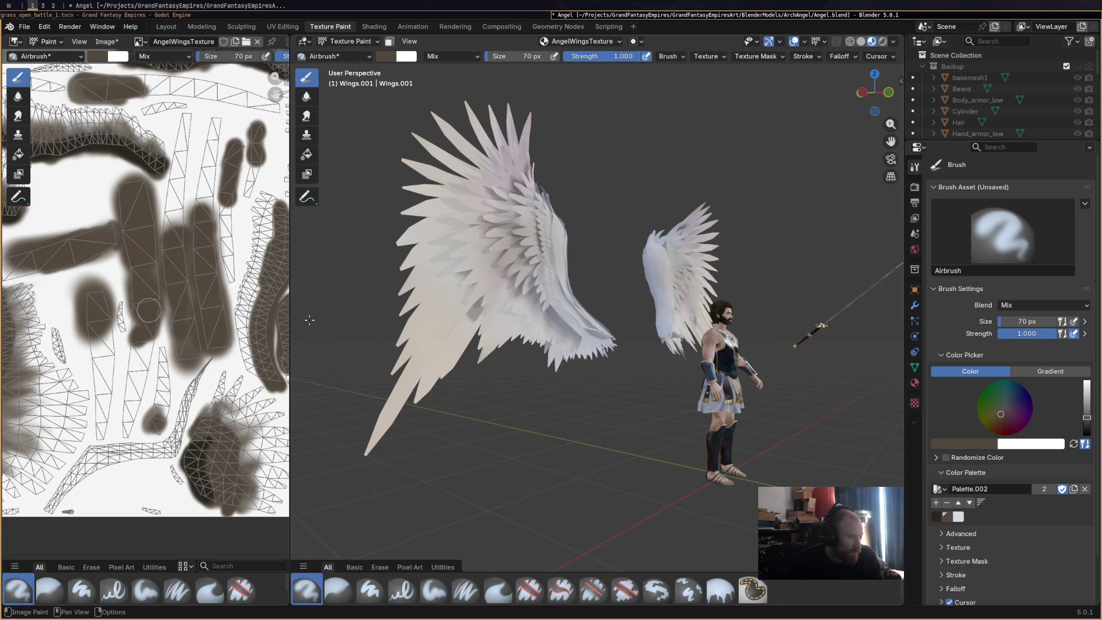
{"action": "middle_click_drag", "start_coordinate": [474, 268], "coordinate": [467, 225]}
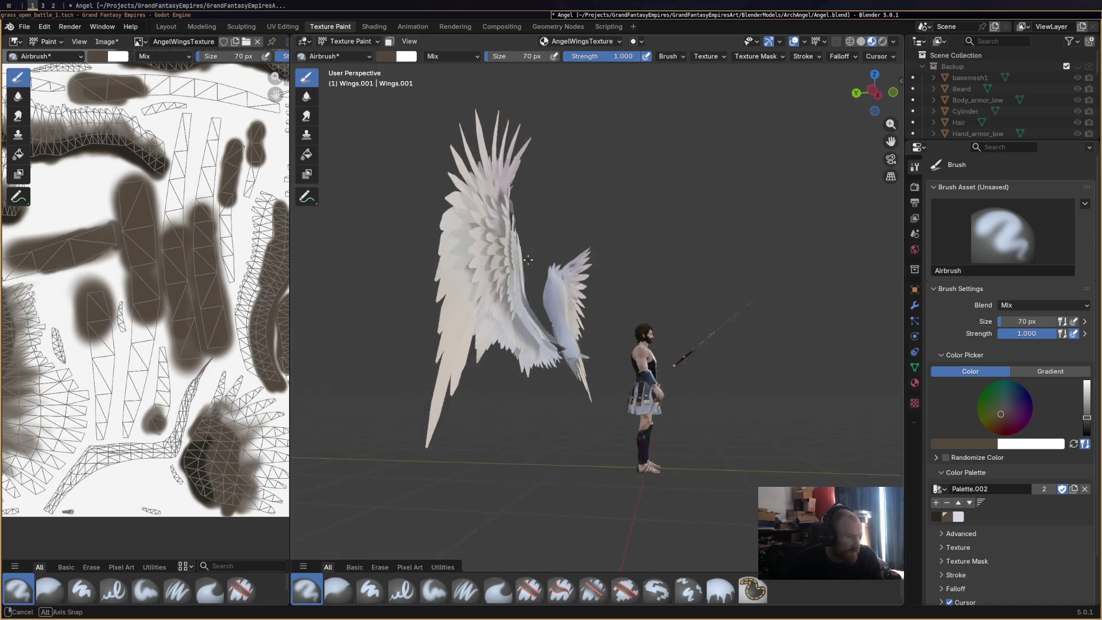
{"action": "scroll", "coordinate": [468, 245], "scroll_direction": "up", "scroll_amount": 3}
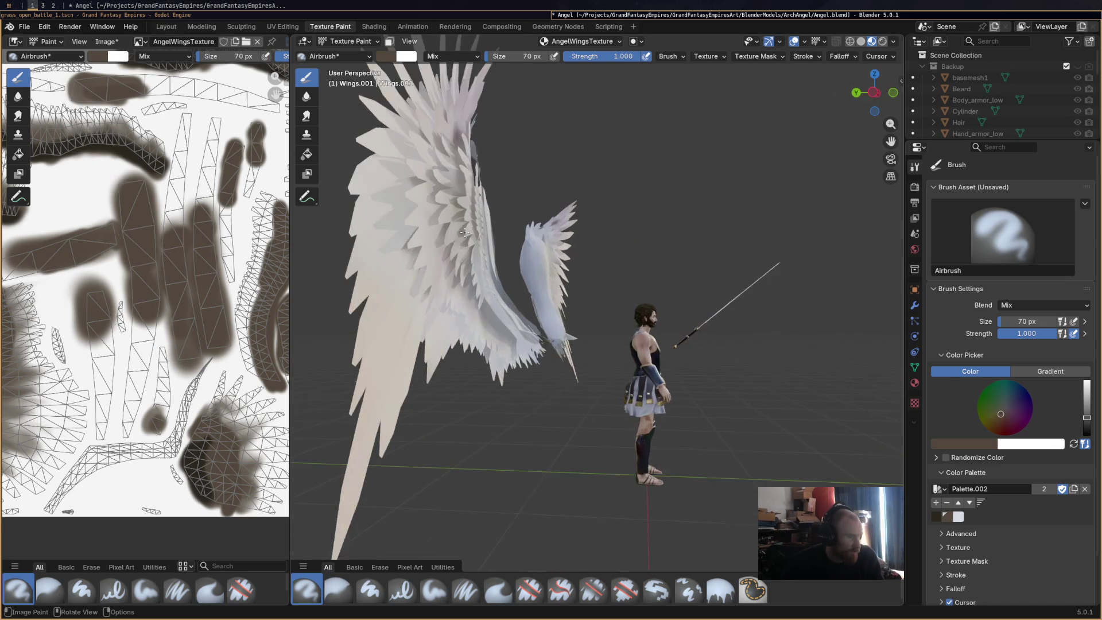
{"action": "scroll", "coordinate": [468, 245], "scroll_direction": "up", "scroll_amount": 2}
Airbrush a brown stroke across an upper wing strip while checking both wings in 3D.
{"action": "mouse_move", "coordinate": [468, 244]}
{"action": "middle_mouse_down"}
{"action": "mouse_move", "coordinate": [529, 235]}
{"action": "mouse_move", "coordinate": [448, 292]}
{"action": "mouse_move", "coordinate": [381, 289]}
{"action": "middle_mouse_up"}
{"action": "scroll", "coordinate": [482, 259], "scroll_direction": "down", "scroll_amount": 3}
{"action": "scroll", "coordinate": [447, 292], "scroll_direction": "down", "scroll_amount": 2}
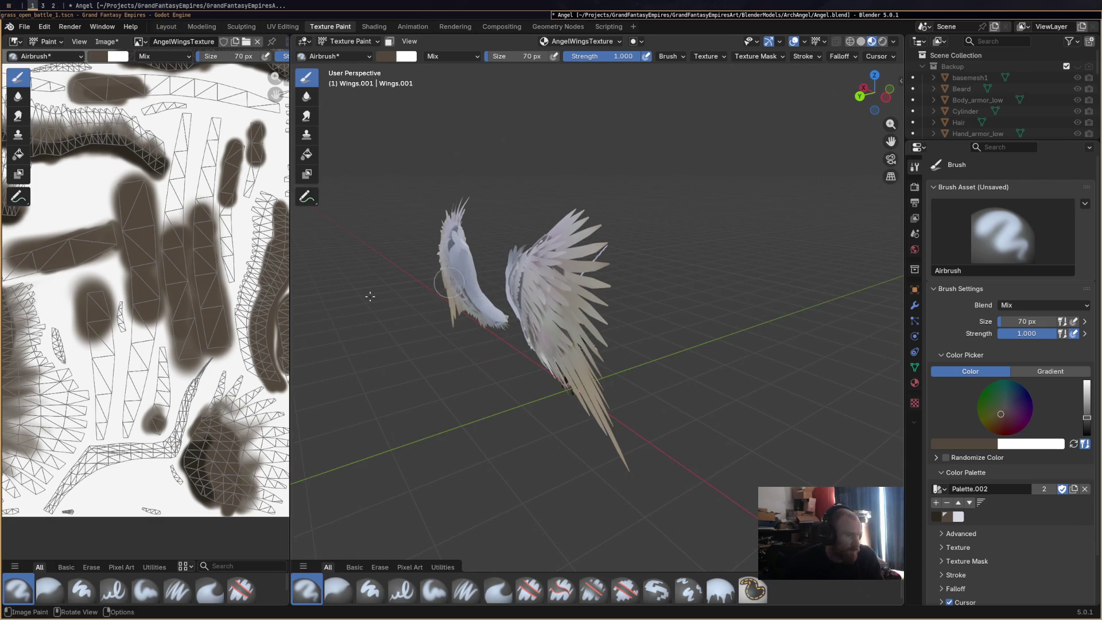
{"action": "scroll", "coordinate": [167, 221], "scroll_direction": "up", "scroll_amount": 2}
{"action": "middle_click_drag", "start_coordinate": [160, 221], "coordinate": [167, 220]}
{"action": "scroll", "coordinate": [166, 220], "scroll_direction": "down", "scroll_amount": 2}
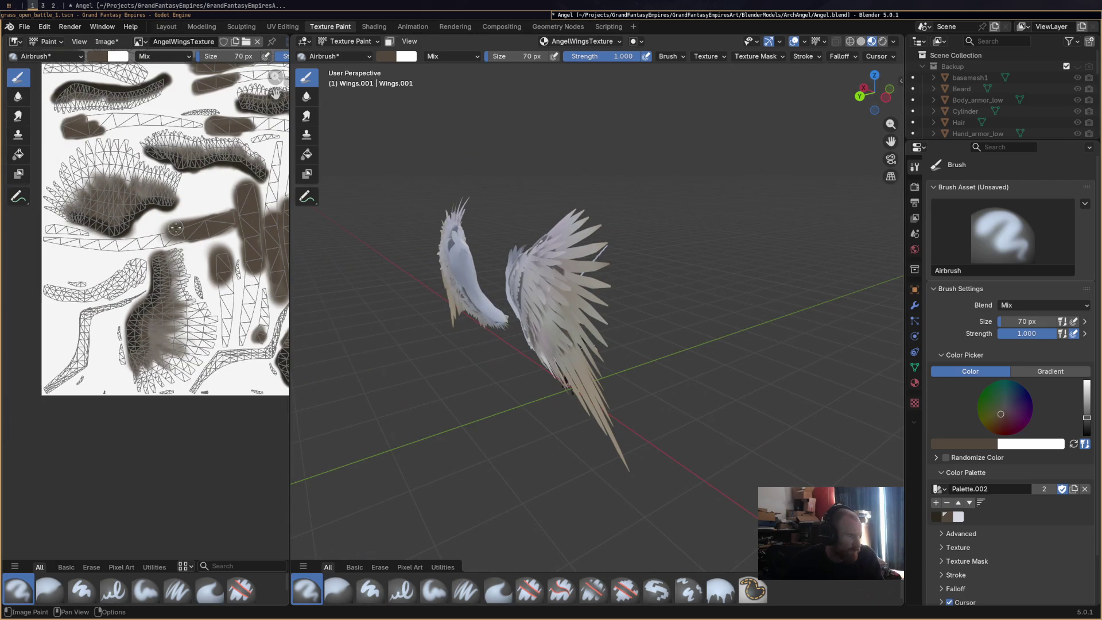
{"action": "left_click_drag", "start_coordinate": [146, 246], "coordinate": [161, 239]}
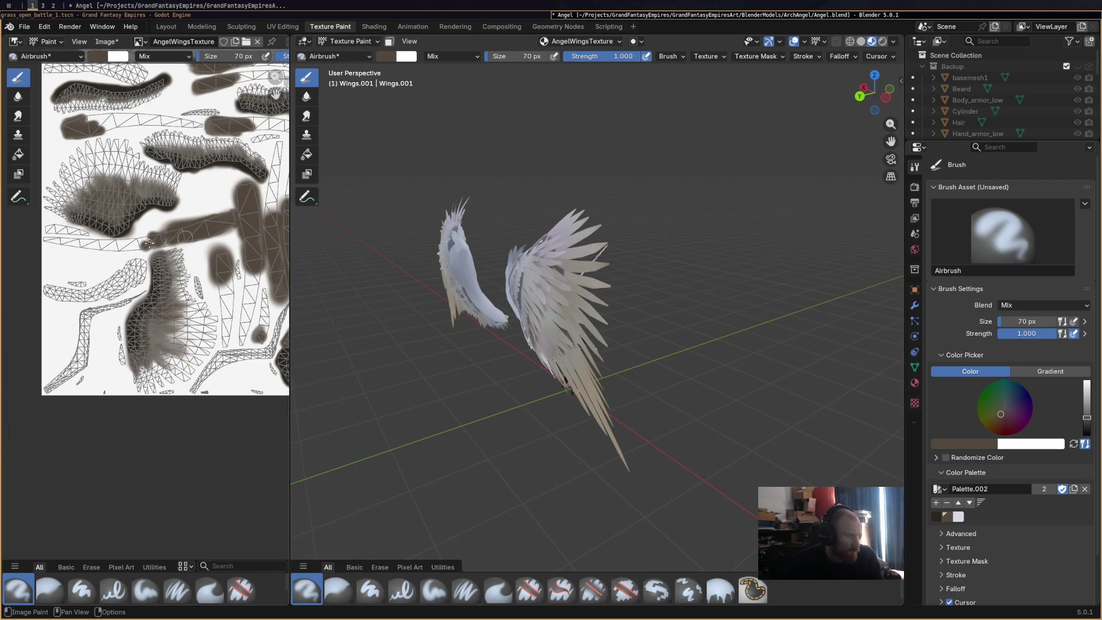
{"action": "middle_click_drag", "start_coordinate": [316, 233], "coordinate": [428, 214]}
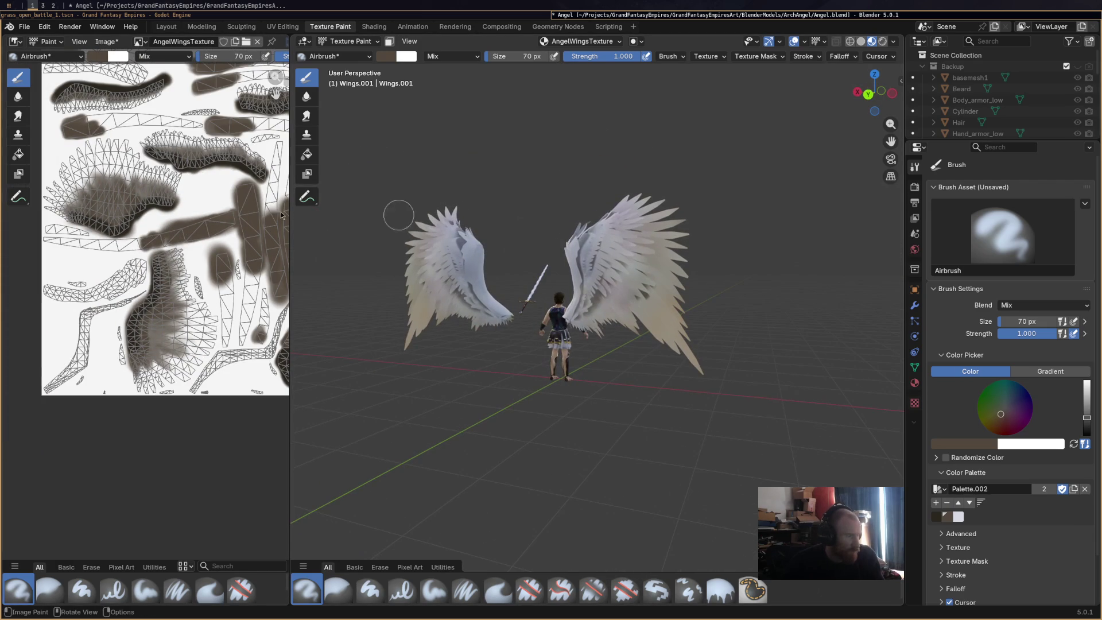
{"action": "scroll", "coordinate": [197, 239], "scroll_direction": "up", "scroll_amount": 1}
{"action": "scroll", "coordinate": [196, 239], "scroll_direction": "up", "scroll_amount": 1}
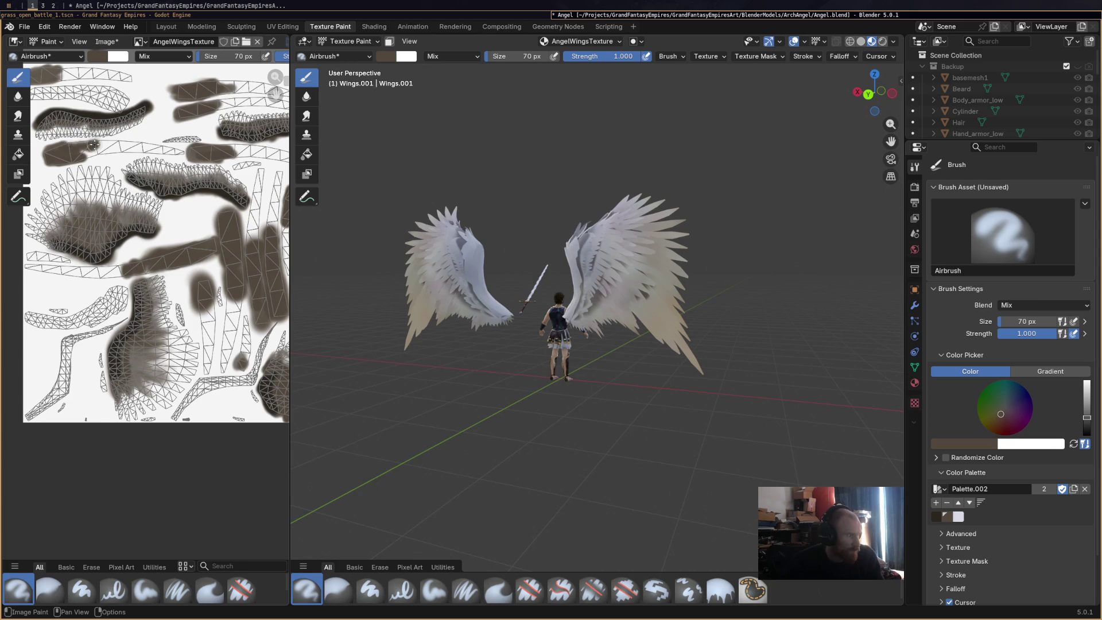
{"action": "left_click_drag", "start_coordinate": [105, 145], "coordinate": [101, 150]}
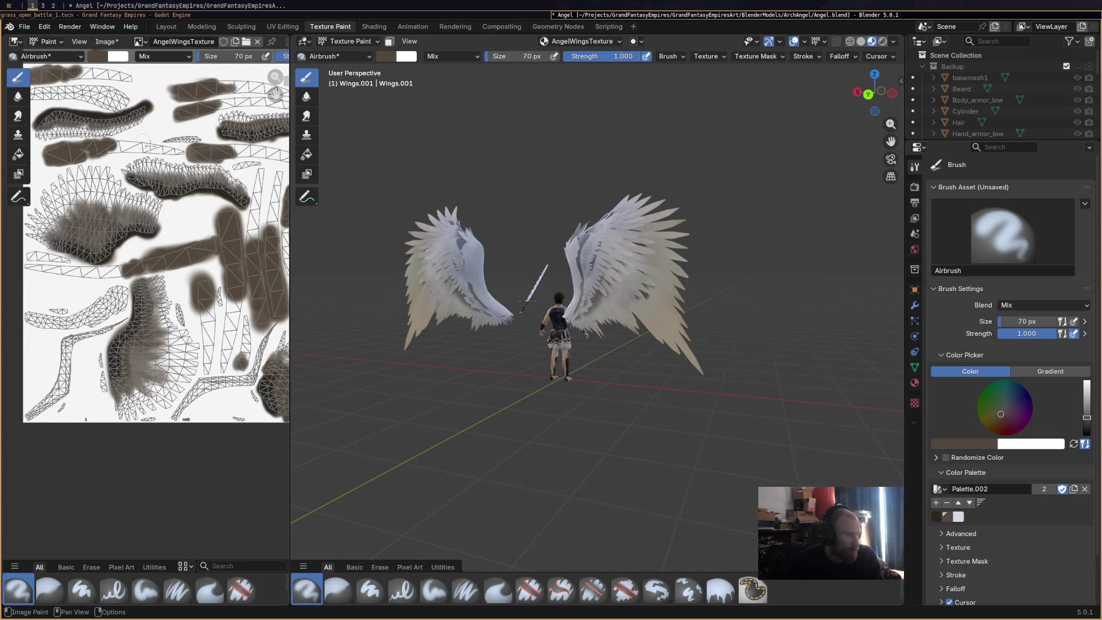
Extend the top-left brown blobs and paint a new blob pair lower on the UV layout.
{"action": "middle_click_drag", "start_coordinate": [142, 133], "coordinate": [166, 176]}
{"action": "mouse_move", "coordinate": [132, 98]}
{"action": "left_mouse_down"}
{"action": "mouse_move", "coordinate": [101, 86]}
{"action": "mouse_move", "coordinate": [152, 89]}
{"action": "mouse_move", "coordinate": [162, 77]}
{"action": "left_mouse_up"}
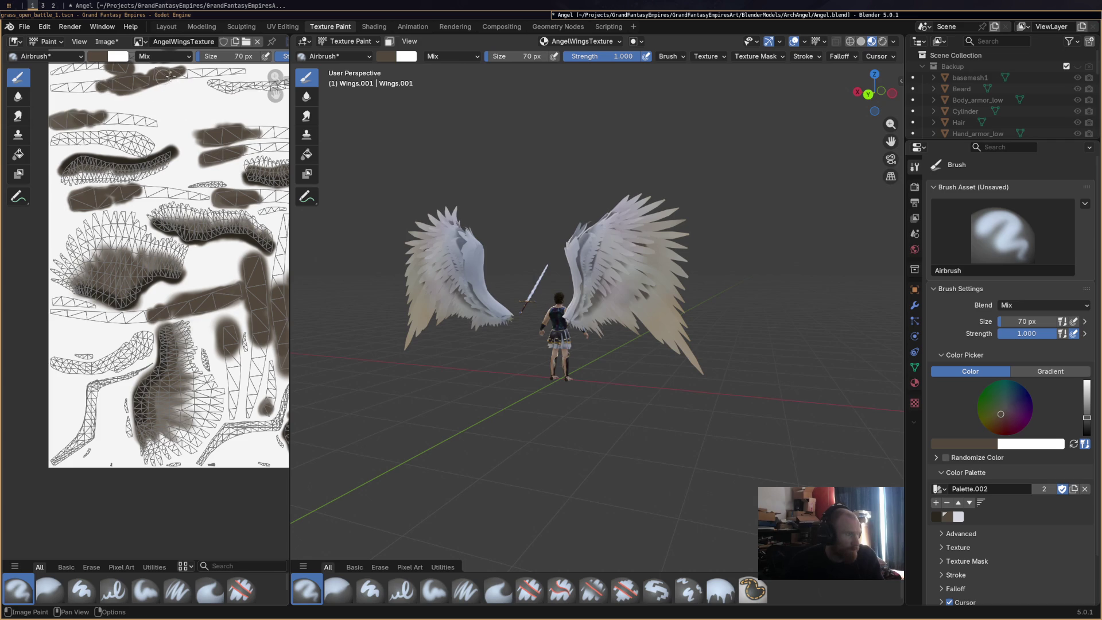
{"action": "scroll", "coordinate": [190, 143], "scroll_direction": "up", "scroll_amount": 2}
{"action": "left_click_drag", "start_coordinate": [87, 114], "coordinate": [101, 107]}
{"action": "left_click_drag", "start_coordinate": [126, 162], "coordinate": [115, 135]}
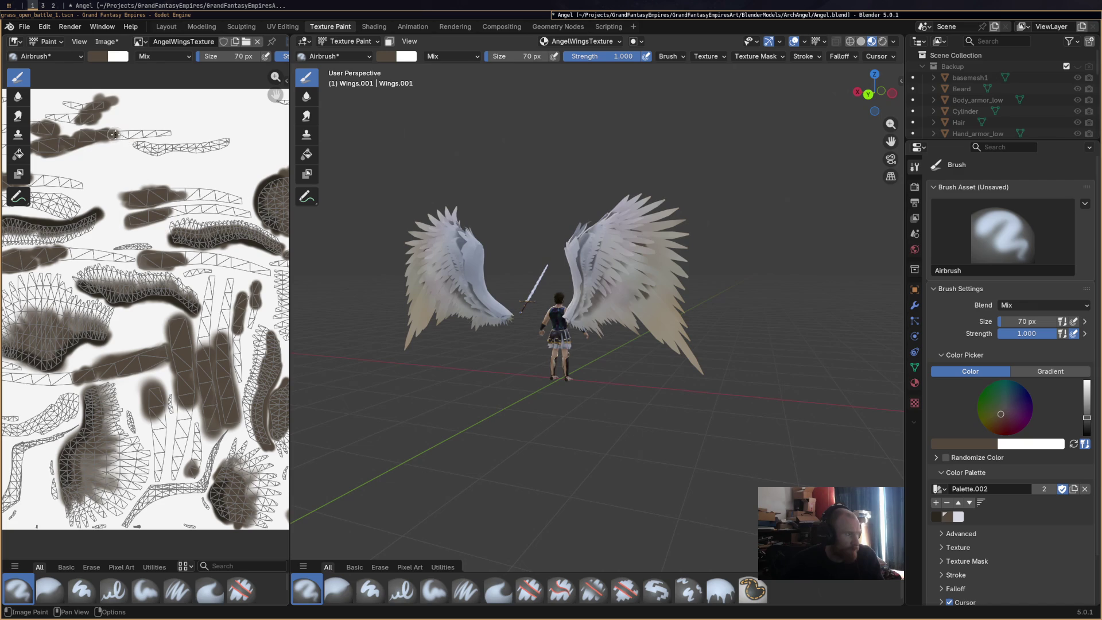
{"action": "scroll", "coordinate": [218, 227], "scroll_direction": "down", "scroll_amount": 1}
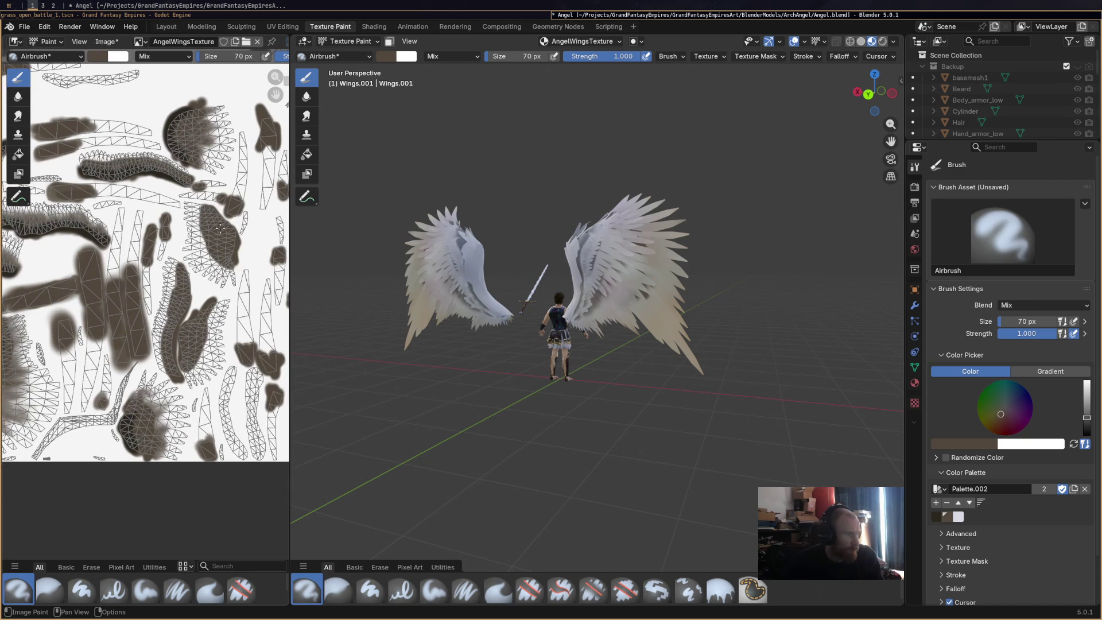
{"action": "left_click_drag", "start_coordinate": [236, 327], "coordinate": [243, 339]}
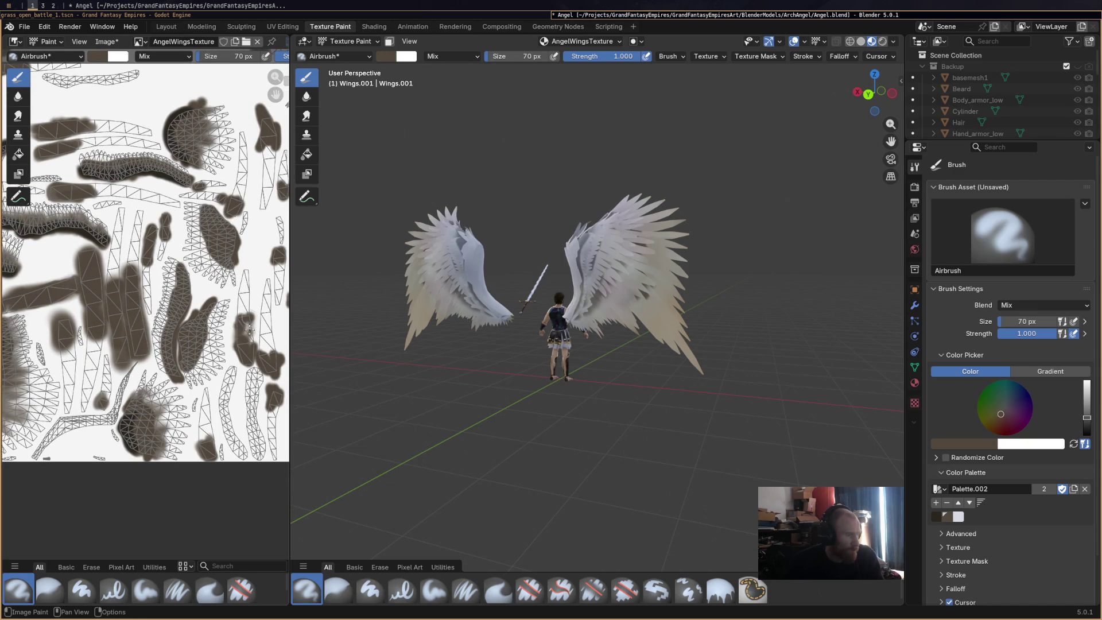
{"action": "left_click_drag", "start_coordinate": [260, 324], "coordinate": [265, 347]}
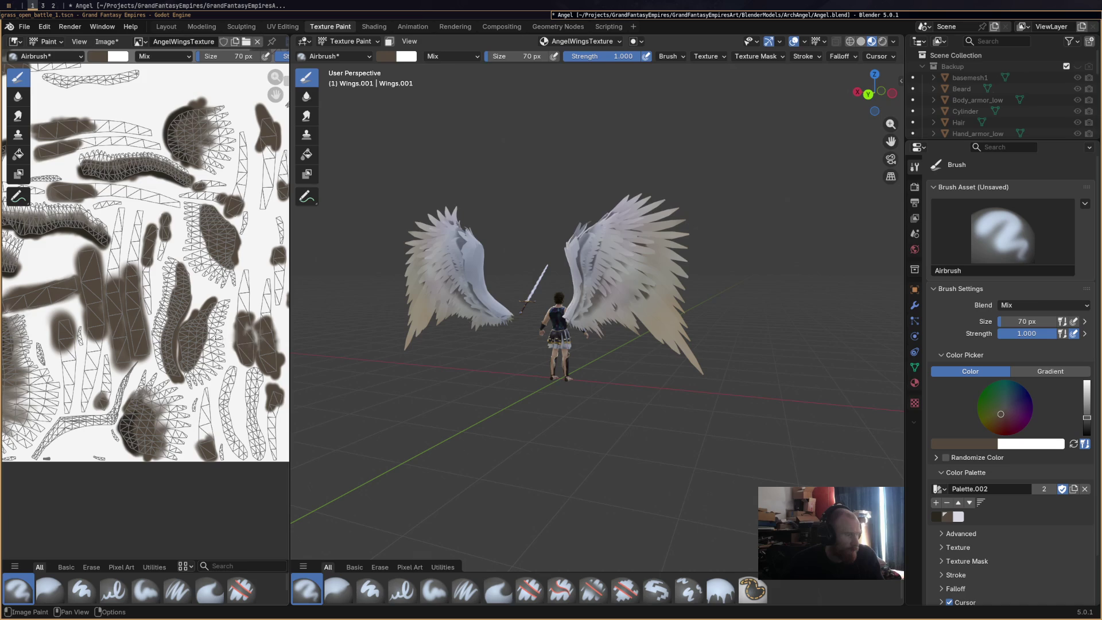
Dab dark brown blobs onto several lower and upper UV islands.
{"action": "middle_click_drag", "start_coordinate": [241, 330], "coordinate": [208, 355]}
{"action": "left_click_drag", "start_coordinate": [176, 366], "coordinate": [168, 379]}
{"action": "mouse_move", "coordinate": [268, 360]}
{"action": "left_mouse_down"}
{"action": "mouse_move", "coordinate": [267, 377]}
{"action": "mouse_move", "coordinate": [240, 368]}
{"action": "left_mouse_up"}
{"action": "left_click_drag", "start_coordinate": [268, 298], "coordinate": [260, 239]}
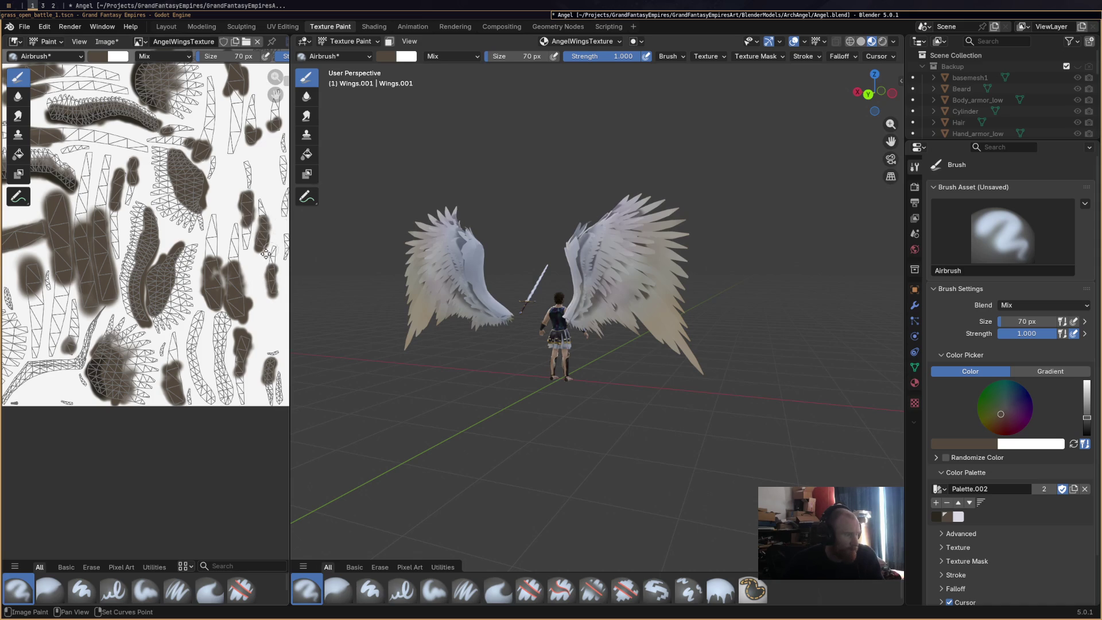
{"action": "scroll", "coordinate": [269, 251], "scroll_direction": "down", "scroll_amount": 2}
{"action": "left_click_drag", "start_coordinate": [238, 265], "coordinate": [242, 279]}
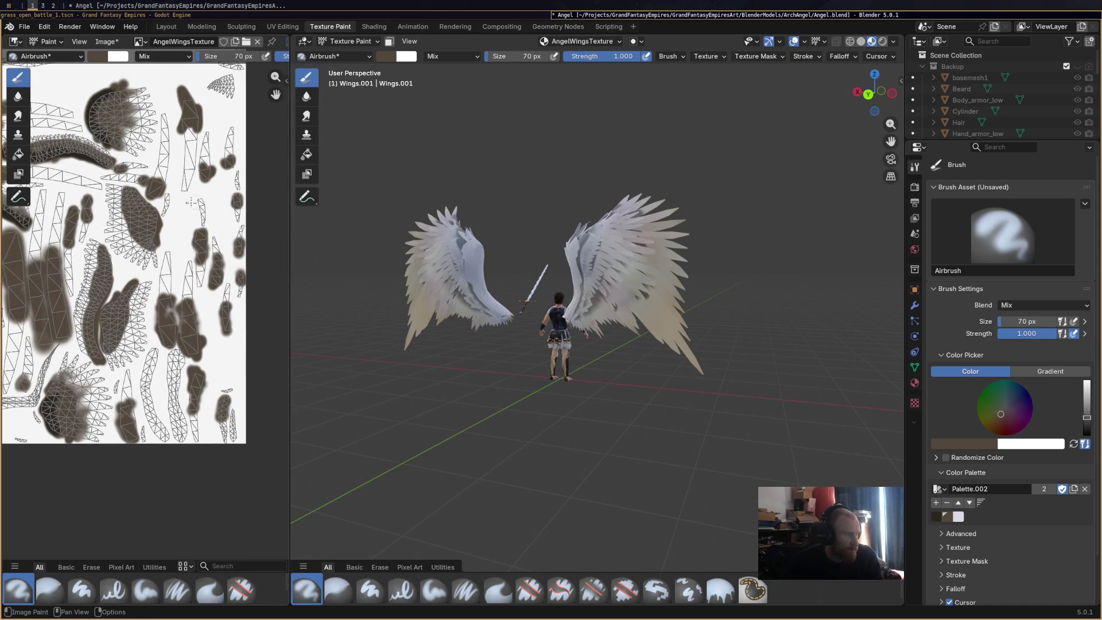
{"action": "mouse_move", "coordinate": [193, 140]}
{"action": "left_mouse_down"}
{"action": "mouse_move", "coordinate": [191, 127]}
{"action": "mouse_move", "coordinate": [162, 161]}
{"action": "mouse_move", "coordinate": [170, 172]}
{"action": "left_mouse_up"}
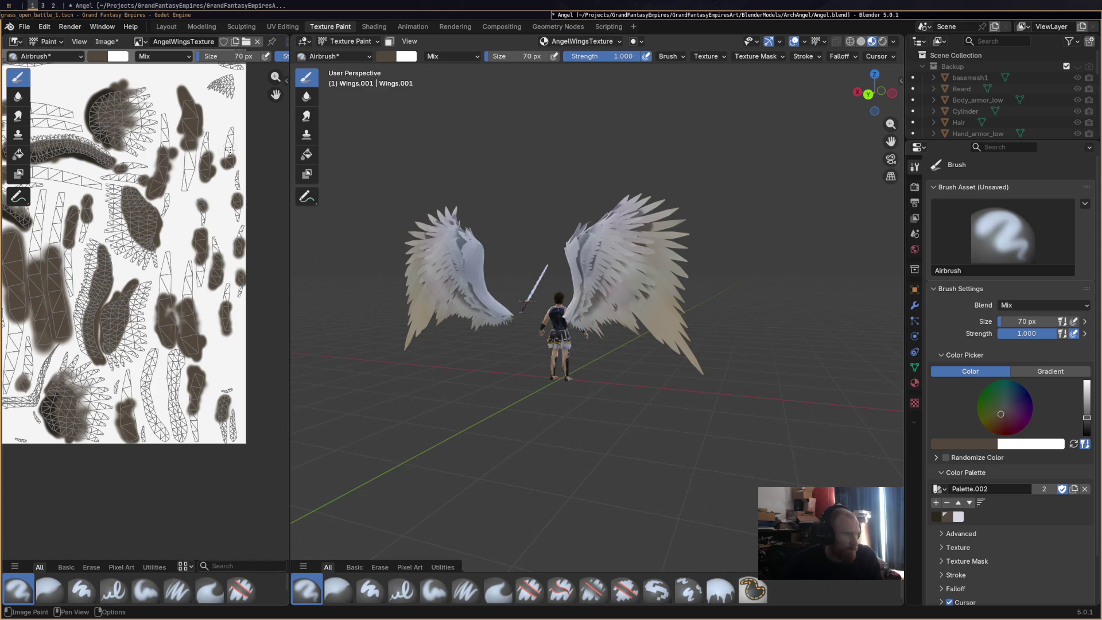
{"action": "scroll", "coordinate": [223, 185], "scroll_direction": "up", "scroll_amount": 3}
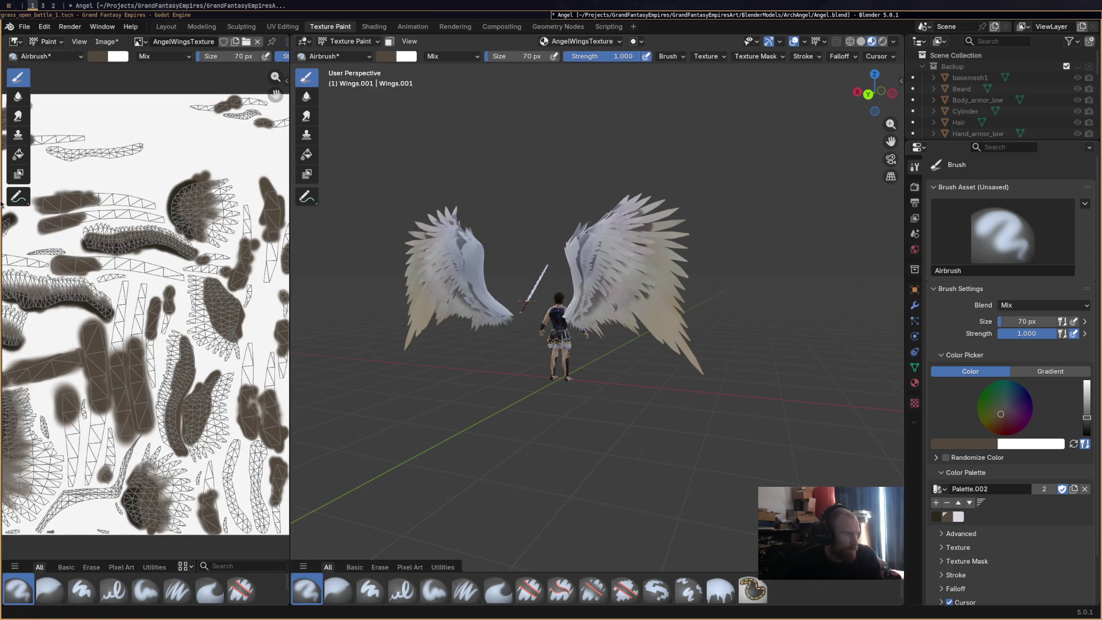
{"action": "scroll", "coordinate": [52, 265], "scroll_direction": "down", "scroll_amount": 3}
{"action": "scroll", "coordinate": [53, 265], "scroll_direction": "up", "scroll_amount": 2}
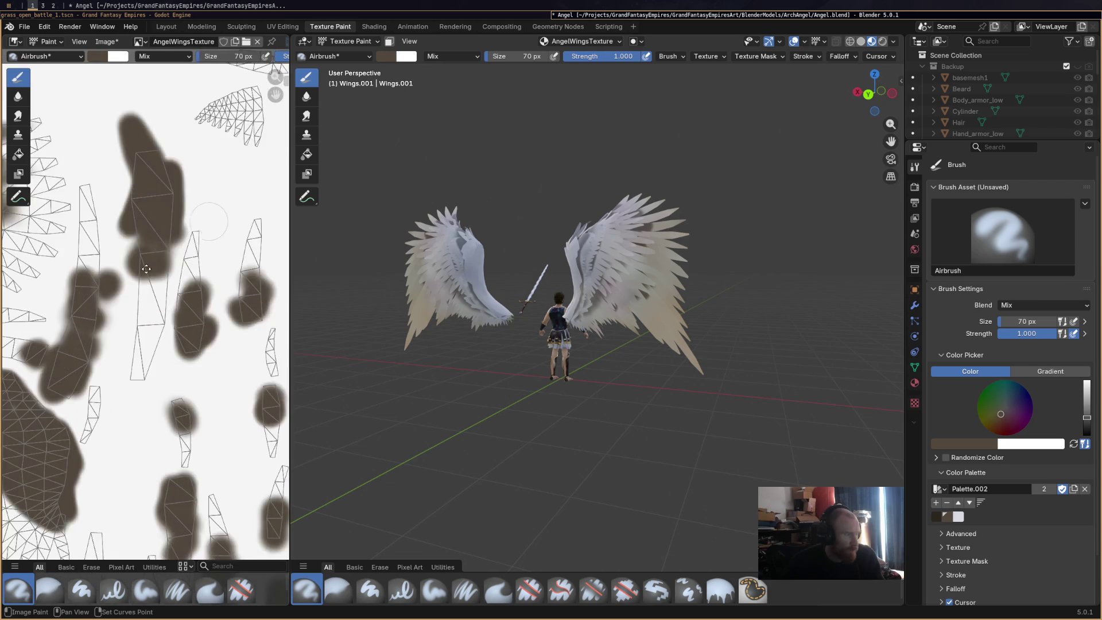
{"action": "scroll", "coordinate": [110, 249], "scroll_direction": "up", "scroll_amount": 2}
Paint a dark stroke across a wing island and undo one misplaced dab.
{"action": "middle_click_drag", "start_coordinate": [109, 249], "coordinate": [195, 352]}
{"action": "mouse_move", "coordinate": [121, 258]}
{"action": "left_mouse_down"}
{"action": "mouse_move", "coordinate": [221, 263]}
{"action": "mouse_move", "coordinate": [231, 285]}
{"action": "left_mouse_up"}
{"action": "mouse_move", "coordinate": [231, 285]}
{"action": "middle_mouse_down"}
{"action": "mouse_move", "coordinate": [129, 297]}
{"action": "mouse_move", "coordinate": [176, 286]}
{"action": "middle_mouse_up"}
{"action": "scroll", "coordinate": [129, 259], "scroll_direction": "down", "scroll_amount": 3}
{"action": "left_click_drag", "start_coordinate": [104, 226], "coordinate": [102, 256]}
{"action": "key", "text": "ctrl+z"}
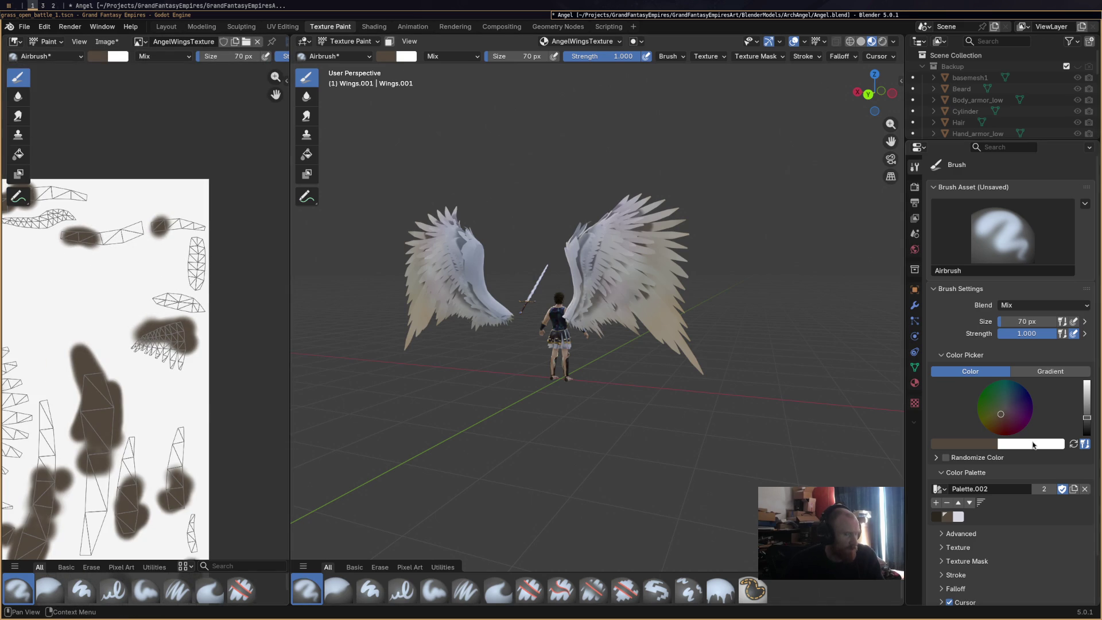
Pick white from the quick colour wheel to cover an unwanted dab, then add brown strokes along the top island.
{"action": "right_click", "coordinate": [73, 236]}
{"action": "right_click", "coordinate": [67, 236]}
{"action": "left_click_drag", "start_coordinate": [62, 238], "coordinate": [66, 234]}
{"action": "mouse_move", "coordinate": [151, 239]}
{"action": "left_mouse_down", "text": "ctrl"}
{"action": "mouse_move", "coordinate": [157, 229]}
{"action": "mouse_move", "coordinate": [117, 241]}
{"action": "mouse_move", "coordinate": [172, 226]}
{"action": "left_mouse_up", "text": "ctrl"}
{"action": "middle_click_drag", "start_coordinate": [157, 279], "coordinate": [196, 288]}
{"action": "scroll", "coordinate": [192, 294], "scroll_direction": "up", "scroll_amount": 2}
{"action": "left_click_drag", "start_coordinate": [130, 240], "coordinate": [192, 225]}
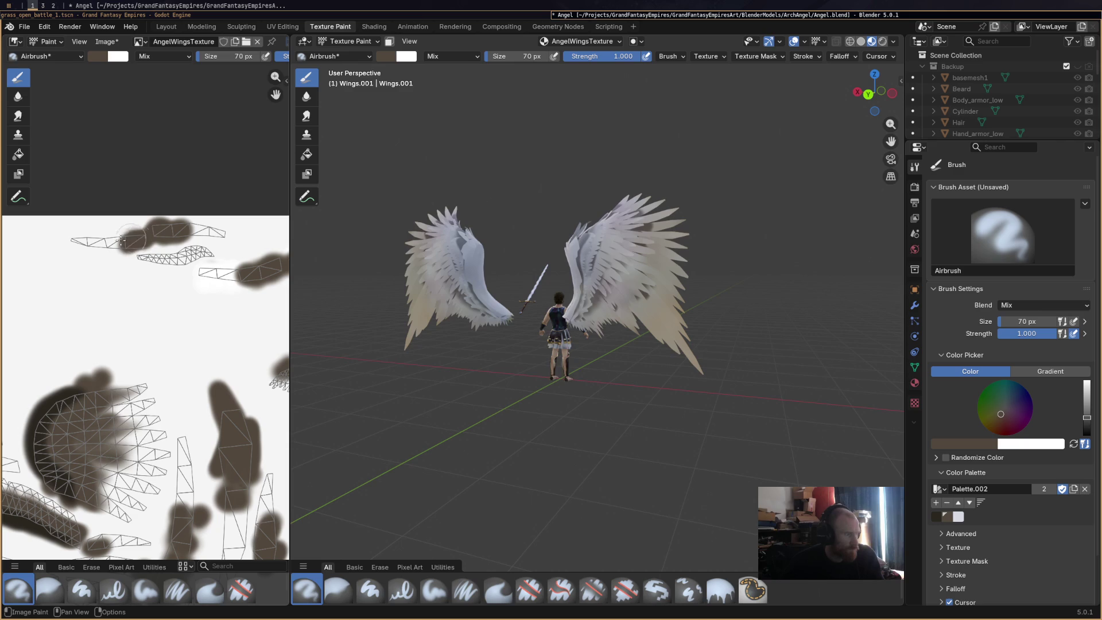
{"action": "mouse_move", "coordinate": [442, 344]}
{"action": "middle_mouse_down"}
{"action": "mouse_move", "coordinate": [603, 276]}
{"action": "mouse_move", "coordinate": [533, 278]}
{"action": "mouse_move", "coordinate": [516, 407]}
{"action": "mouse_move", "coordinate": [558, 406]}
{"action": "mouse_move", "coordinate": [529, 256]}
{"action": "mouse_move", "coordinate": [556, 320]}
{"action": "mouse_move", "coordinate": [180, 335]}
{"action": "middle_mouse_up"}
{"action": "scroll", "coordinate": [621, 267], "scroll_direction": "up", "scroll_amount": 3}
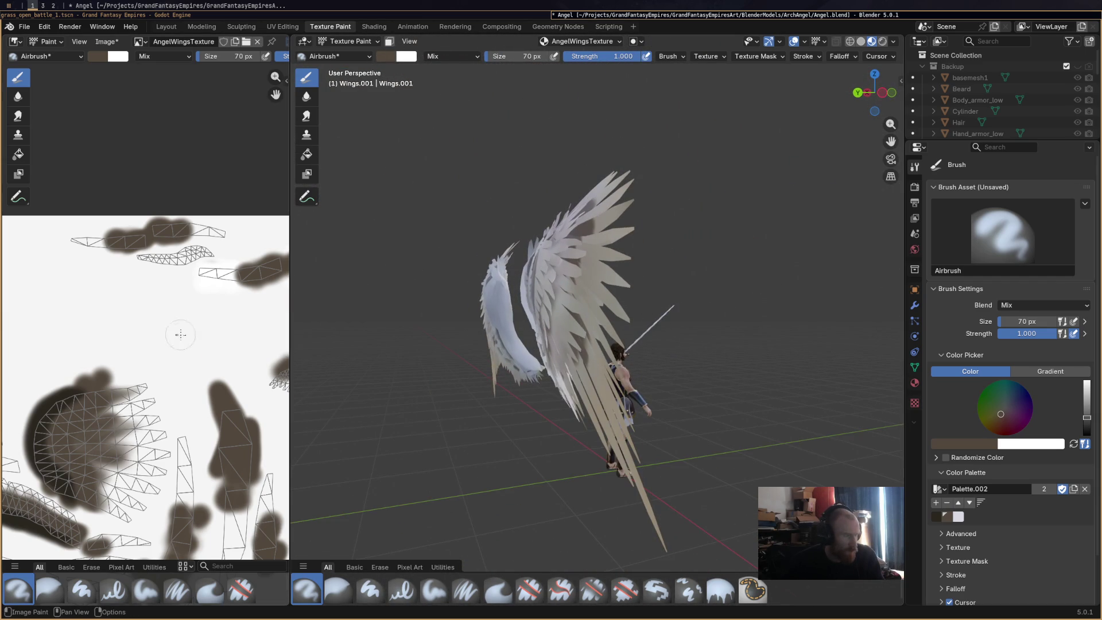
{"action": "scroll", "coordinate": [180, 334], "scroll_direction": "down", "scroll_amount": 2}
{"action": "scroll", "coordinate": [8, 274], "scroll_direction": "down", "scroll_amount": 1}
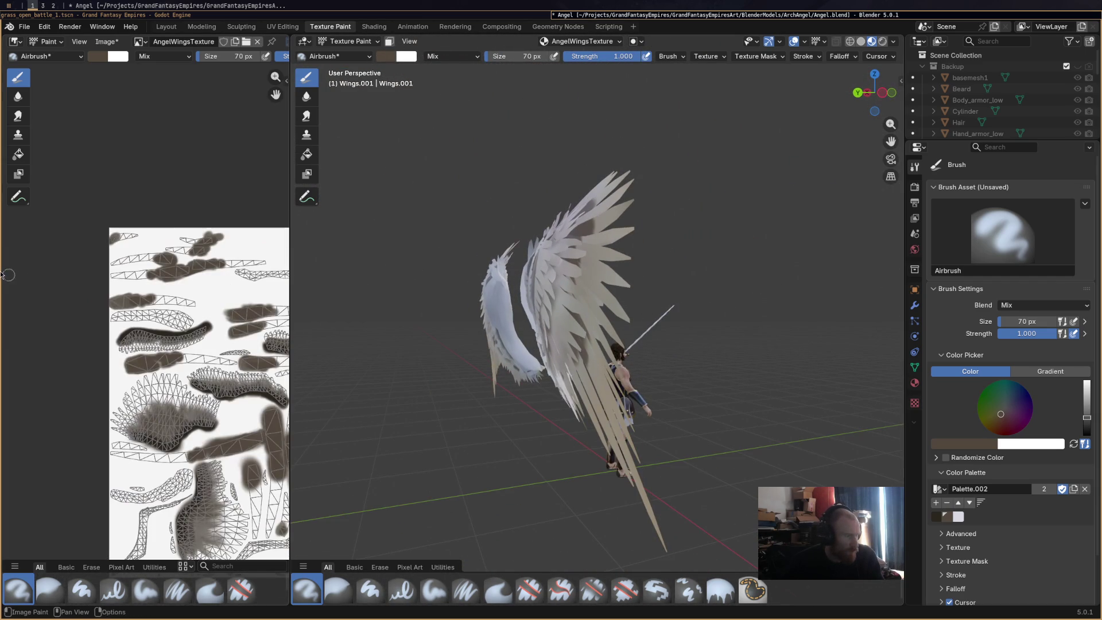
Dab dark brown airbrush shading on the upper wing and lower UV island, undoing one stroke.
{"action": "left_click", "coordinate": [143, 256]}
{"action": "middle_click_drag", "start_coordinate": [352, 271], "coordinate": [374, 305]}
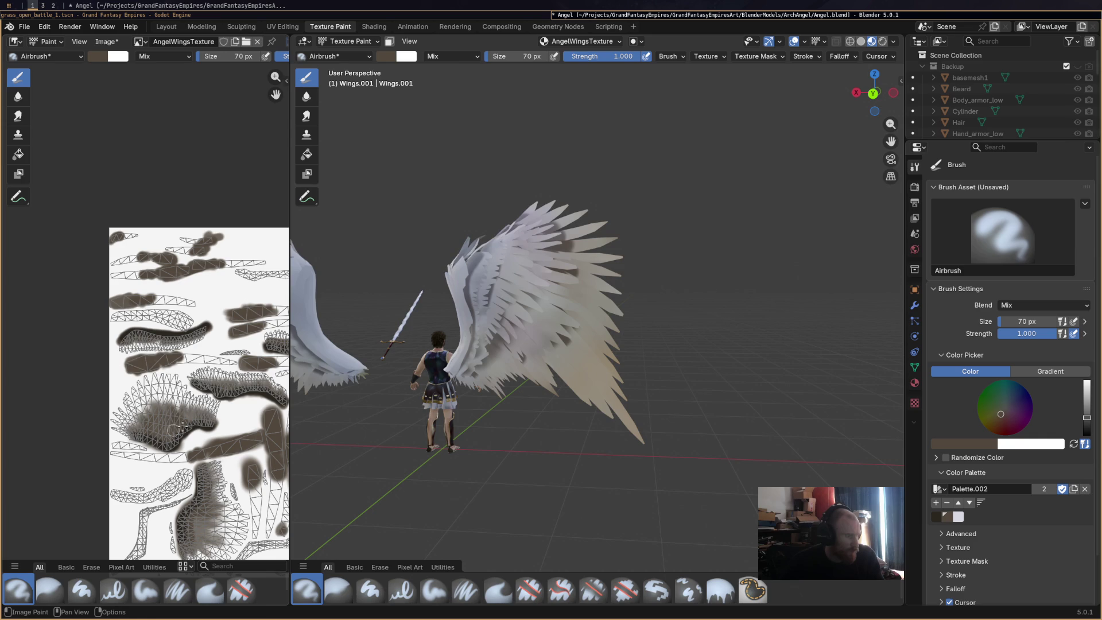
{"action": "middle_click_drag", "start_coordinate": [184, 430], "coordinate": [193, 348]}
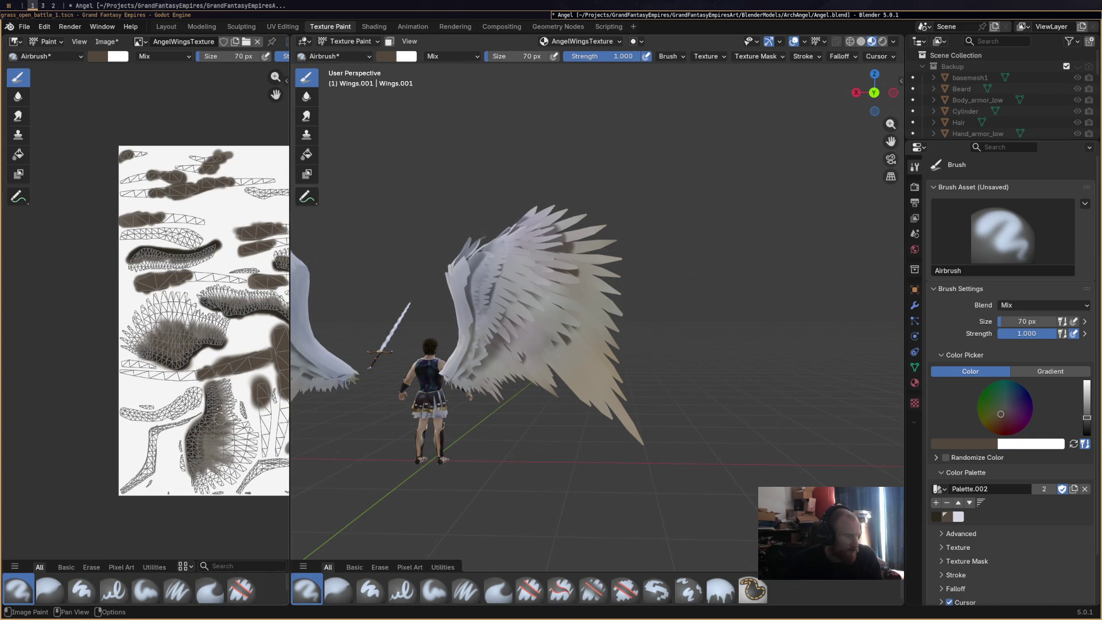
{"action": "left_click_drag", "start_coordinate": [216, 425], "coordinate": [224, 427]}
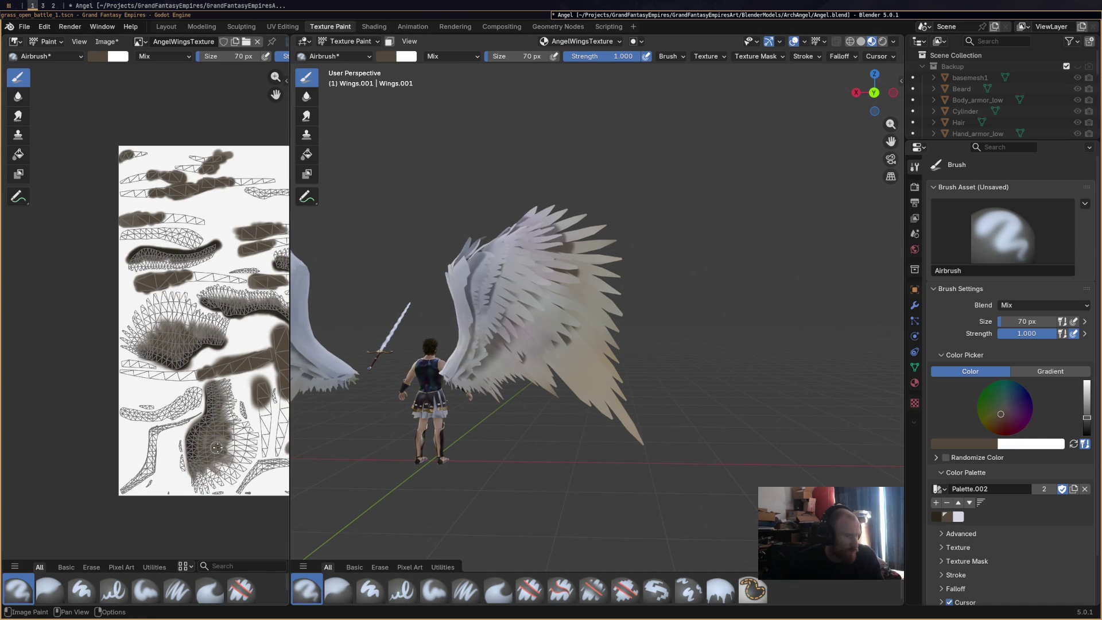
{"action": "left_click_drag", "start_coordinate": [206, 374], "coordinate": [185, 375]}
{"action": "key", "text": "ctrl+z"}
Airbrush more dark brown shading on the lower-left island and a stroke across the upper texture.
{"action": "middle_click_drag", "start_coordinate": [235, 410], "coordinate": [102, 335]}
{"action": "mouse_move", "coordinate": [115, 299]}
{"action": "left_mouse_down"}
{"action": "mouse_move", "coordinate": [132, 289]}
{"action": "mouse_move", "coordinate": [144, 307]}
{"action": "left_mouse_up"}
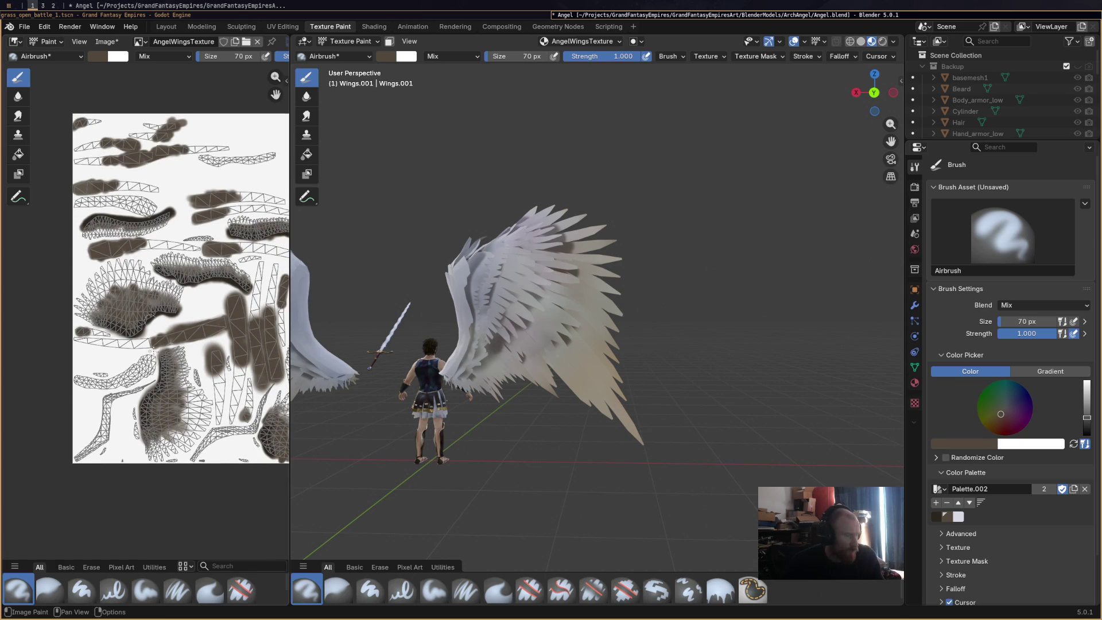
{"action": "middle_click_drag", "start_coordinate": [183, 401], "coordinate": [133, 358]}
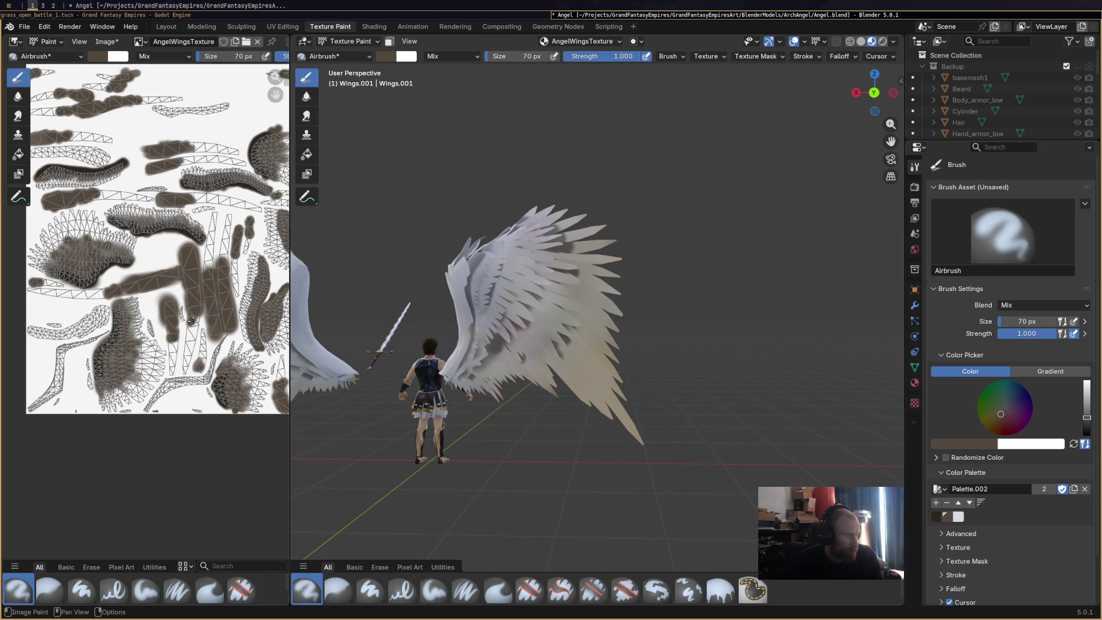
{"action": "left_click_drag", "start_coordinate": [204, 263], "coordinate": [209, 287]}
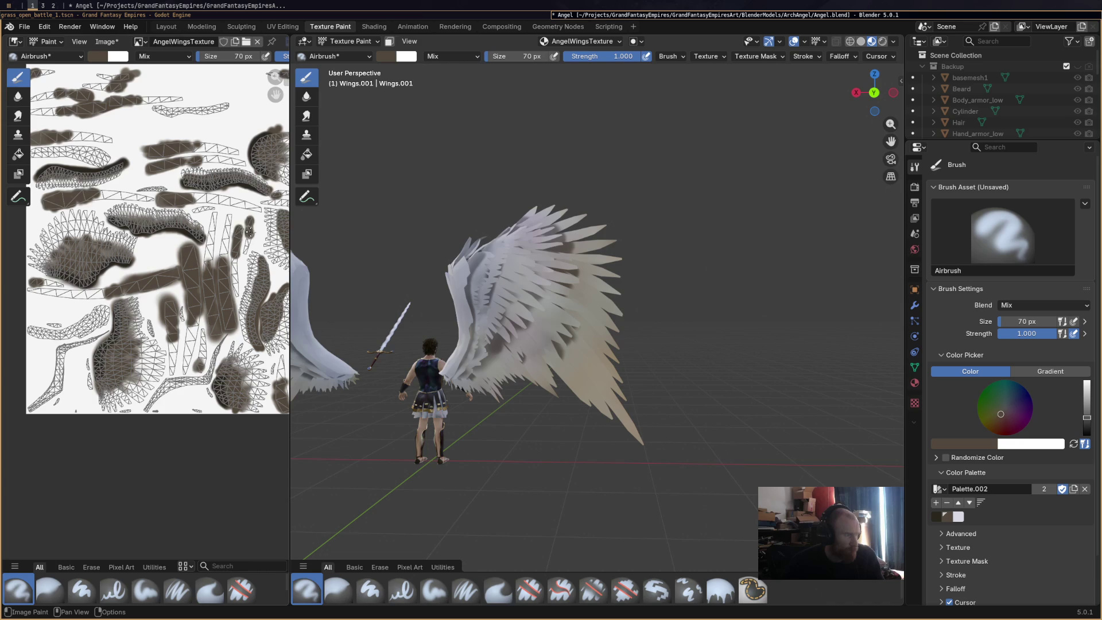
{"action": "left_click_drag", "start_coordinate": [170, 110], "coordinate": [209, 112]}
{"action": "middle_click_drag", "start_coordinate": [379, 278], "coordinate": [322, 277]}
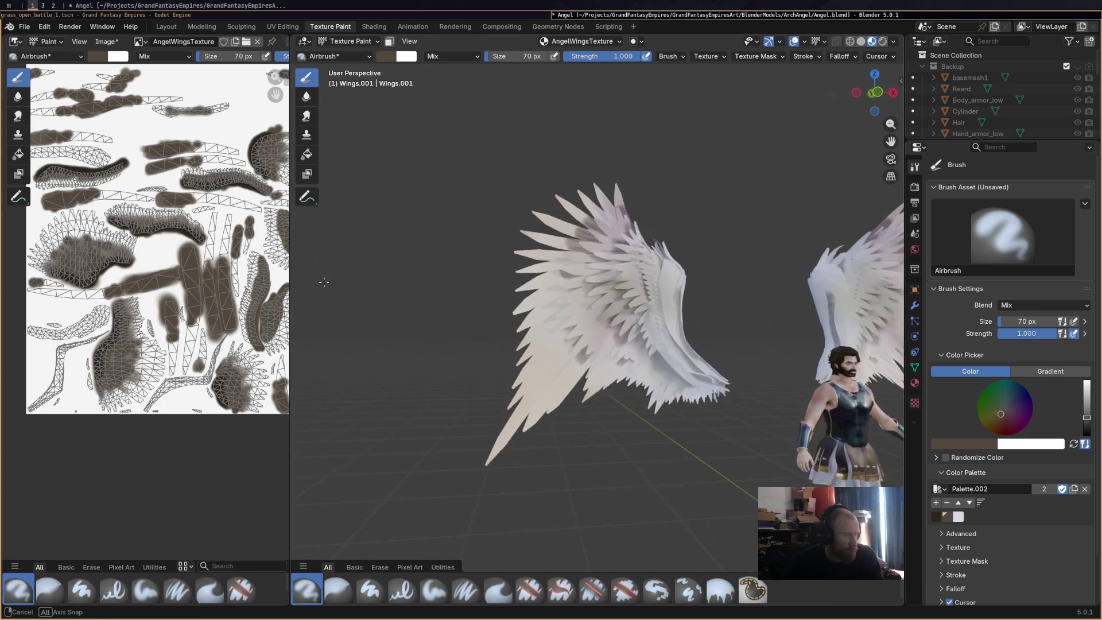
Lengthen and darken the upper dark brown stroke, then reframe the texture view.
{"action": "mouse_move", "coordinate": [184, 112]}
{"action": "left_mouse_down"}
{"action": "mouse_move", "coordinate": [236, 113]}
{"action": "mouse_move", "coordinate": [163, 112]}
{"action": "left_mouse_up"}
{"action": "middle_click_drag", "start_coordinate": [261, 229], "coordinate": [167, 217]}
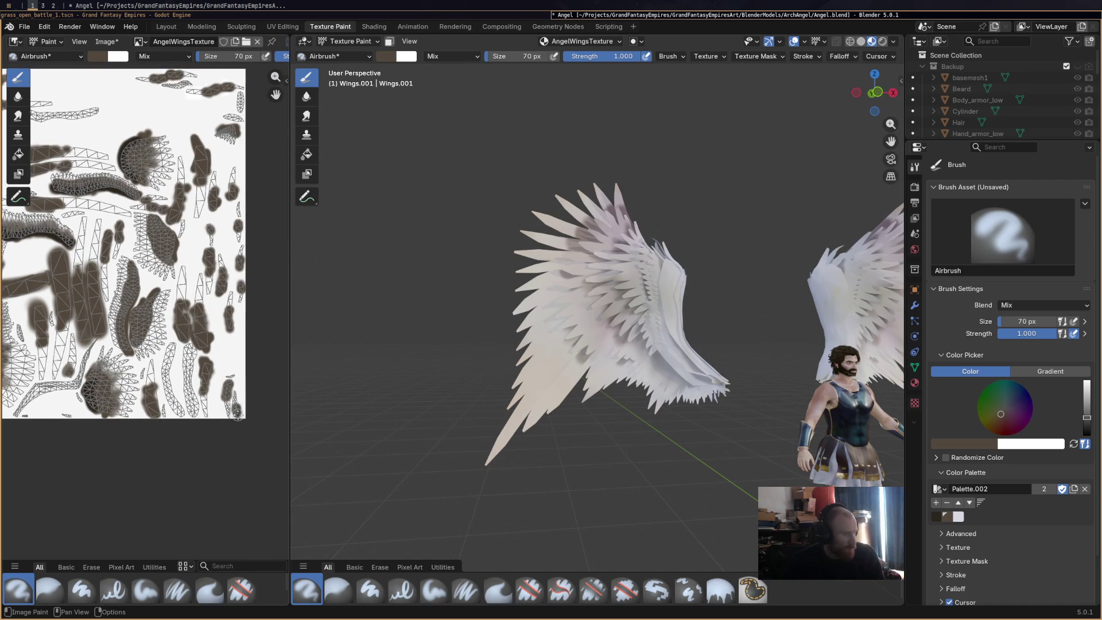
{"action": "scroll", "coordinate": [237, 411], "scroll_direction": "up", "scroll_amount": 2}
{"action": "middle_click_drag", "start_coordinate": [70, 431], "coordinate": [145, 406]}
Try the Paint Soft and Blur brushes and set the brush type to plain Draw under Advanced.
{"action": "left_click", "coordinate": [145, 591]}
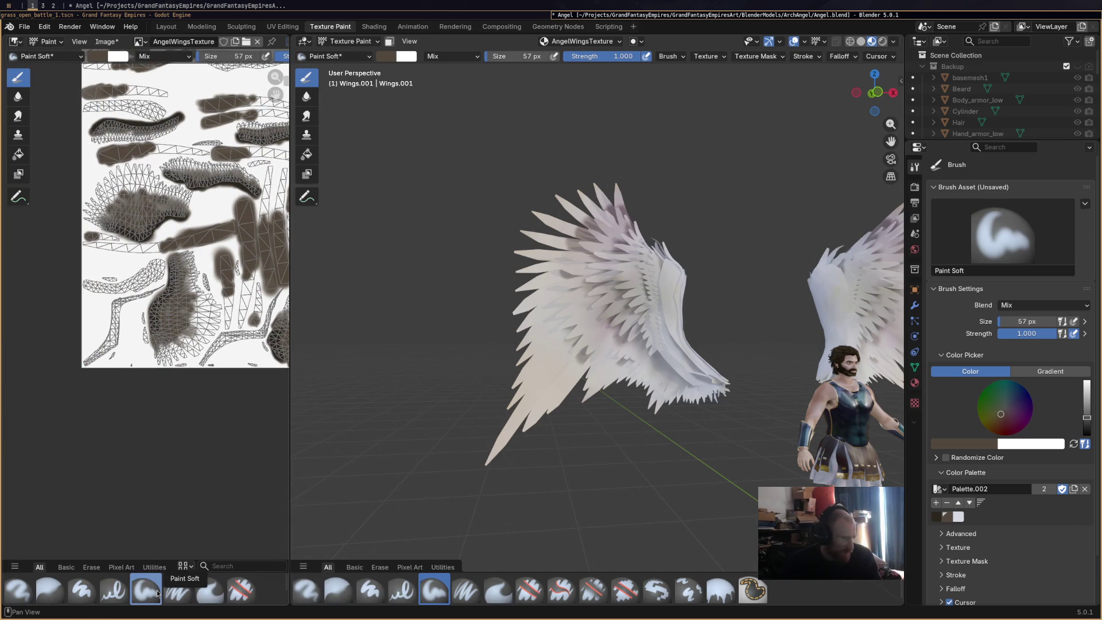
{"action": "left_click", "coordinate": [50, 591]}
{"action": "scroll", "coordinate": [205, 335], "scroll_direction": "up", "scroll_amount": 2}
{"action": "scroll", "coordinate": [205, 336], "scroll_direction": "up", "scroll_amount": 1}
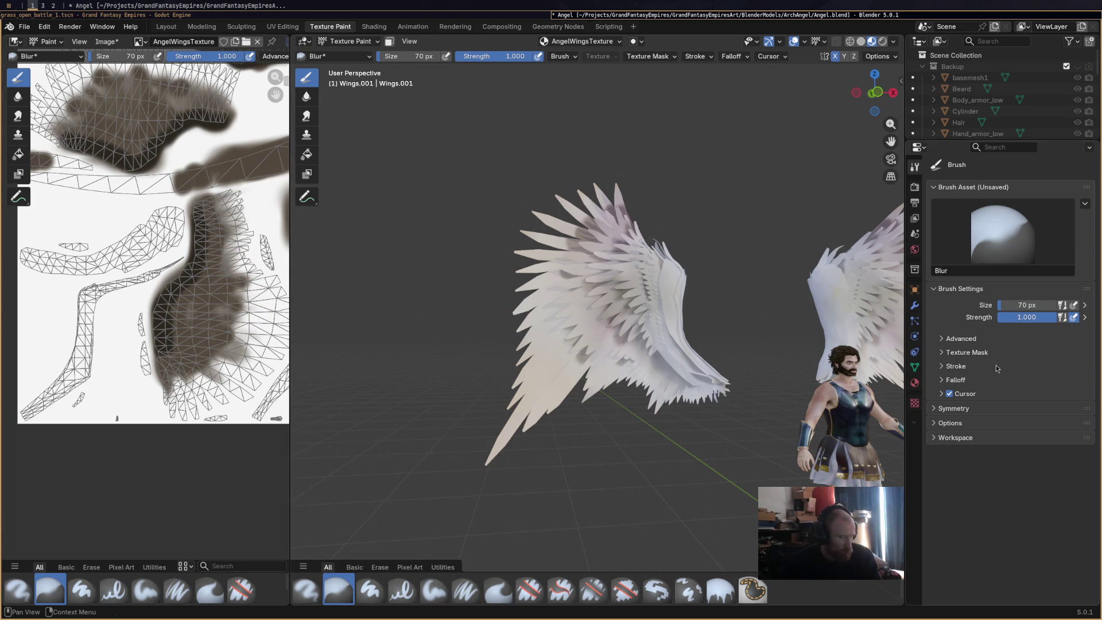
{"action": "left_click", "coordinate": [963, 338]}
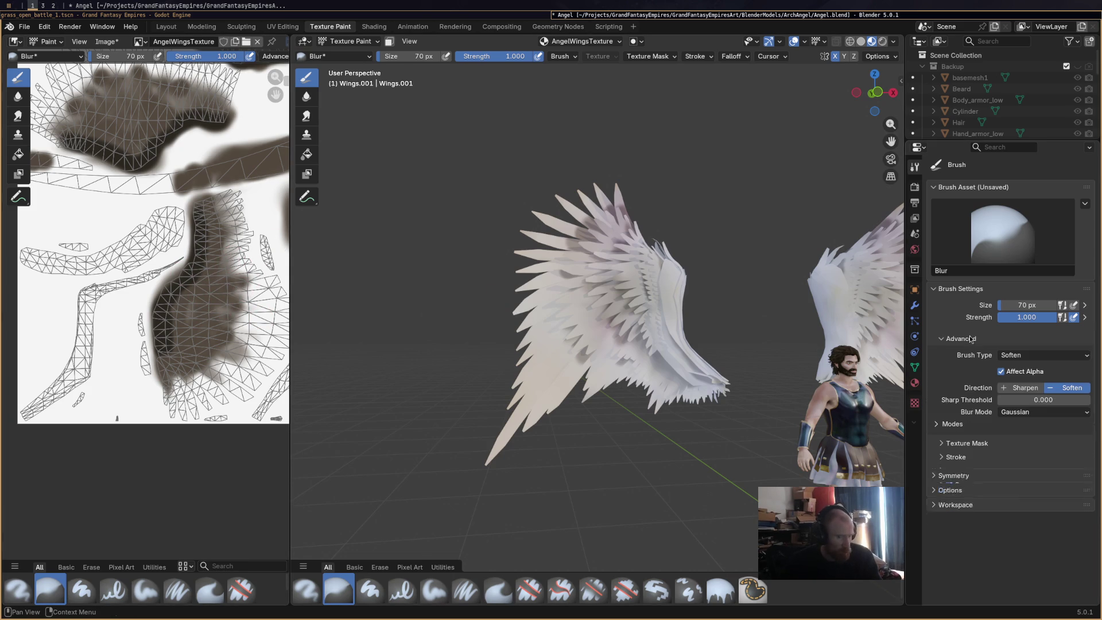
{"action": "left_click", "coordinate": [1016, 358]}
{"action": "left_click", "coordinate": [1020, 361]}
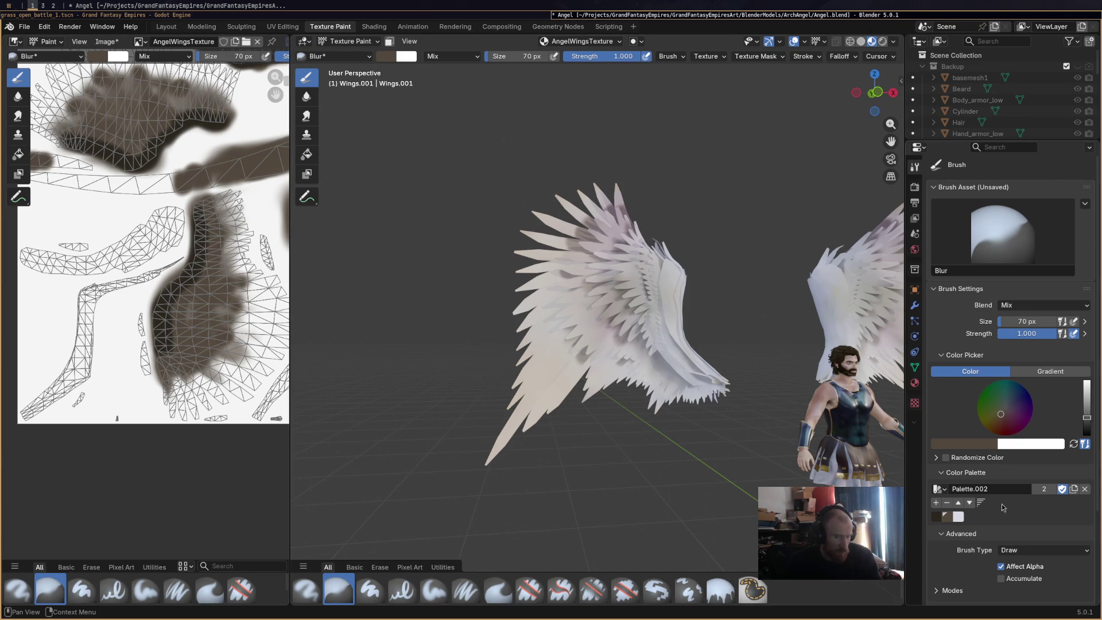
Switch the brush type to Soften, then settle on the Smear brush from the shelf.
{"action": "left_click", "coordinate": [1021, 549]}
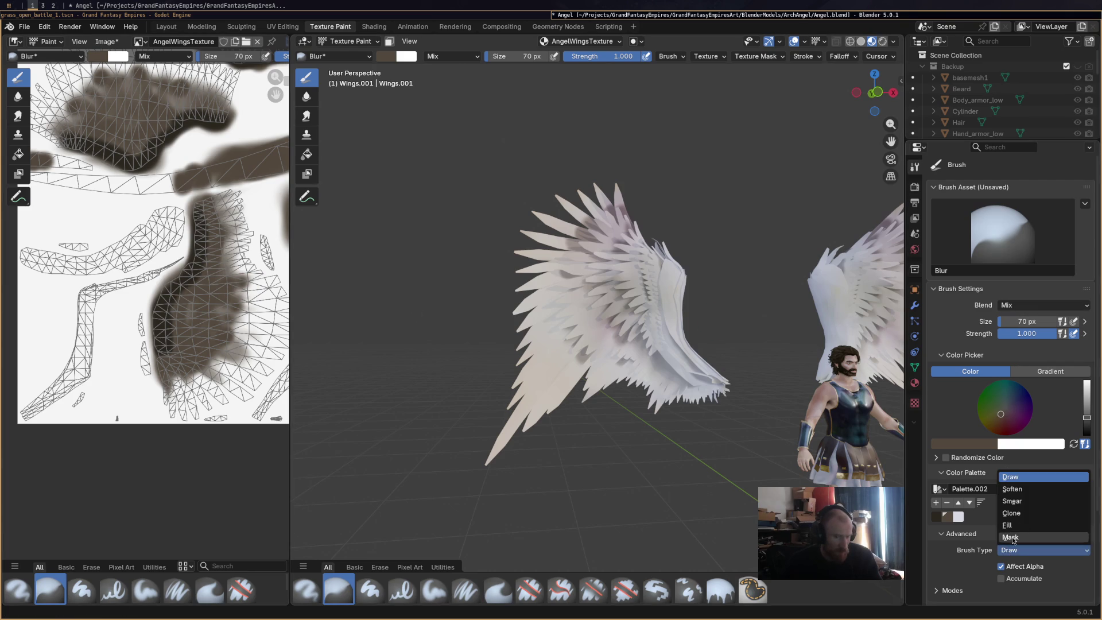
{"action": "left_click", "coordinate": [1028, 491]}
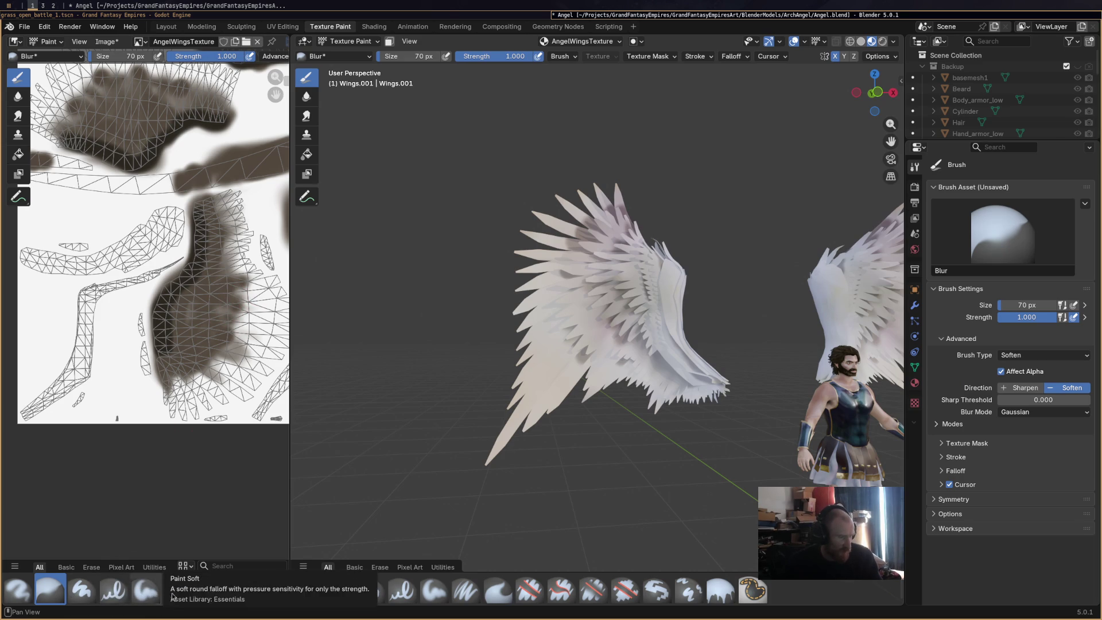
{"action": "left_click", "coordinate": [210, 591]}
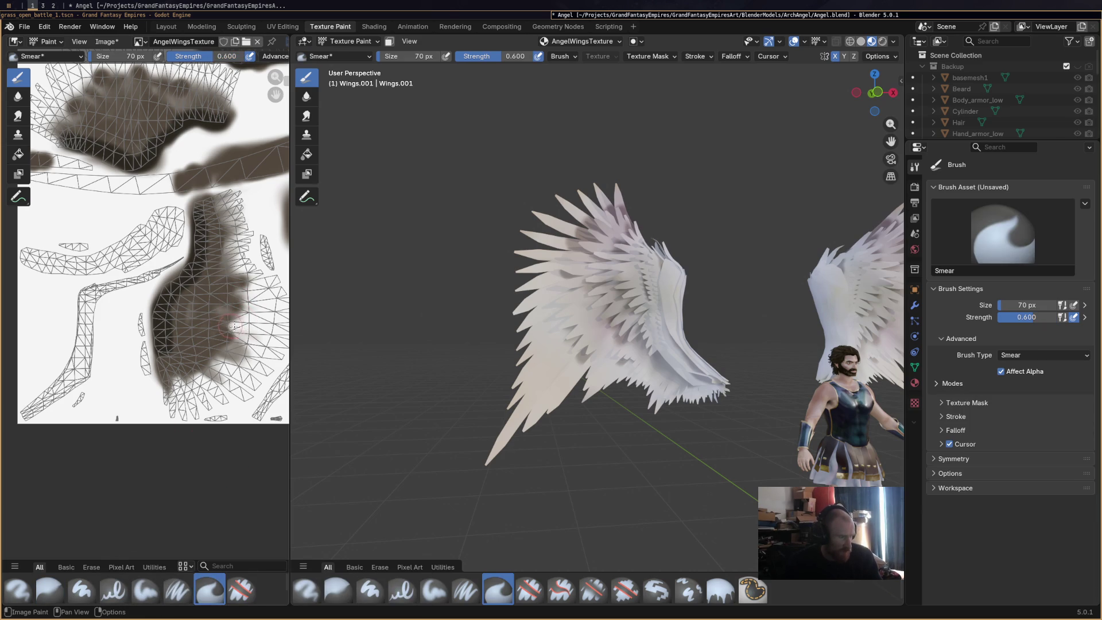
Smear the dark paint on the lower island and smudge the upper dark patch up and right.
{"action": "mouse_move", "coordinate": [201, 334]}
{"action": "left_mouse_down"}
{"action": "mouse_move", "coordinate": [255, 344]}
{"action": "mouse_move", "coordinate": [213, 235]}
{"action": "left_mouse_up"}
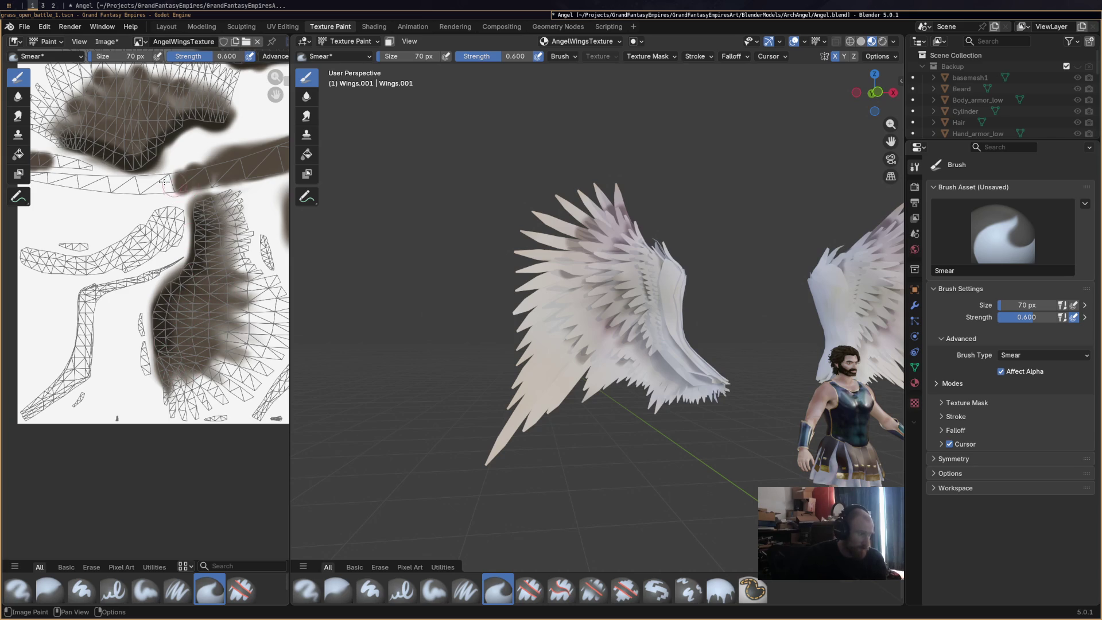
{"action": "left_click_drag", "start_coordinate": [160, 188], "coordinate": [242, 169]}
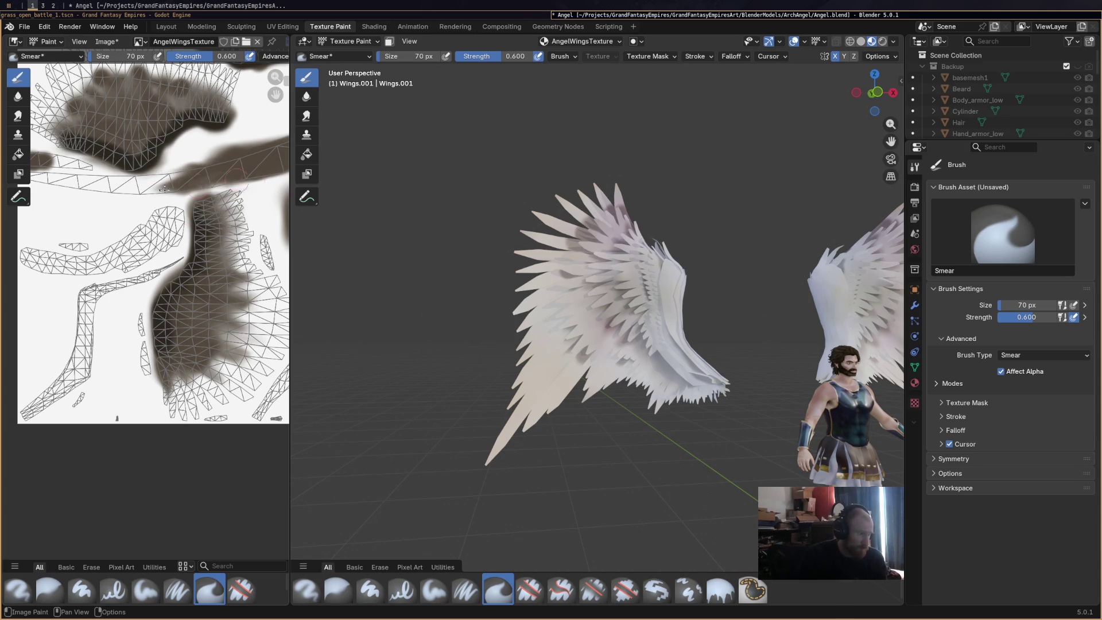
{"action": "mouse_move", "coordinate": [53, 123]}
{"action": "left_mouse_down"}
{"action": "mouse_move", "coordinate": [112, 105]}
{"action": "mouse_move", "coordinate": [191, 103]}
{"action": "mouse_move", "coordinate": [57, 164]}
{"action": "mouse_move", "coordinate": [188, 170]}
{"action": "left_mouse_up"}
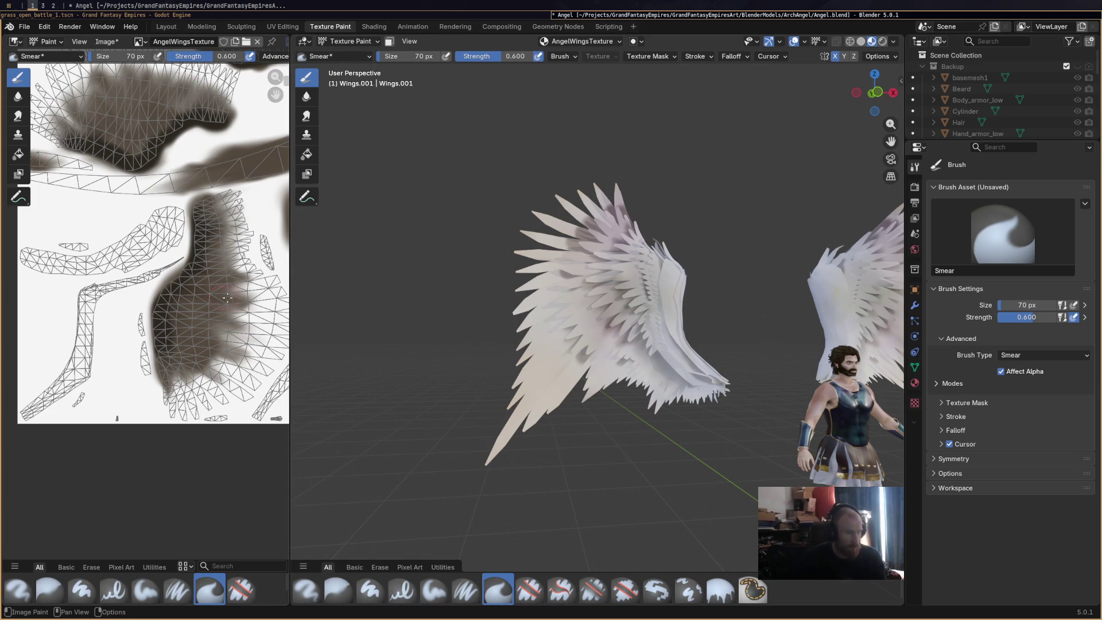
{"action": "scroll", "coordinate": [113, 156], "scroll_direction": "down", "scroll_amount": 2}
{"action": "scroll", "coordinate": [159, 302], "scroll_direction": "down", "scroll_amount": 1}
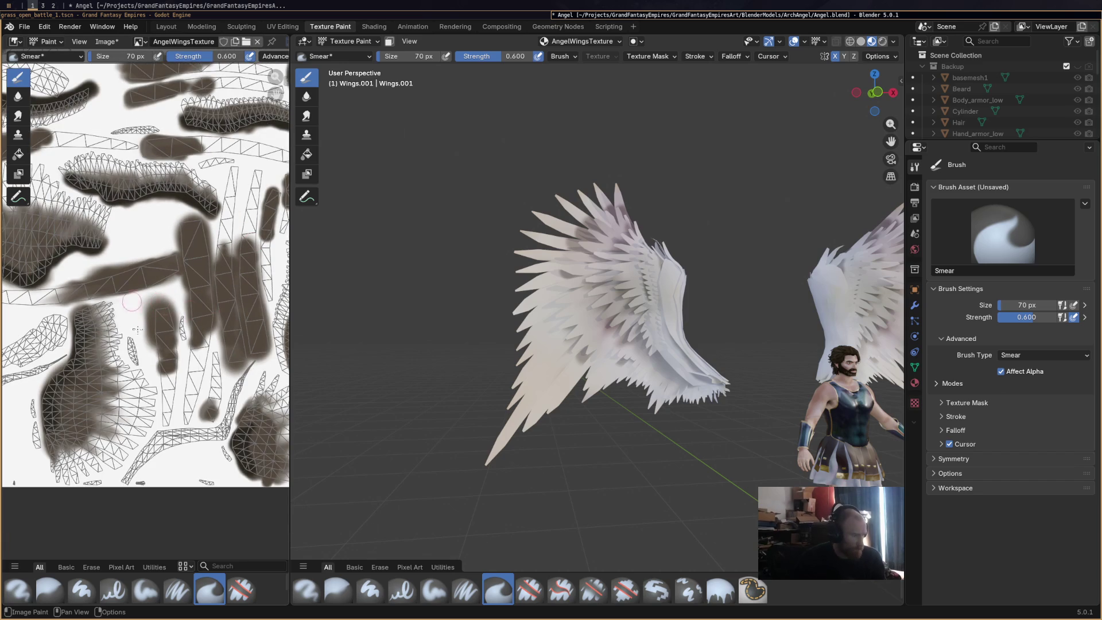
{"action": "left_click_drag", "start_coordinate": [166, 371], "coordinate": [170, 367]}
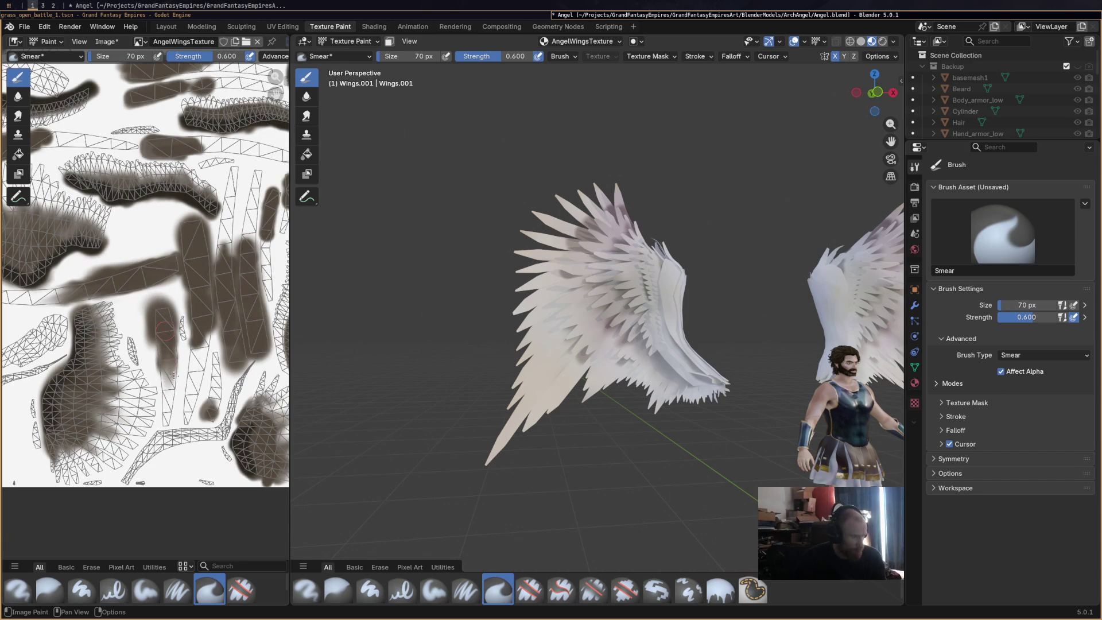
Smear the lower dark paint upward and lighten the wing-shaped island's blob.
{"action": "left_click_drag", "start_coordinate": [200, 316], "coordinate": [195, 291]}
{"action": "mouse_move", "coordinate": [203, 363]}
{"action": "left_mouse_down"}
{"action": "mouse_move", "coordinate": [212, 304]}
{"action": "mouse_move", "coordinate": [226, 302]}
{"action": "left_mouse_up"}
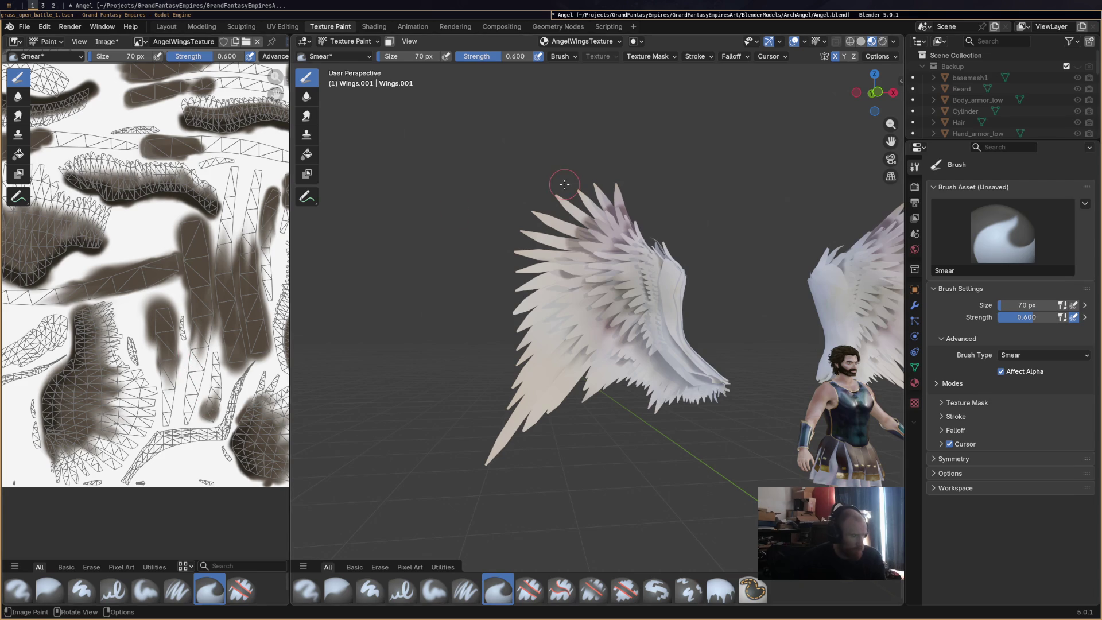
{"action": "middle_click_drag", "start_coordinate": [196, 375], "coordinate": [52, 316]}
{"action": "left_click_drag", "start_coordinate": [109, 269], "coordinate": [123, 282]}
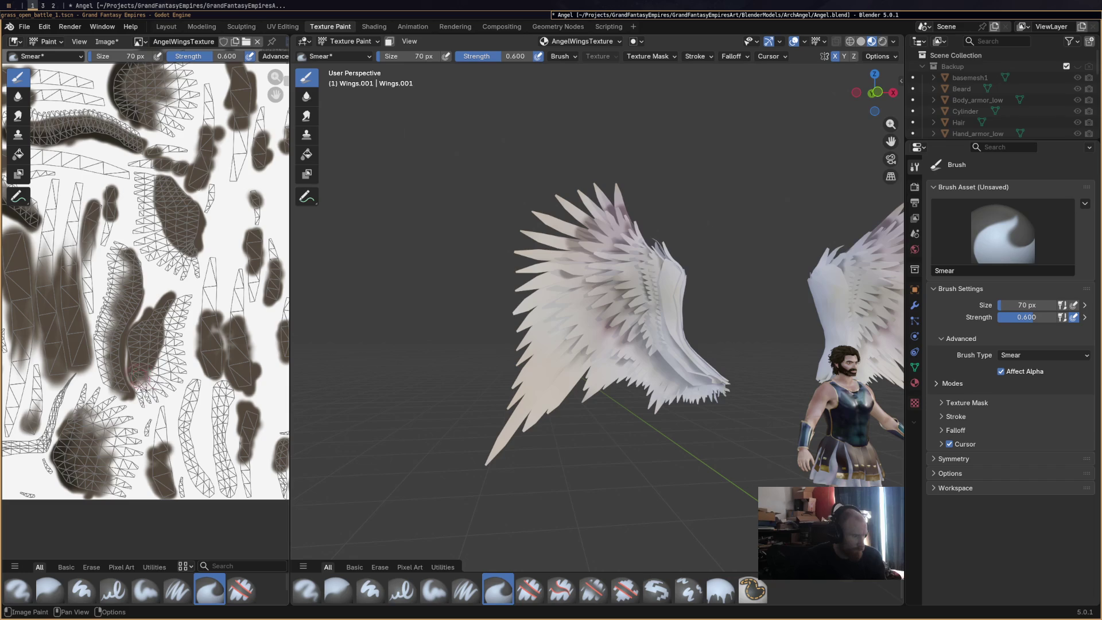
Streak the lower dark blobs along their islands and stretch the top blobs up and left.
{"action": "mouse_move", "coordinate": [141, 362]}
{"action": "left_mouse_down"}
{"action": "mouse_move", "coordinate": [177, 327]}
{"action": "mouse_move", "coordinate": [208, 348]}
{"action": "mouse_move", "coordinate": [278, 257]}
{"action": "mouse_move", "coordinate": [275, 270]}
{"action": "left_mouse_up"}
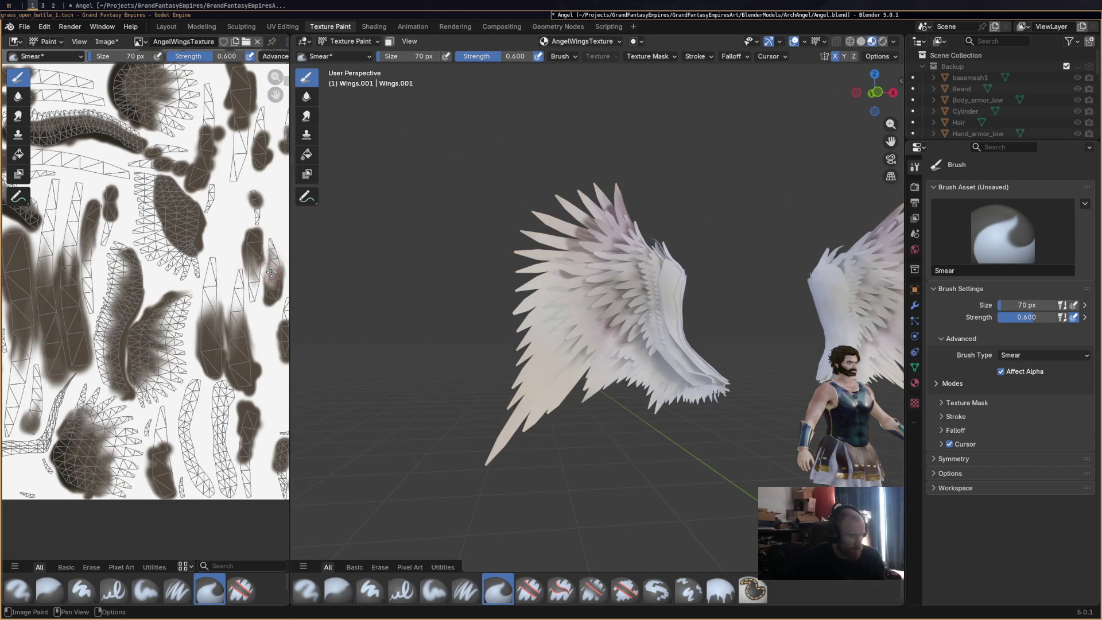
{"action": "left_click_drag", "start_coordinate": [245, 417], "coordinate": [251, 456]}
{"action": "left_click_drag", "start_coordinate": [162, 433], "coordinate": [173, 467]}
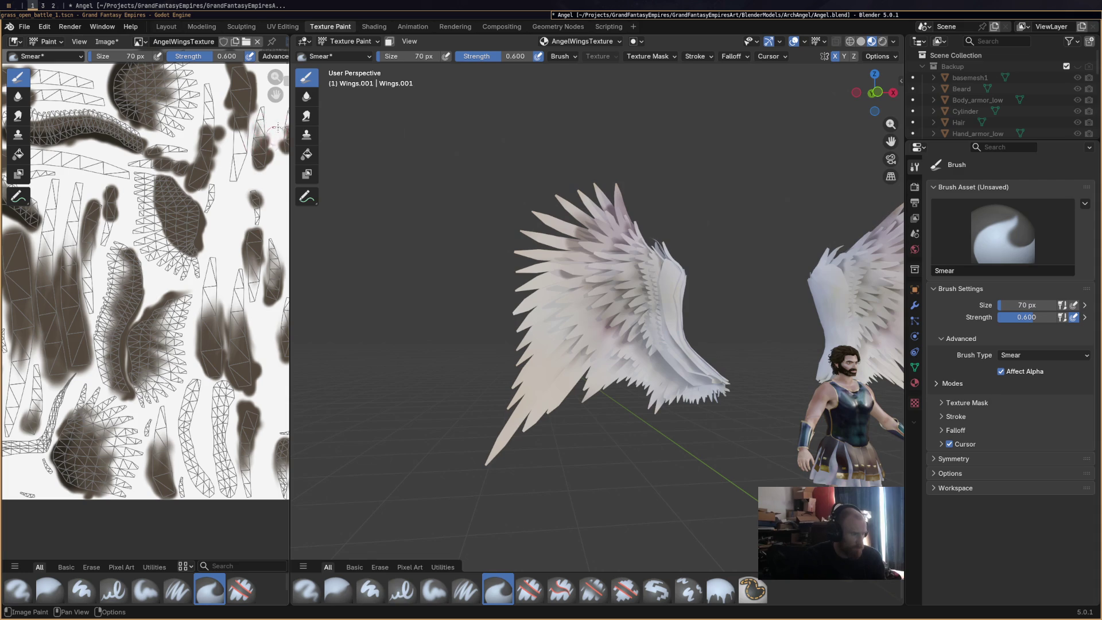
{"action": "mouse_move", "coordinate": [257, 120]}
{"action": "left_mouse_down"}
{"action": "mouse_move", "coordinate": [241, 100]}
{"action": "mouse_move", "coordinate": [239, 137]}
{"action": "left_mouse_up"}
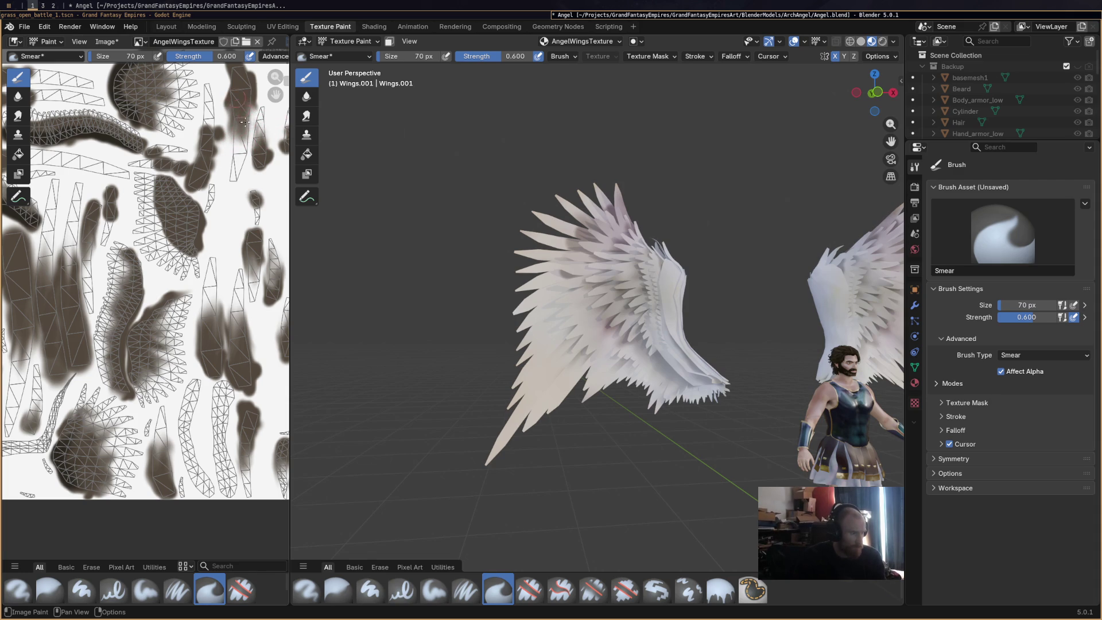
{"action": "mouse_move", "coordinate": [201, 117]}
{"action": "left_mouse_down"}
{"action": "mouse_move", "coordinate": [203, 162]}
{"action": "mouse_move", "coordinate": [214, 120]}
{"action": "left_mouse_up"}
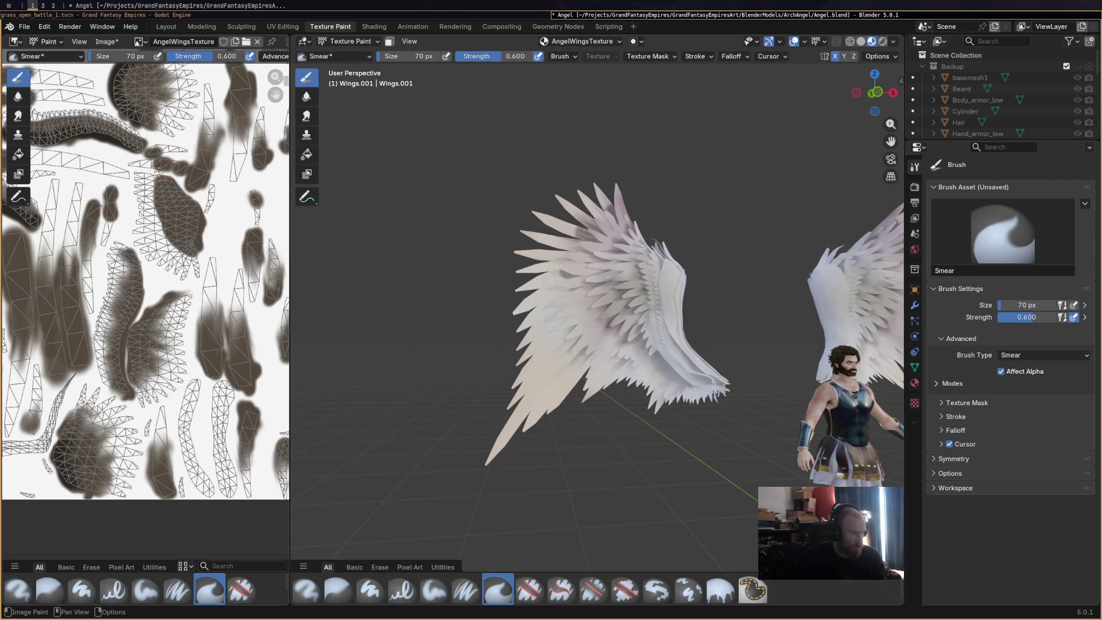
{"action": "left_click_drag", "start_coordinate": [156, 162], "coordinate": [169, 156]}
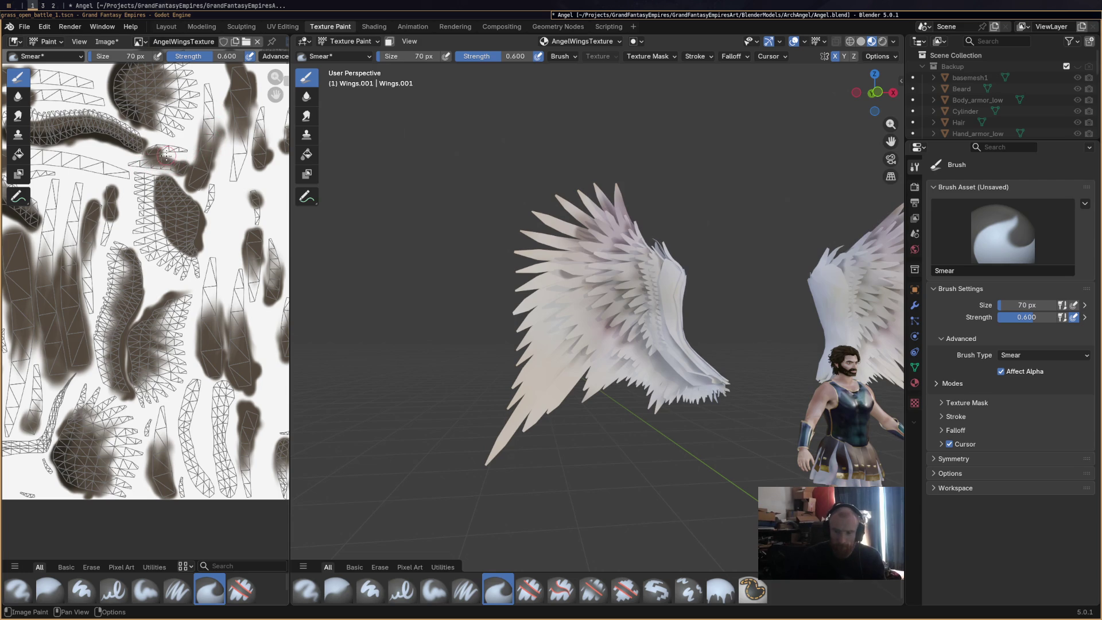
Save Angel.blend after a final touch-up smear and bring the YouTube browser window forward.
{"action": "key", "text": "ctrl"}
{"action": "key", "text": "ctrl+s"}
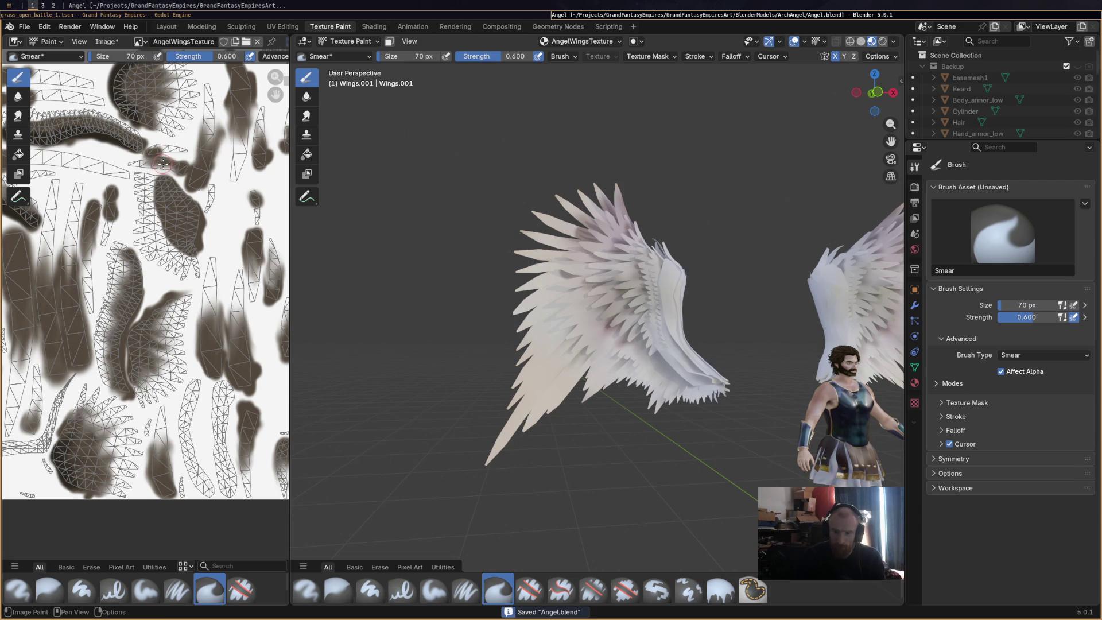
{"action": "left_click_drag", "start_coordinate": [172, 149], "coordinate": [164, 147]}
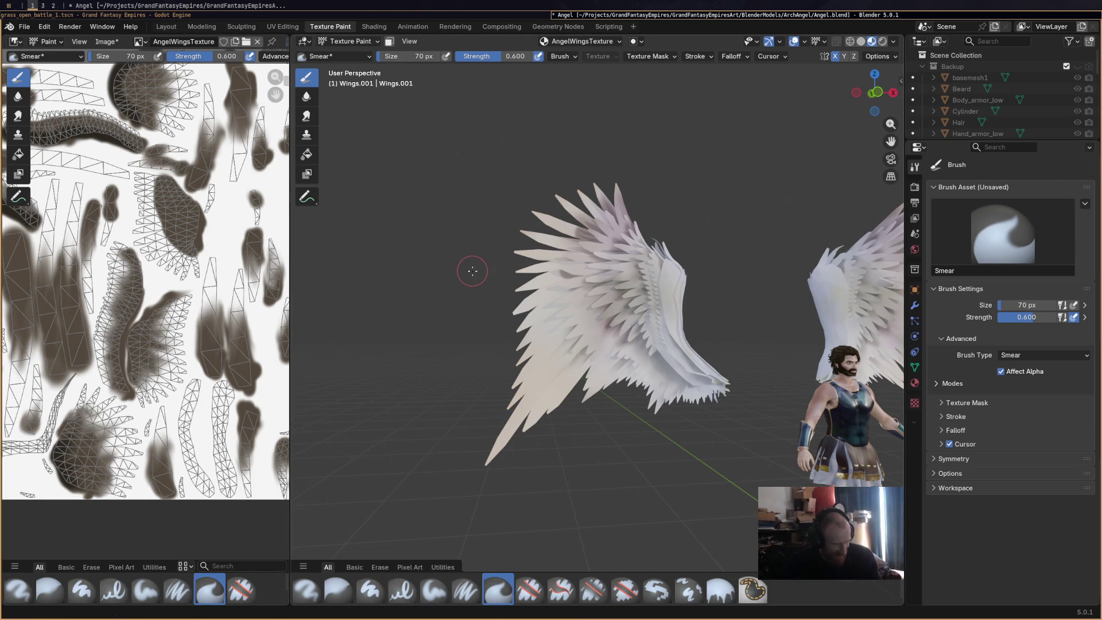
{"action": "key", "text": "super+3"}
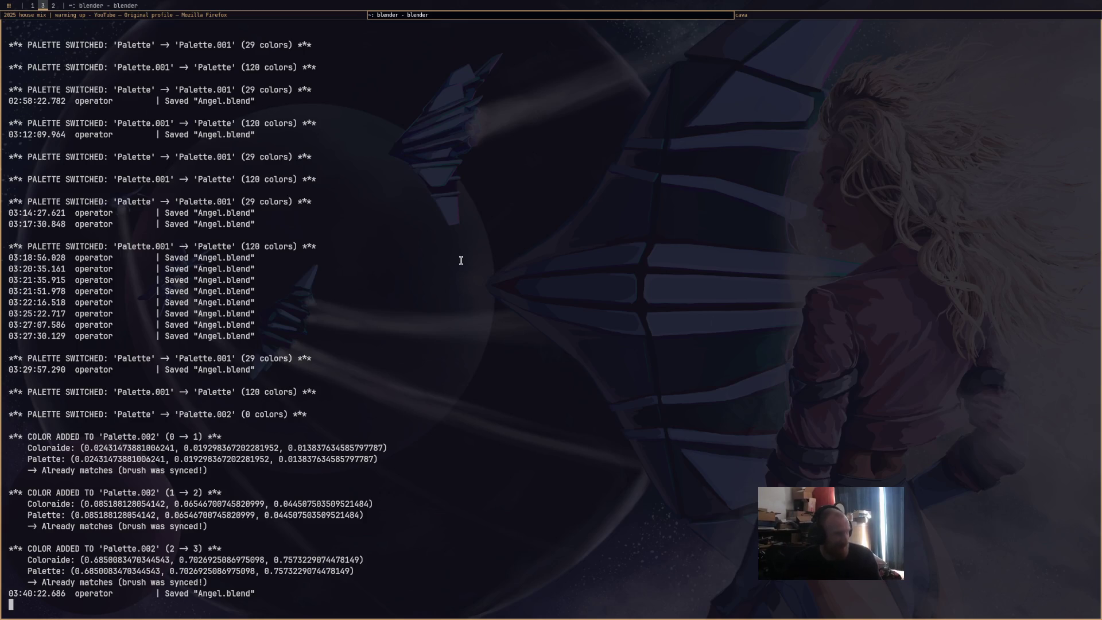
{"action": "key", "text": "super+Left"}
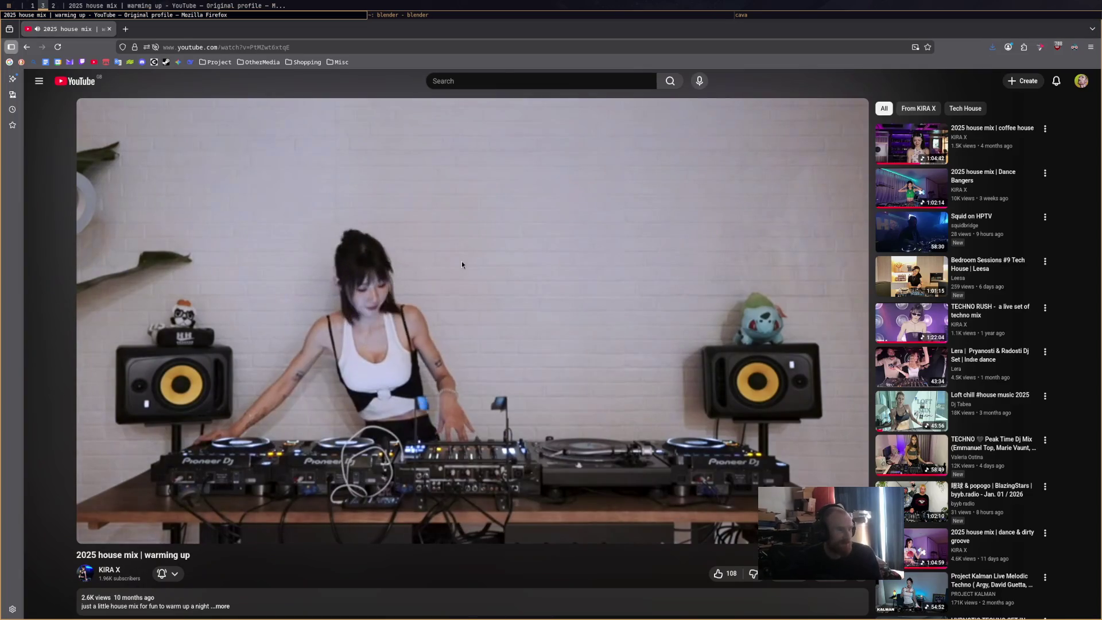
Leave the YouTube house mix playing and return to the Blender window.
{"action": "left_click", "coordinate": [329, 48]}
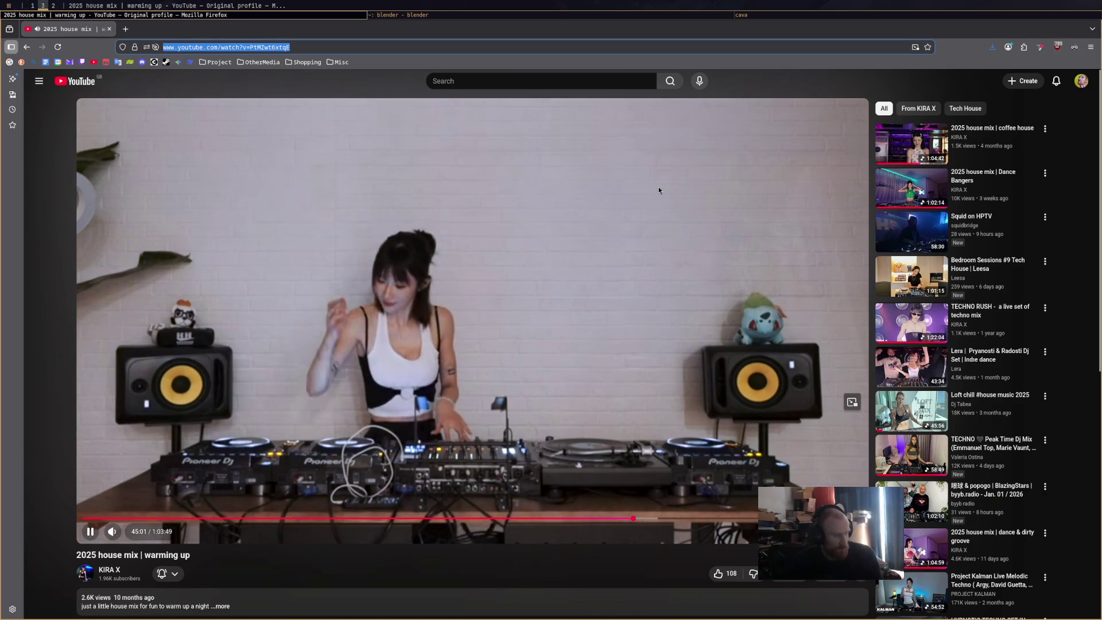
{"action": "key", "text": "super+1"}
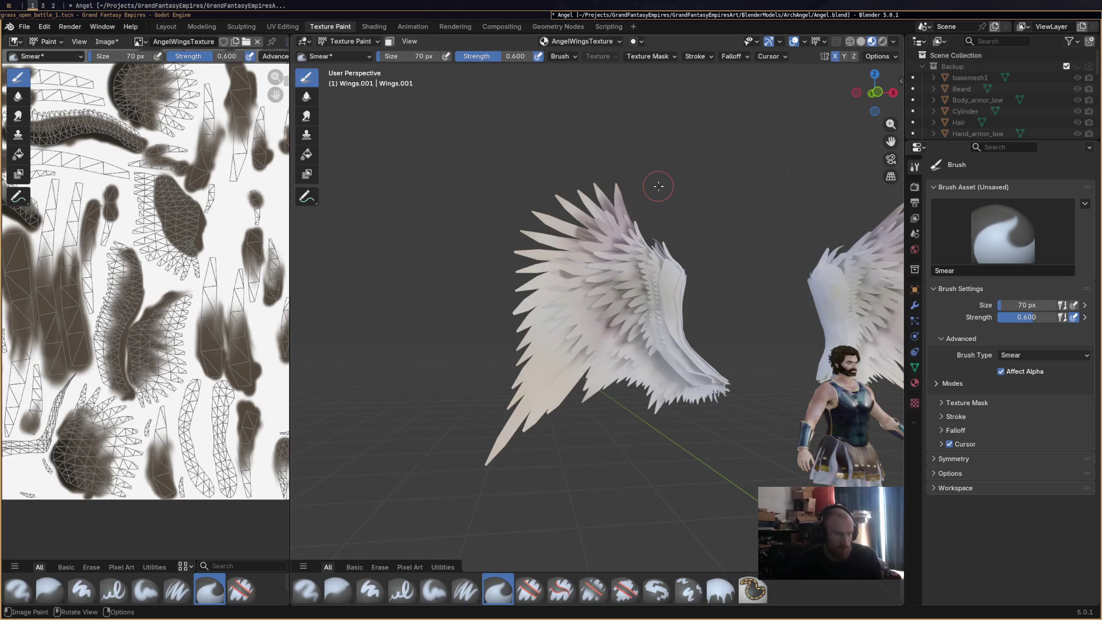
Save Angel.blend, then smear paint directly over the wing surface and tip in the 3D viewport.
{"action": "mouse_move", "coordinate": [657, 186]}
{"action": "middle_mouse_down"}
{"action": "mouse_move", "coordinate": [634, 351]}
{"action": "mouse_move", "coordinate": [633, 281]}
{"action": "middle_mouse_up"}
{"action": "key", "text": "ctrl+s"}
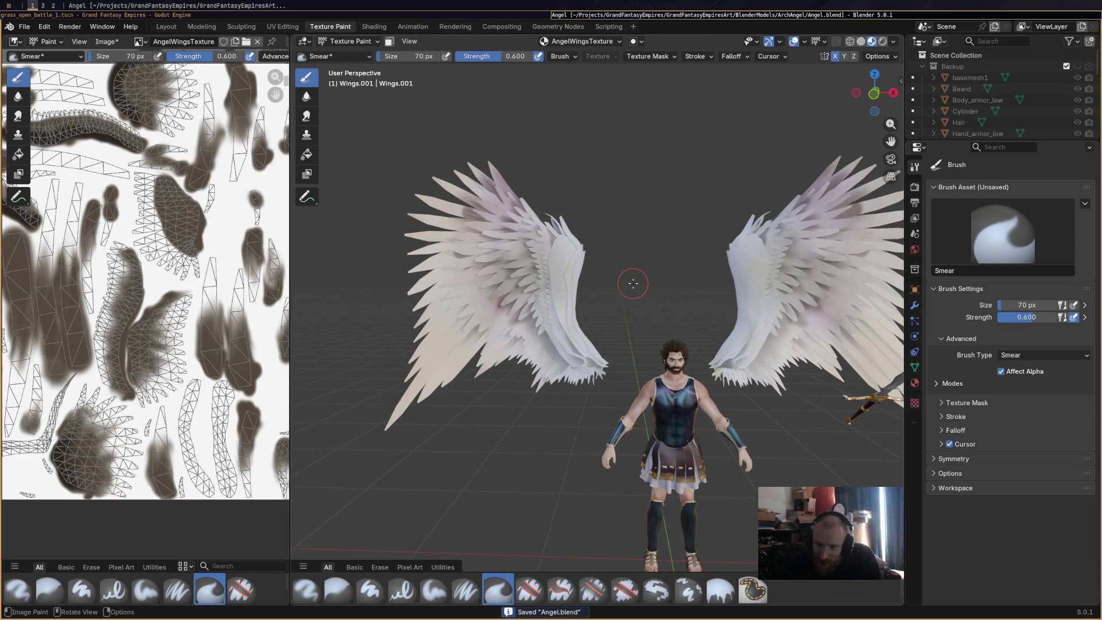
{"action": "mouse_move", "coordinate": [630, 285]}
{"action": "middle_mouse_down"}
{"action": "mouse_move", "coordinate": [604, 325]}
{"action": "mouse_move", "coordinate": [564, 354]}
{"action": "mouse_move", "coordinate": [583, 320]}
{"action": "middle_mouse_up"}
{"action": "mouse_move", "coordinate": [516, 315]}
{"action": "middle_mouse_down"}
{"action": "mouse_move", "coordinate": [489, 326]}
{"action": "mouse_move", "coordinate": [504, 332]}
{"action": "middle_mouse_up"}
{"action": "scroll", "coordinate": [489, 326], "scroll_direction": "up", "scroll_amount": 2}
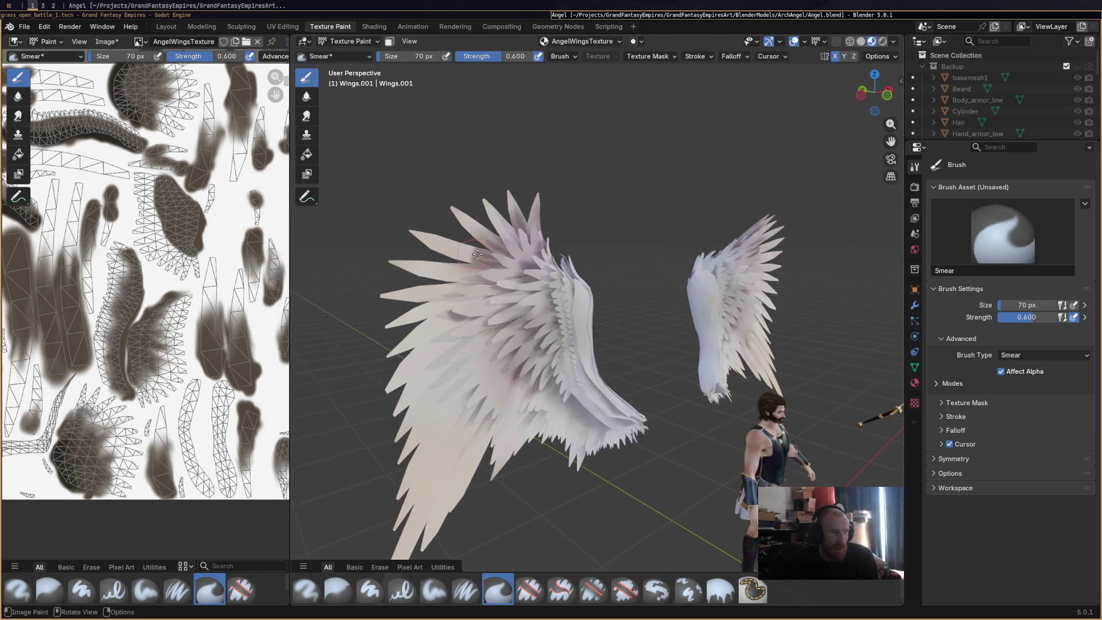
{"action": "left_click_drag", "start_coordinate": [502, 267], "coordinate": [464, 274]}
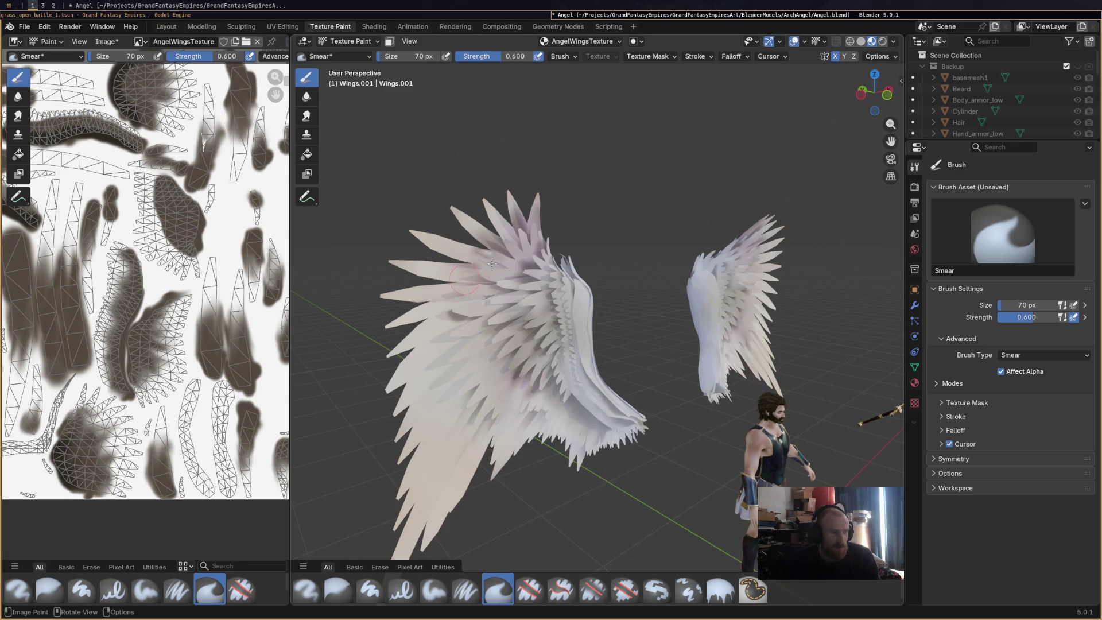
{"action": "left_click_drag", "start_coordinate": [507, 211], "coordinate": [543, 207]}
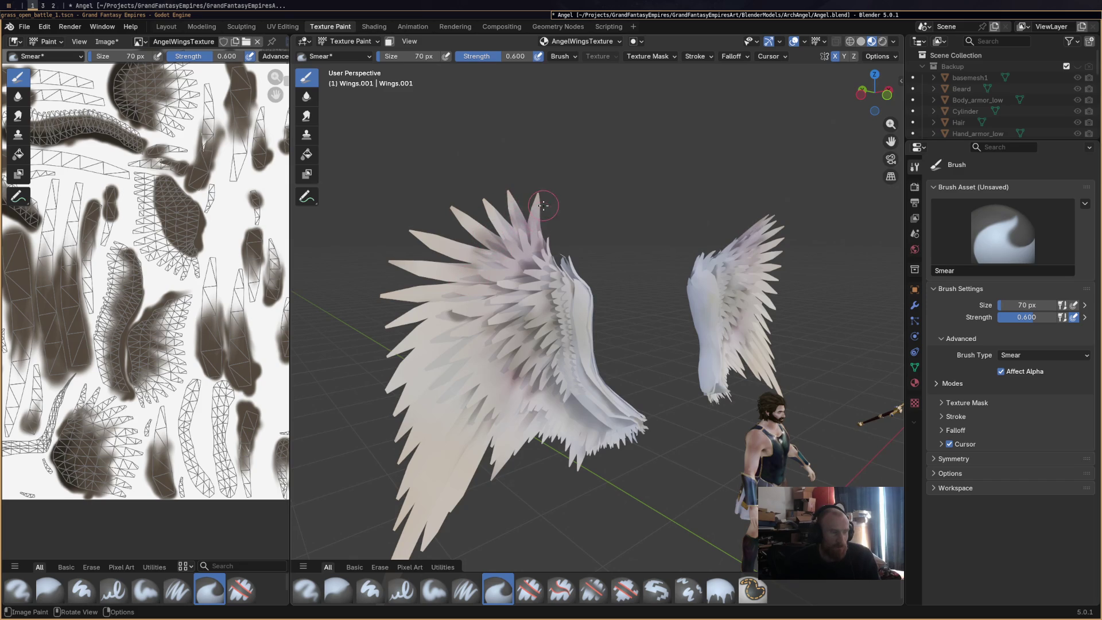
{"action": "left_click_drag", "start_coordinate": [438, 230], "coordinate": [464, 201]}
{"action": "middle_click_drag", "start_coordinate": [504, 273], "coordinate": [441, 221]}
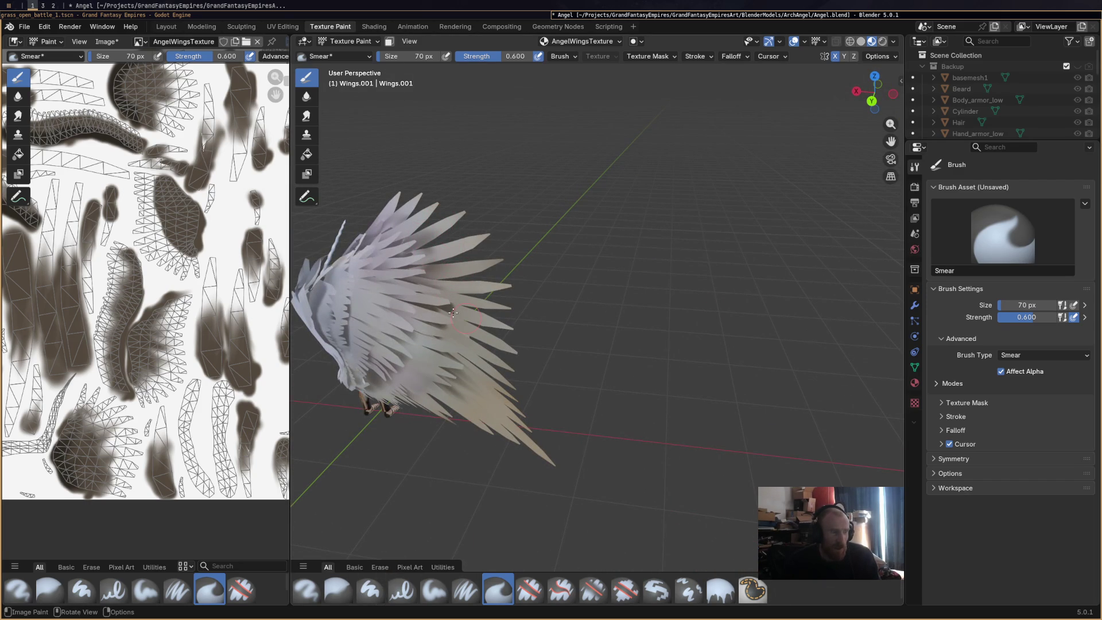
{"action": "scroll", "coordinate": [149, 298], "scroll_direction": "up", "scroll_amount": 1}
{"action": "scroll", "coordinate": [155, 294], "scroll_direction": "up", "scroll_amount": 1}
{"action": "scroll", "coordinate": [177, 284], "scroll_direction": "up", "scroll_amount": 1}
{"action": "scroll", "coordinate": [183, 308], "scroll_direction": "down", "scroll_amount": 1}
Smear the brown paint at a stroke's end in the UV texture and save Angel.blend again.
{"action": "middle_click_drag", "start_coordinate": [190, 302], "coordinate": [216, 276]}
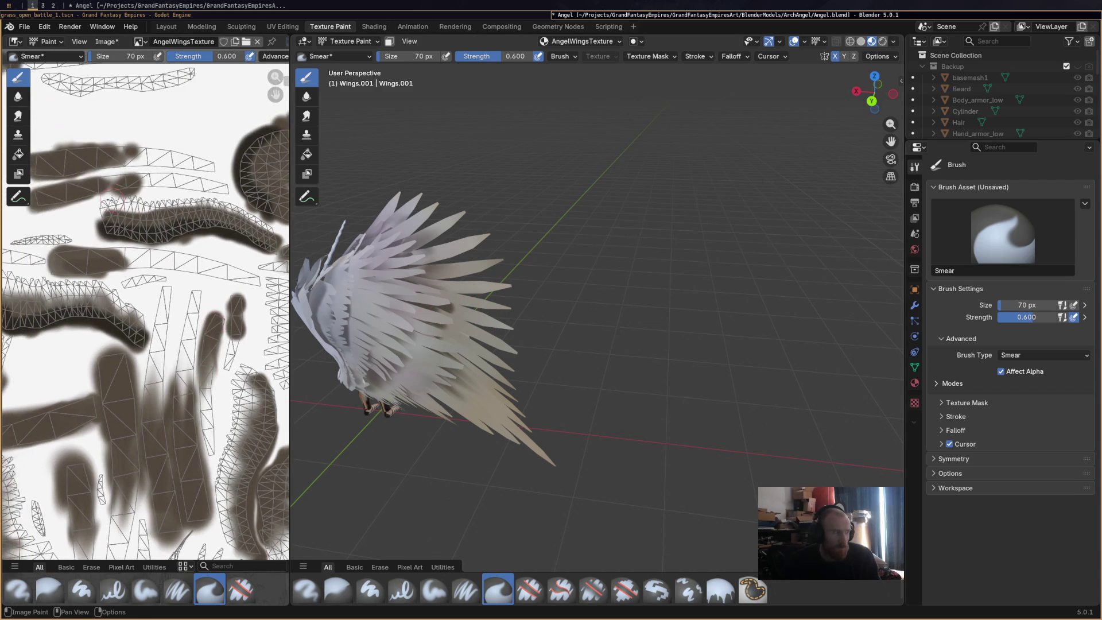
{"action": "scroll", "coordinate": [229, 264], "scroll_direction": "up", "scroll_amount": 1}
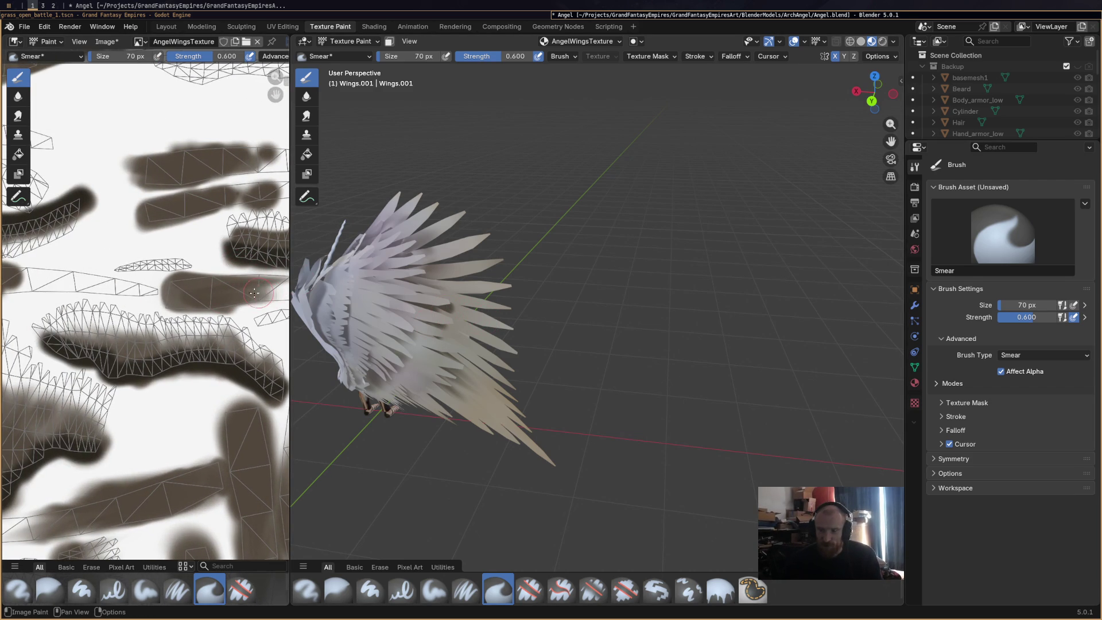
{"action": "middle_click_drag", "start_coordinate": [269, 295], "coordinate": [201, 292]}
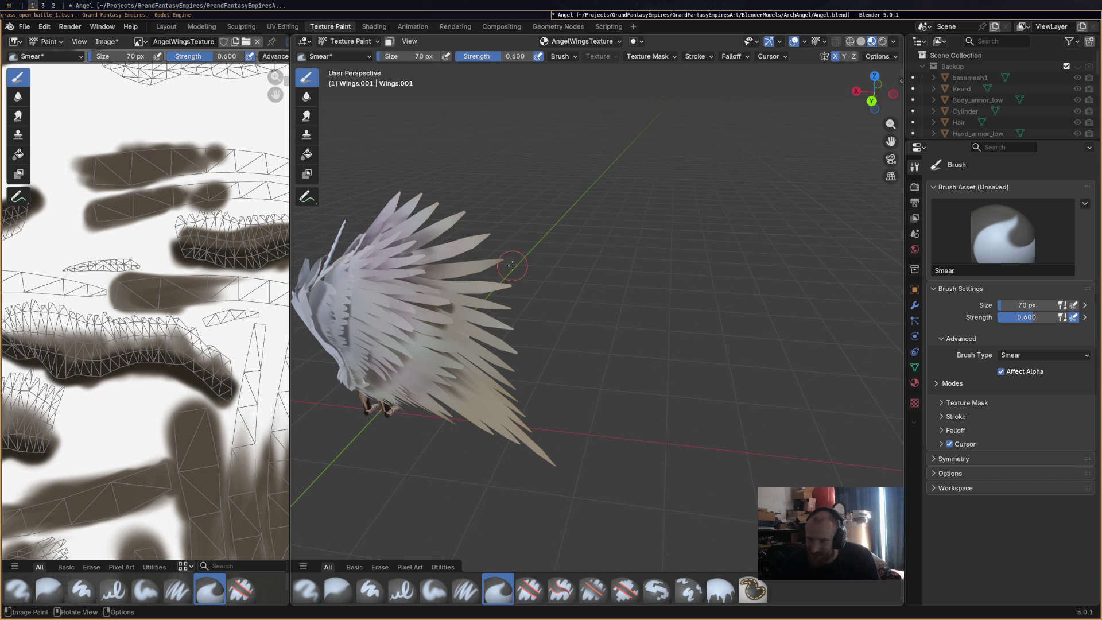
{"action": "mouse_move", "coordinate": [220, 209]}
{"action": "left_mouse_down"}
{"action": "mouse_move", "coordinate": [185, 195]}
{"action": "mouse_move", "coordinate": [216, 169]}
{"action": "left_mouse_up"}
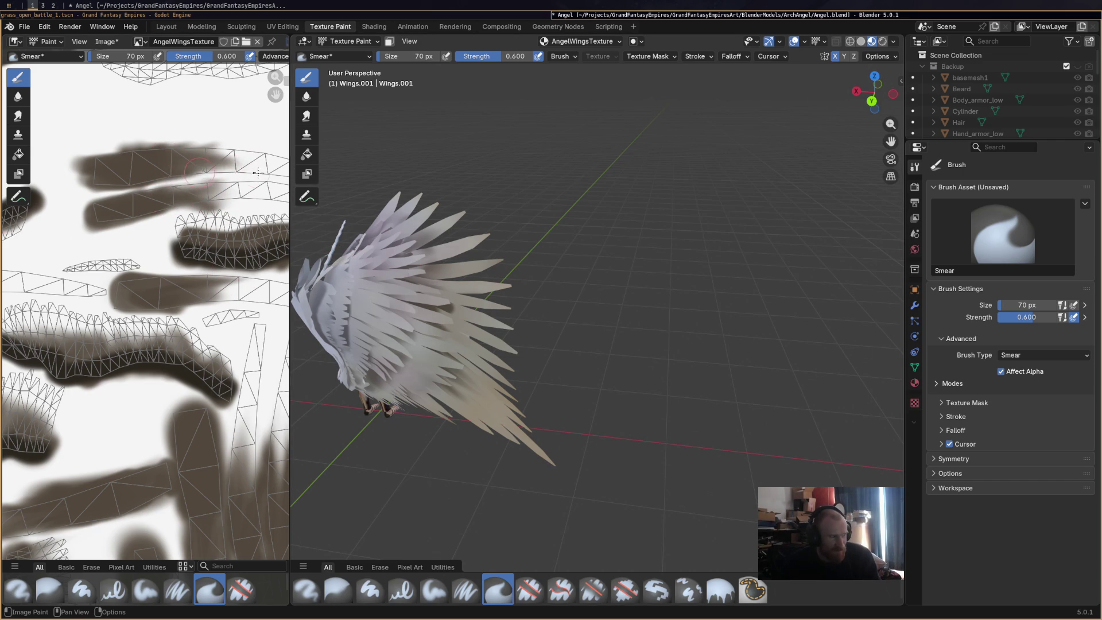
{"action": "middle_click_drag", "start_coordinate": [43, 392], "coordinate": [24, 232]}
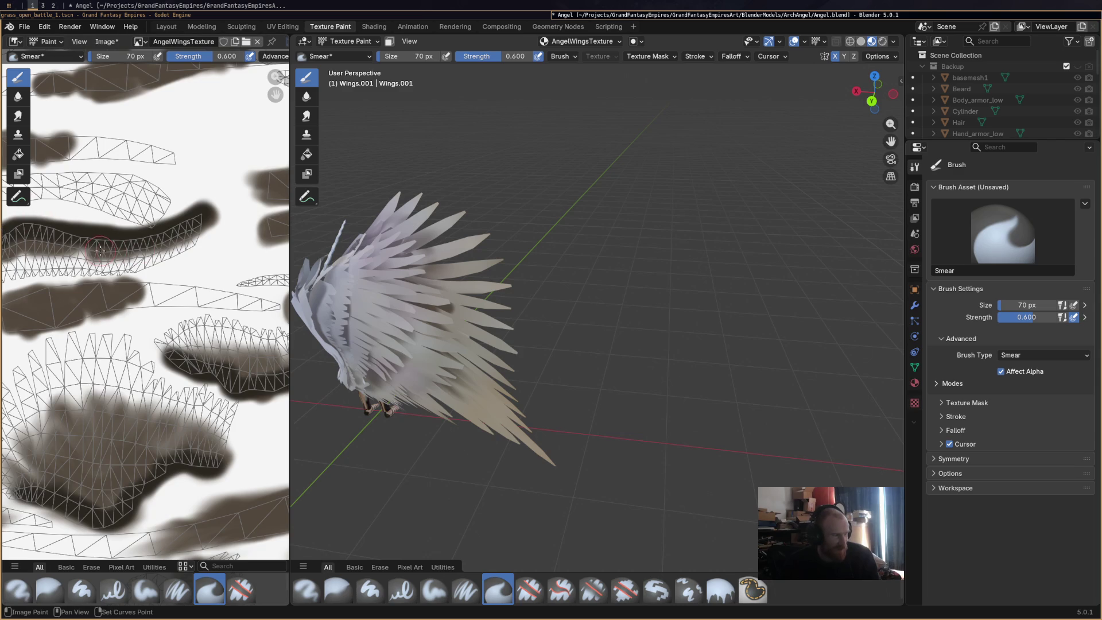
{"action": "middle_click_drag", "start_coordinate": [80, 219], "coordinate": [166, 252]}
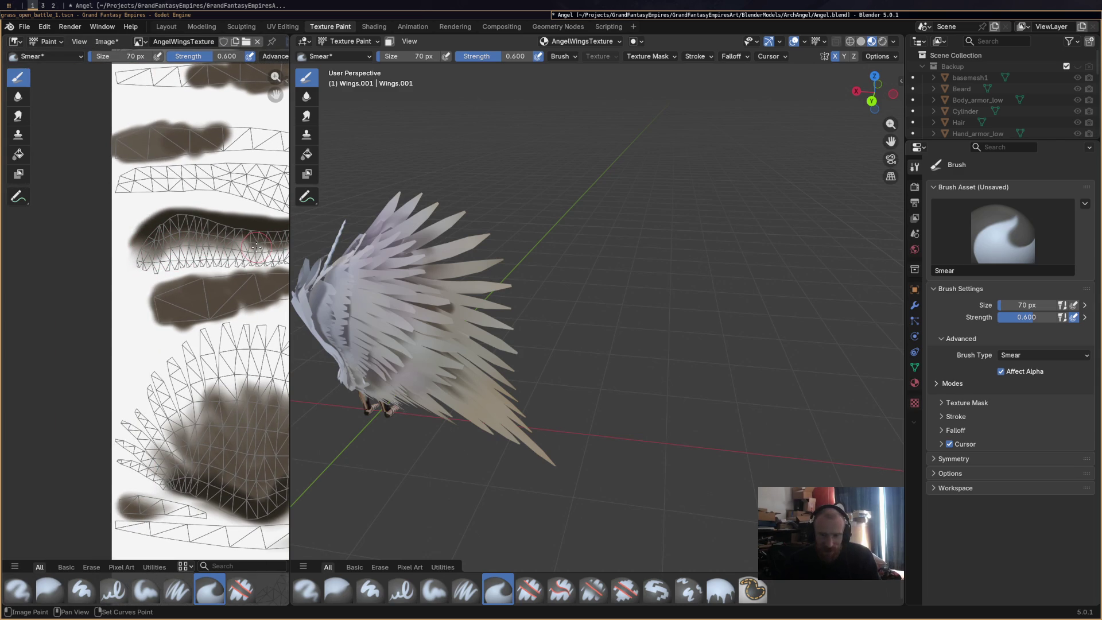
{"action": "middle_click_drag", "start_coordinate": [256, 247], "coordinate": [184, 242]}
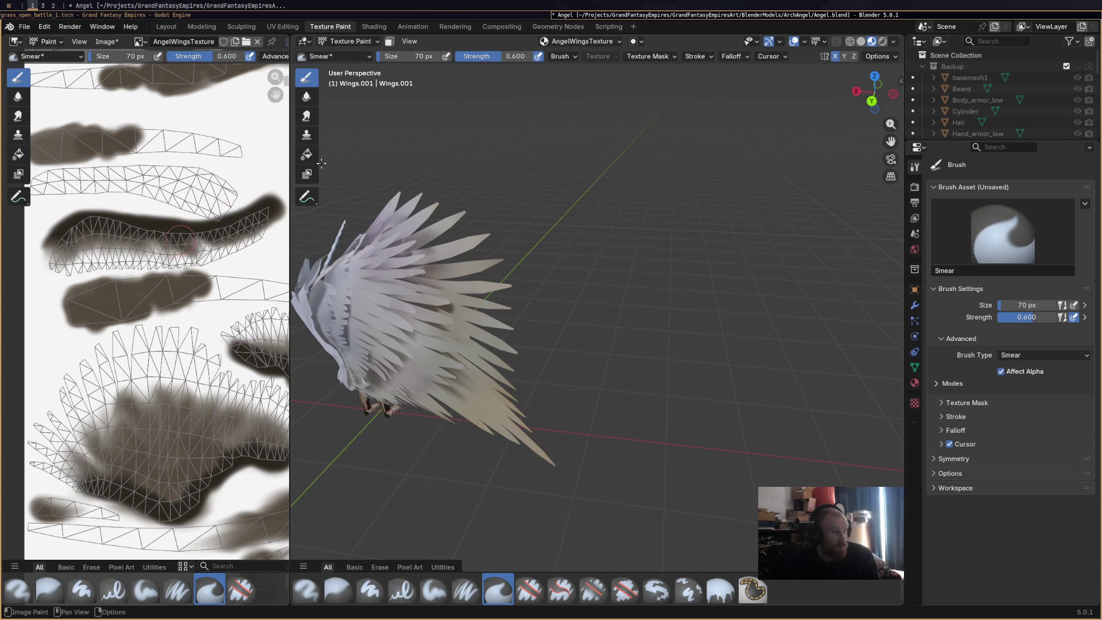
{"action": "key", "text": "ctrl+s"}
Switch to Godot's 2D view, select the dragon_battle scene and run it.
{"action": "left_click", "coordinate": [491, 16]}
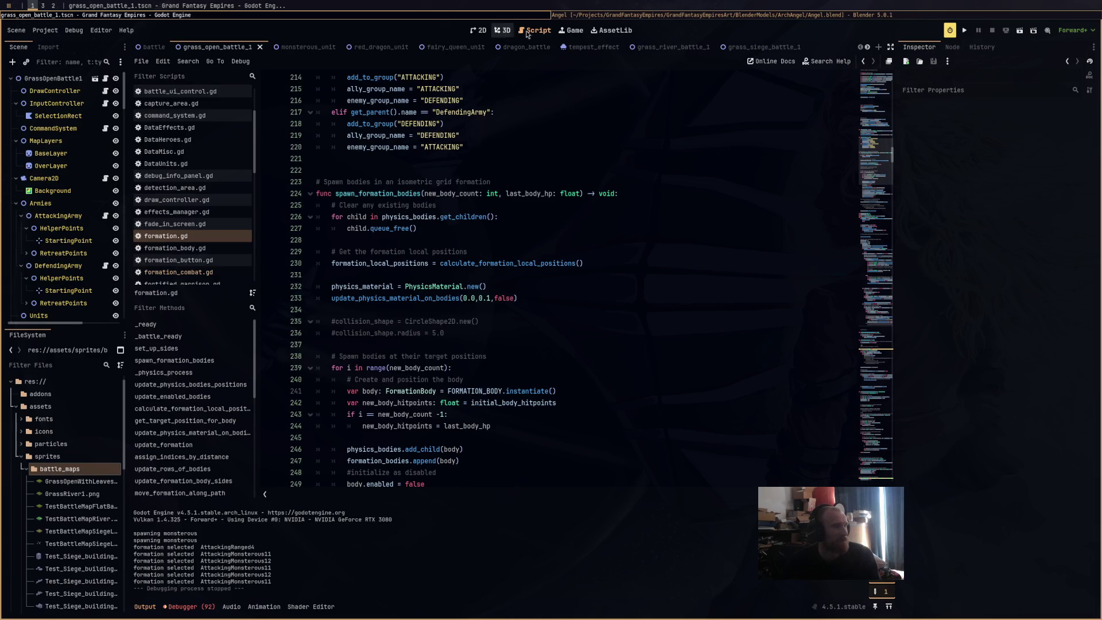
{"action": "left_click", "coordinate": [480, 31]}
{"action": "middle_click_drag", "start_coordinate": [522, 230], "coordinate": [505, 186]}
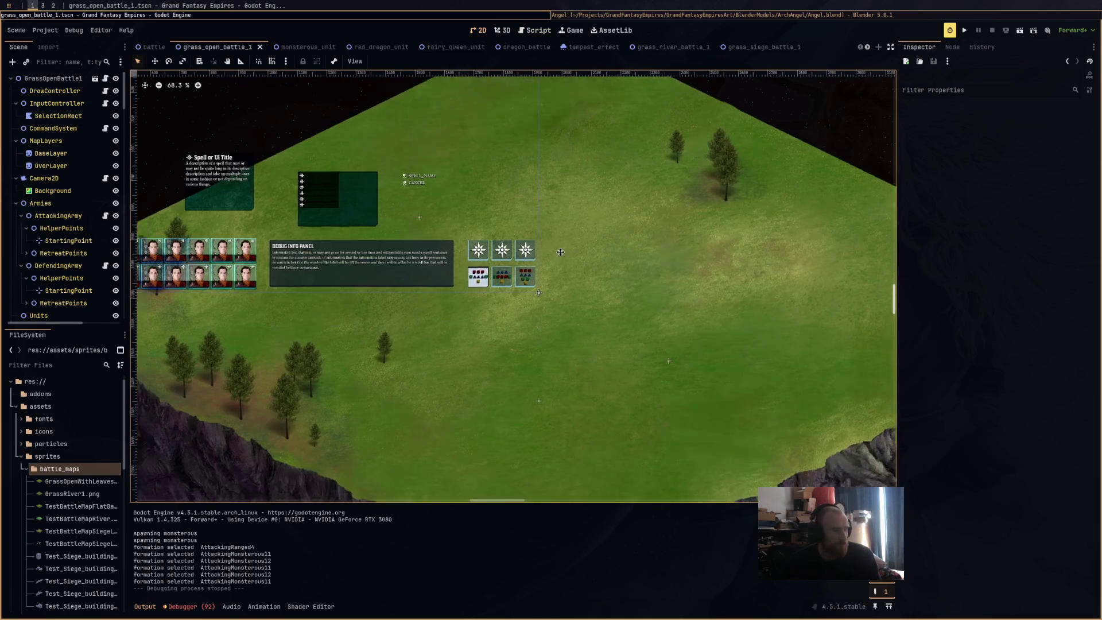
{"action": "left_click", "coordinate": [524, 47]}
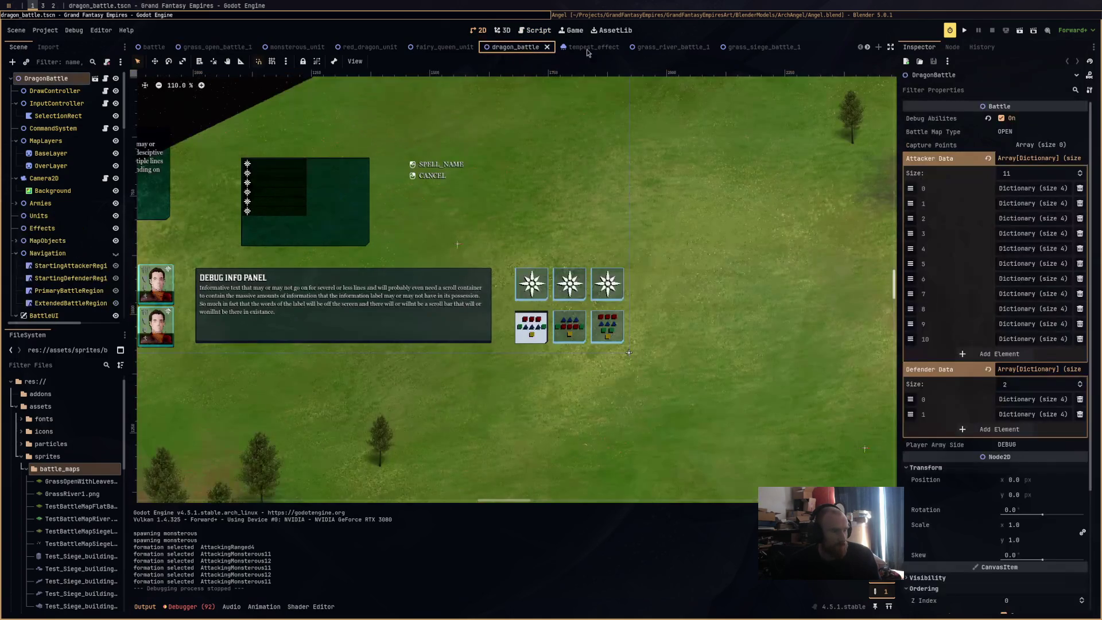
{"action": "left_click", "coordinate": [1020, 30]}
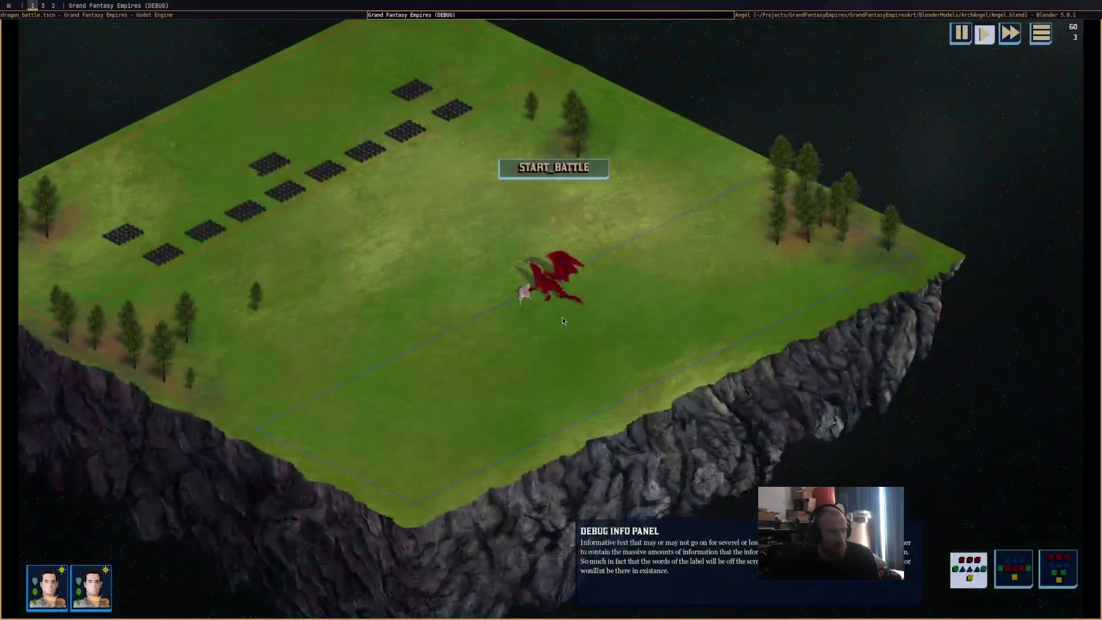
{"action": "scroll", "coordinate": [562, 321], "scroll_direction": "up", "scroll_amount": 3}
Move the red dragon and fairy queen into position, start the battle, then close the game with Alt+F4.
{"action": "left_click", "coordinate": [559, 249]}
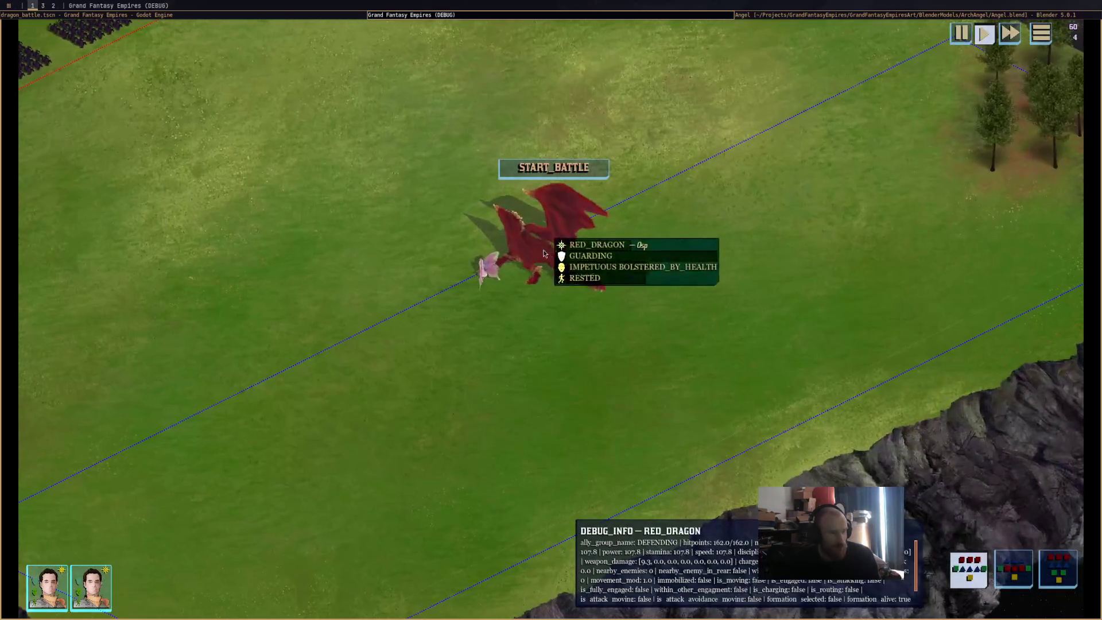
{"action": "left_click_drag", "start_coordinate": [688, 203], "coordinate": [762, 370]}
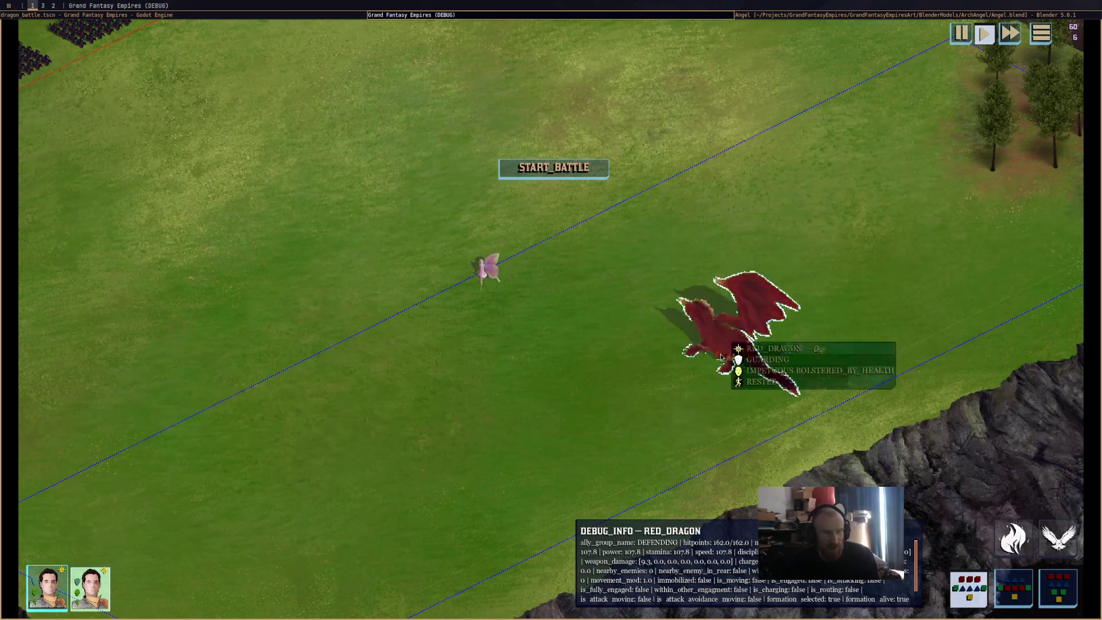
{"action": "right_click", "coordinate": [909, 288]}
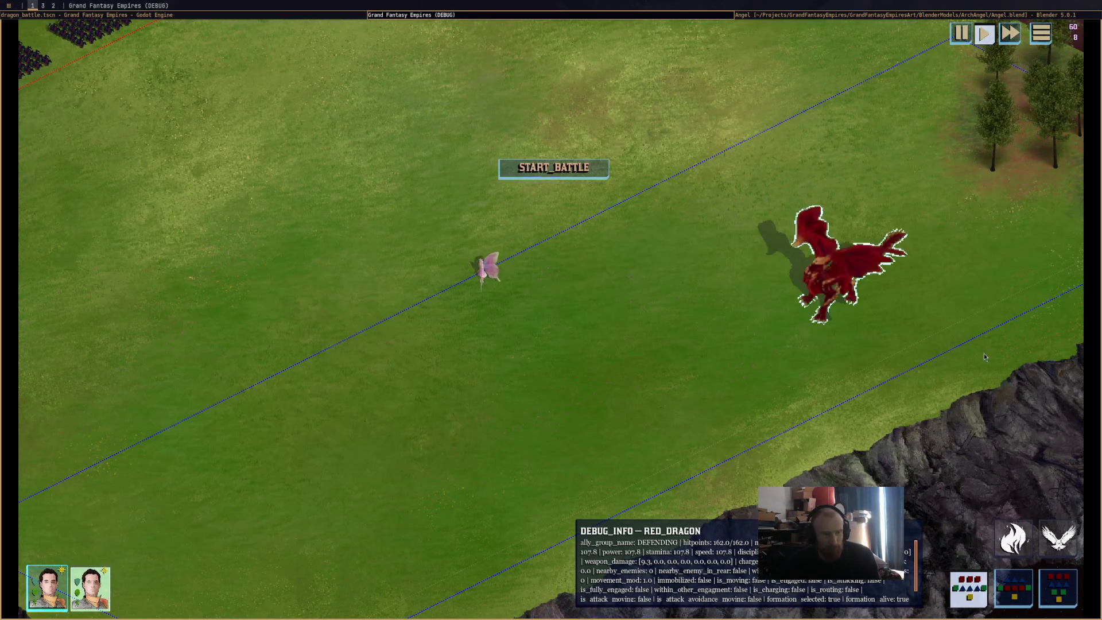
{"action": "mouse_move", "coordinate": [486, 269]}
{"action": "left_mouse_down"}
{"action": "mouse_move", "coordinate": [674, 363]}
{"action": "mouse_move", "coordinate": [579, 413]}
{"action": "left_mouse_up"}
{"action": "left_click", "coordinate": [556, 169]}
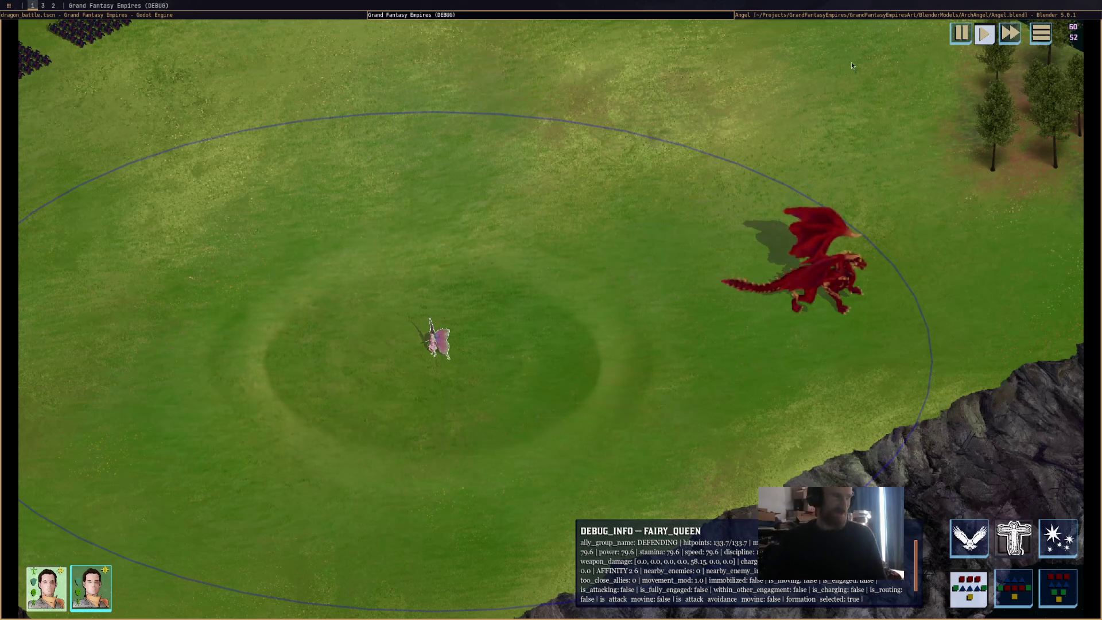
{"action": "key", "text": "alt+F4"}
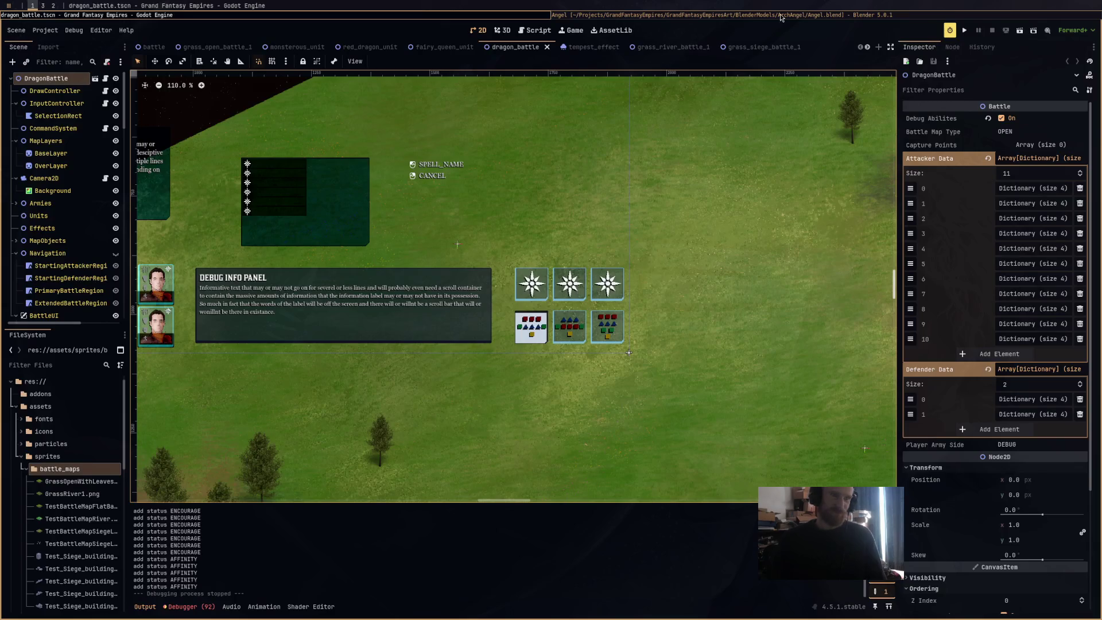
Return to Blender and smudge the mid-texture brown paint leftward and upward.
{"action": "left_click", "coordinate": [809, 14]}
{"action": "middle_click_drag", "start_coordinate": [628, 209], "coordinate": [553, 275]}
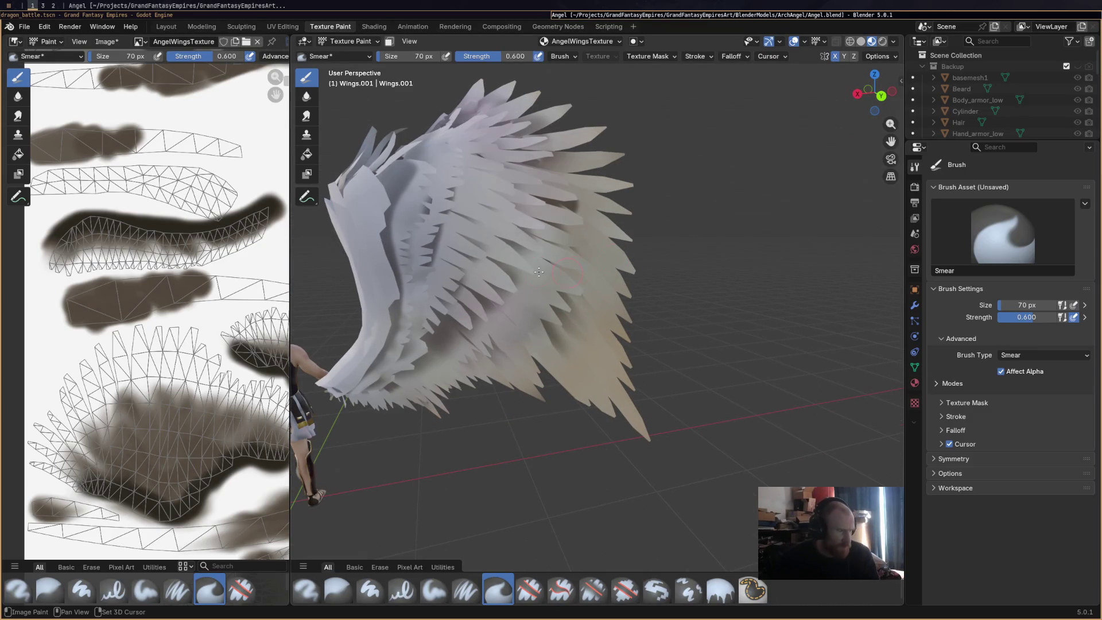
{"action": "left_click_drag", "start_coordinate": [208, 337], "coordinate": [194, 288]}
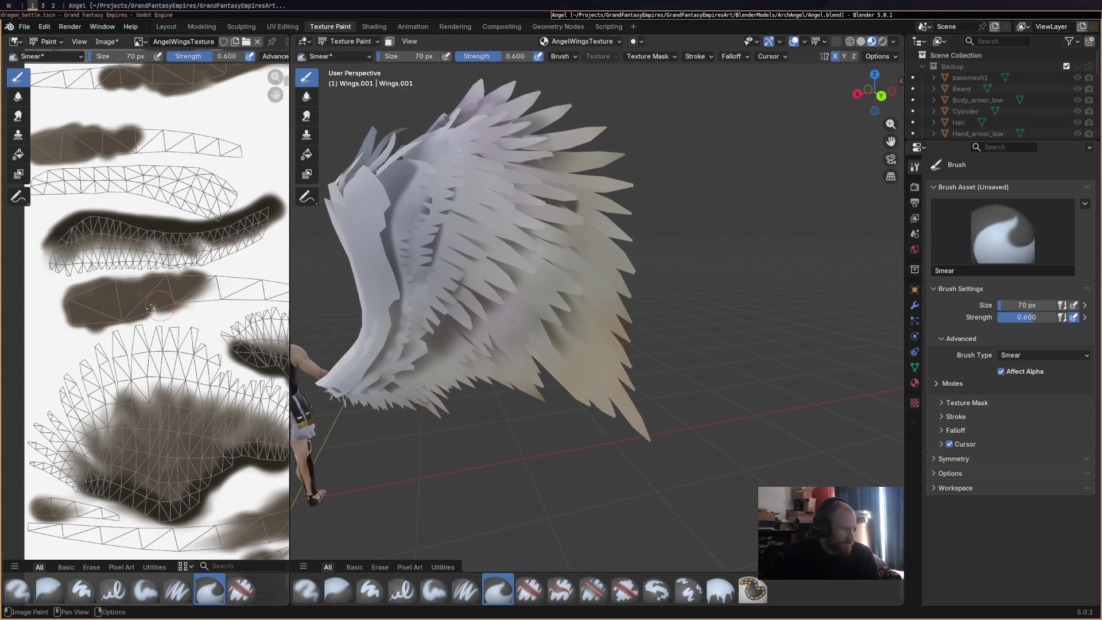
{"action": "left_click_drag", "start_coordinate": [121, 286], "coordinate": [104, 293]}
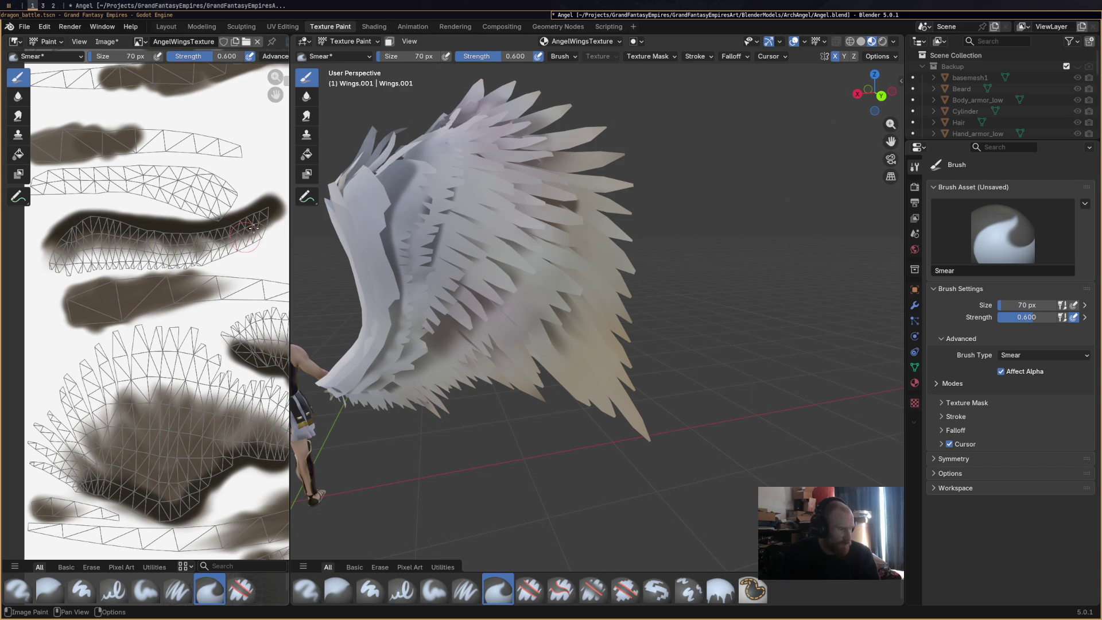
{"action": "left_click_drag", "start_coordinate": [135, 283], "coordinate": [164, 309]}
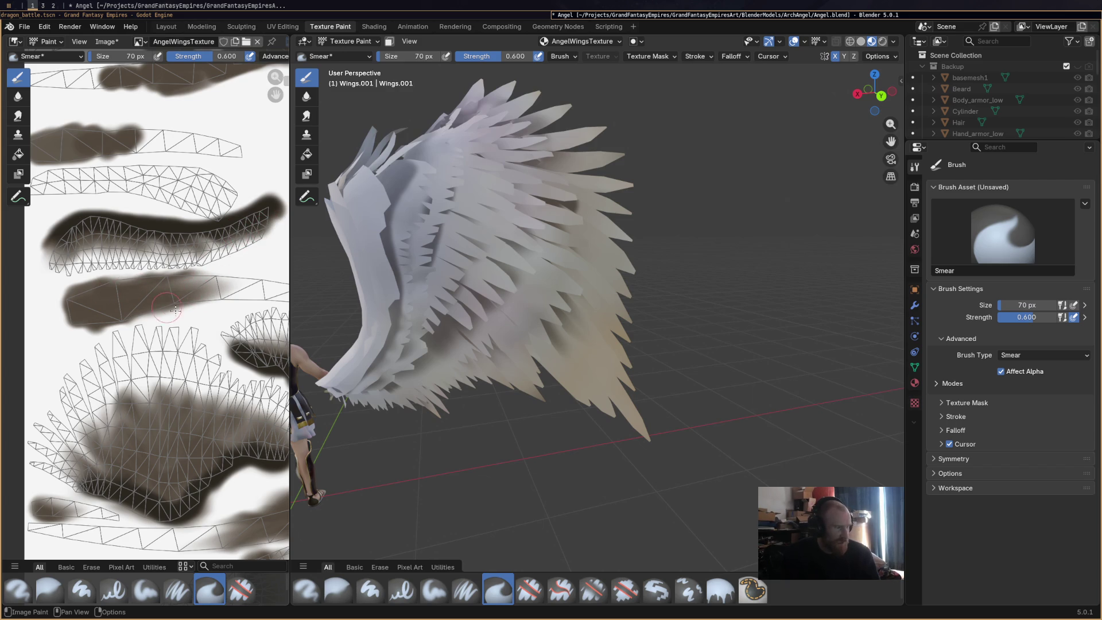
Smudge the lower brown paint and blend the upper brown band, ending on a frontal wing view.
{"action": "left_click_drag", "start_coordinate": [91, 427], "coordinate": [77, 449]}
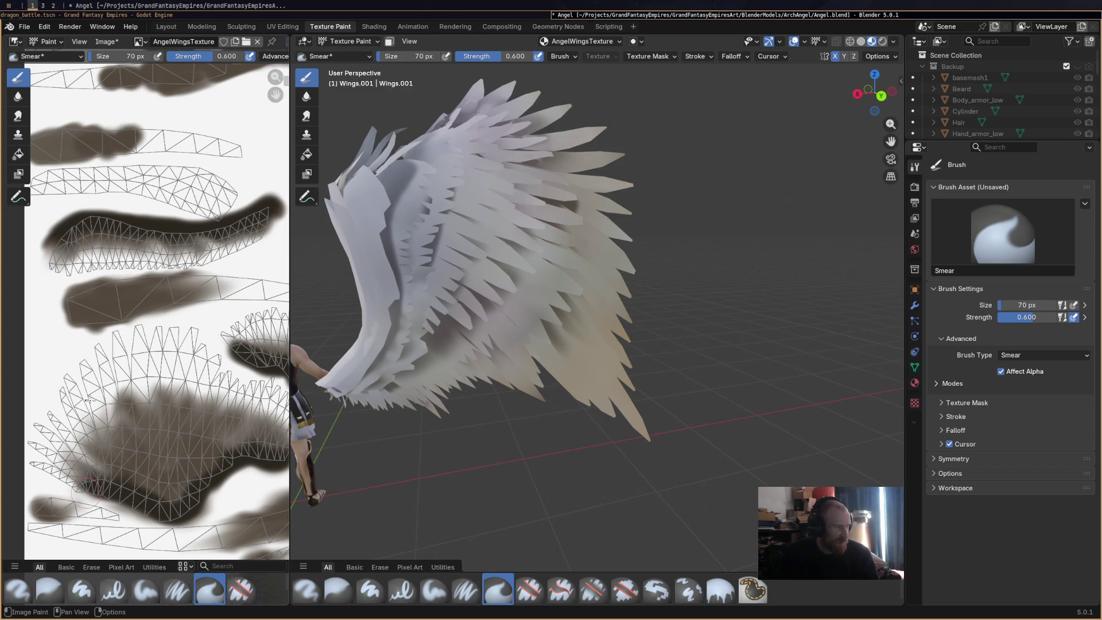
{"action": "left_click_drag", "start_coordinate": [127, 138], "coordinate": [160, 146]}
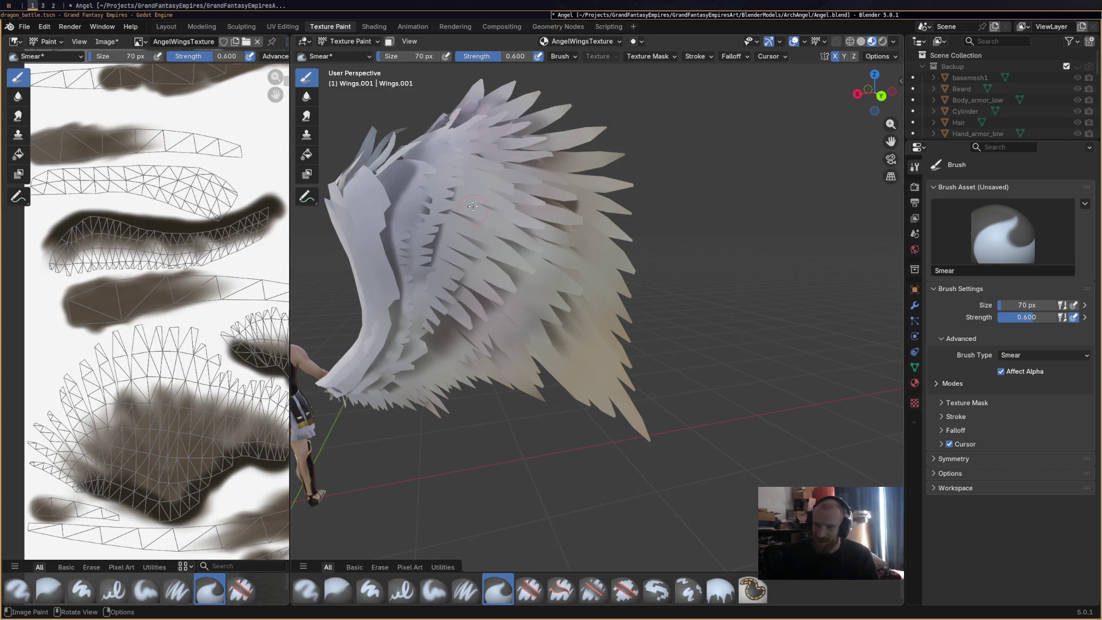
{"action": "mouse_move", "coordinate": [472, 209]}
{"action": "middle_mouse_down"}
{"action": "mouse_move", "coordinate": [361, 223]}
{"action": "mouse_move", "coordinate": [381, 242]}
{"action": "middle_mouse_up"}
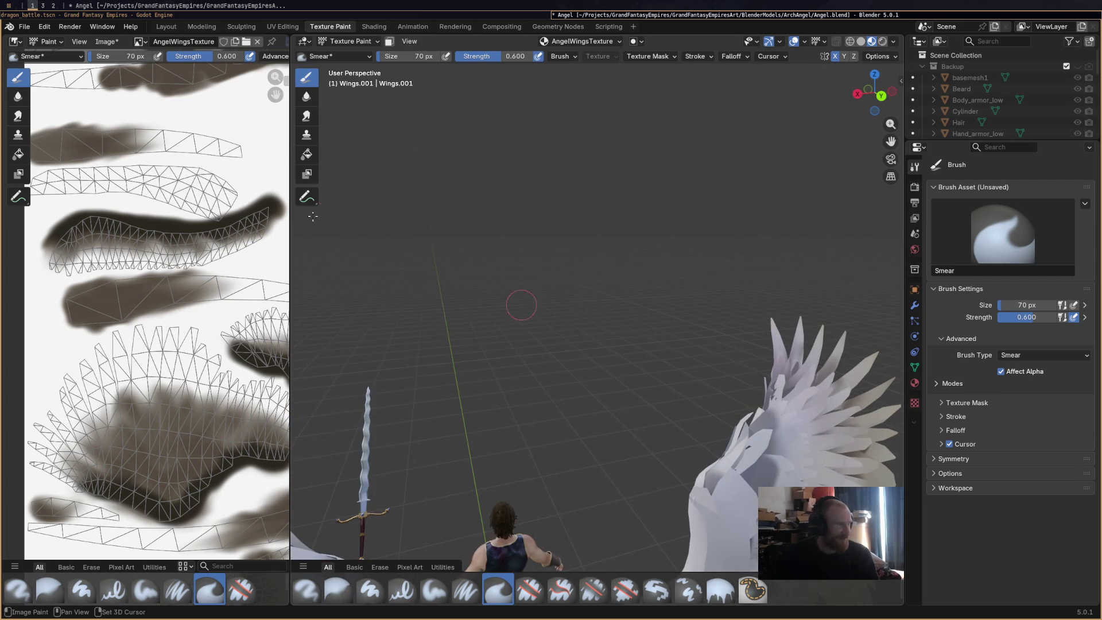
{"action": "scroll", "coordinate": [173, 188], "scroll_direction": "up", "scroll_amount": 5, "text": "shift"}
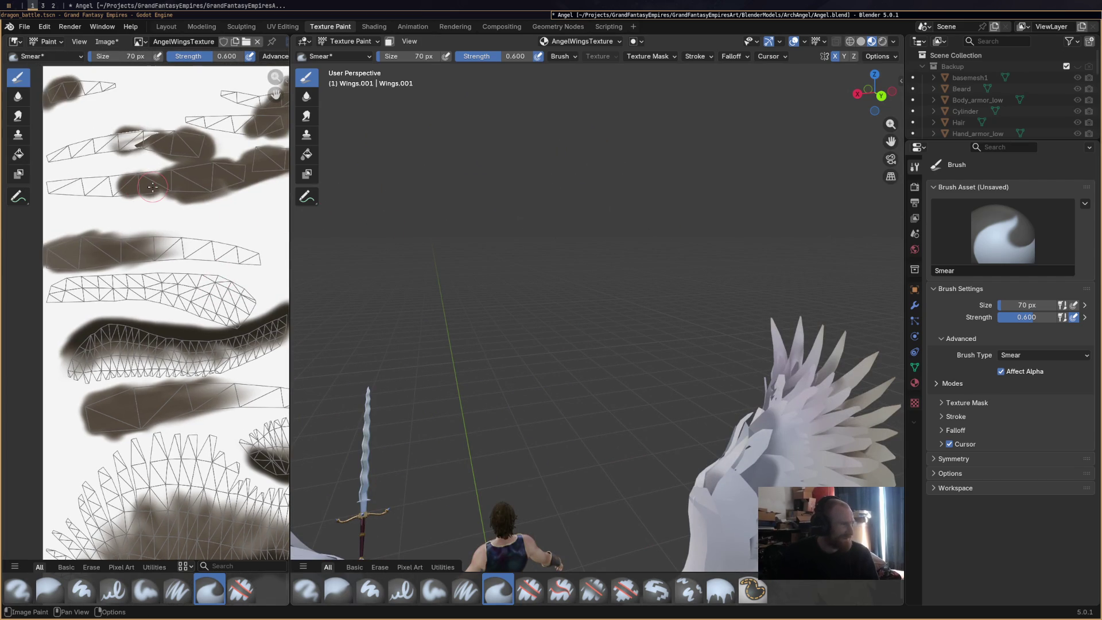
Smear the upper brown bands and the top paint blob into softer, streaked edges.
{"action": "left_click_drag", "start_coordinate": [143, 122], "coordinate": [140, 130]}
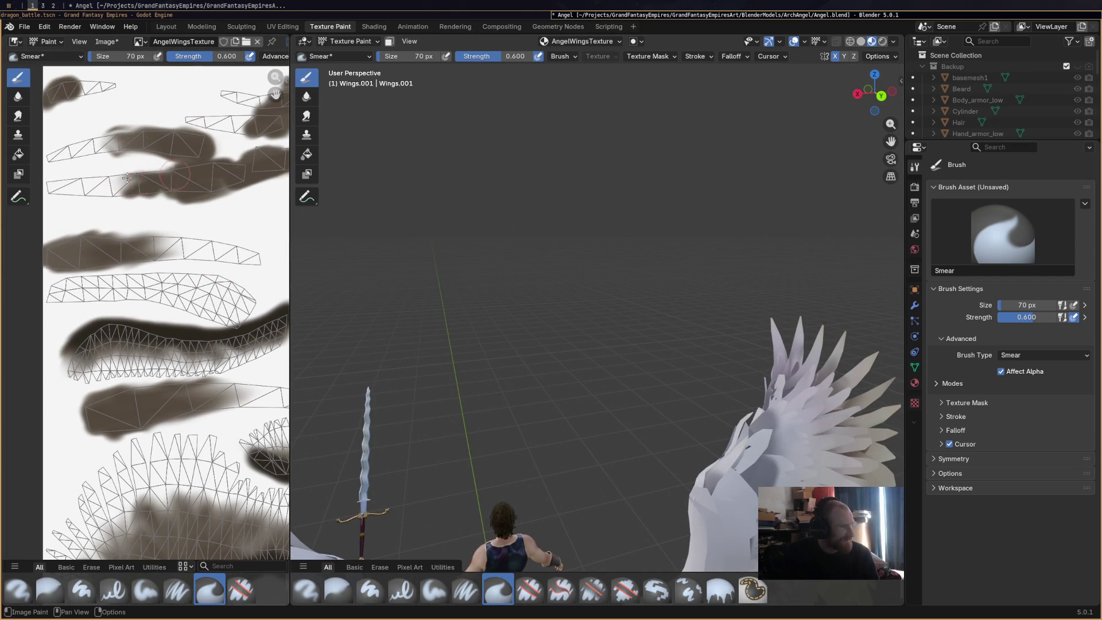
{"action": "left_click_drag", "start_coordinate": [109, 182], "coordinate": [133, 201]}
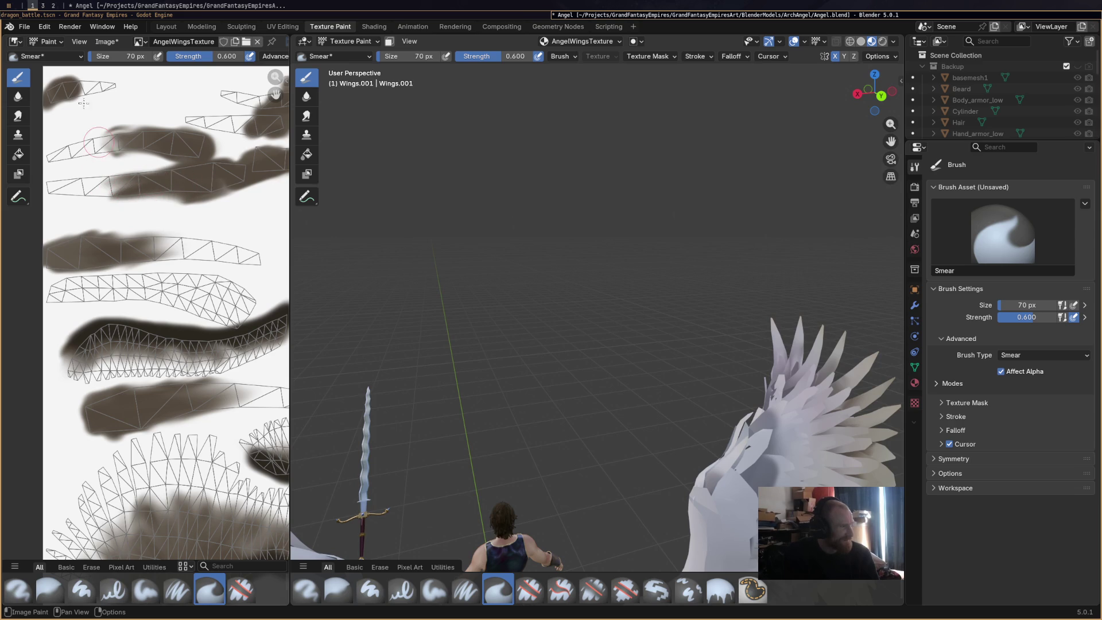
{"action": "left_click_drag", "start_coordinate": [90, 82], "coordinate": [95, 83]}
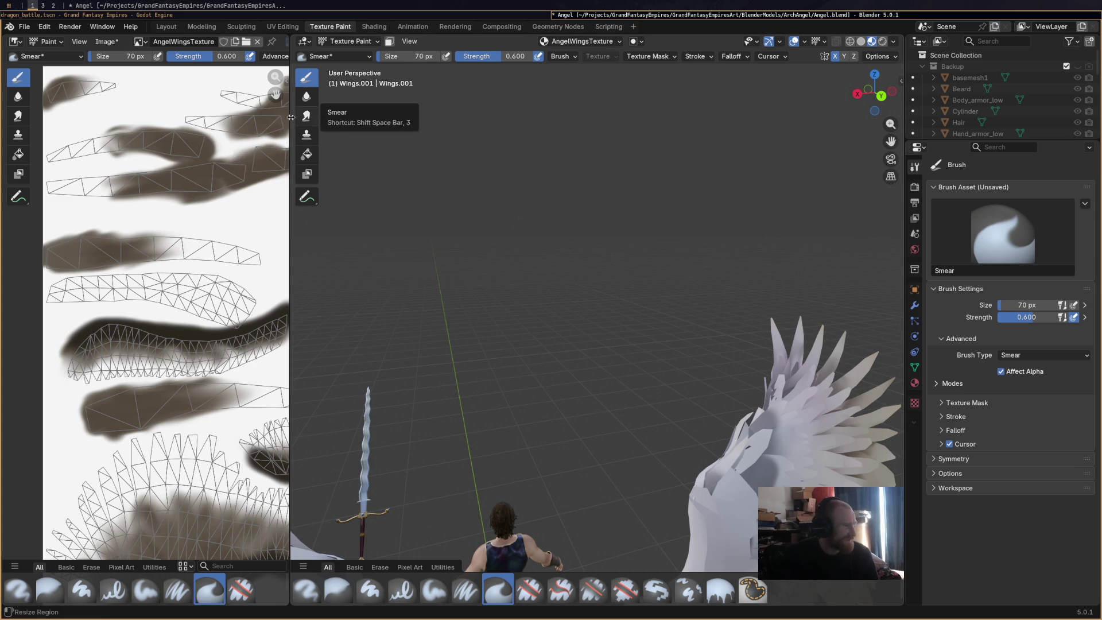
{"action": "mouse_move", "coordinate": [269, 152]}
{"action": "middle_mouse_down"}
{"action": "mouse_move", "coordinate": [98, 256]}
{"action": "mouse_move", "coordinate": [94, 242]}
{"action": "middle_mouse_up"}
{"action": "left_click_drag", "start_coordinate": [119, 169], "coordinate": [103, 181]}
{"action": "left_click_drag", "start_coordinate": [183, 227], "coordinate": [137, 246]}
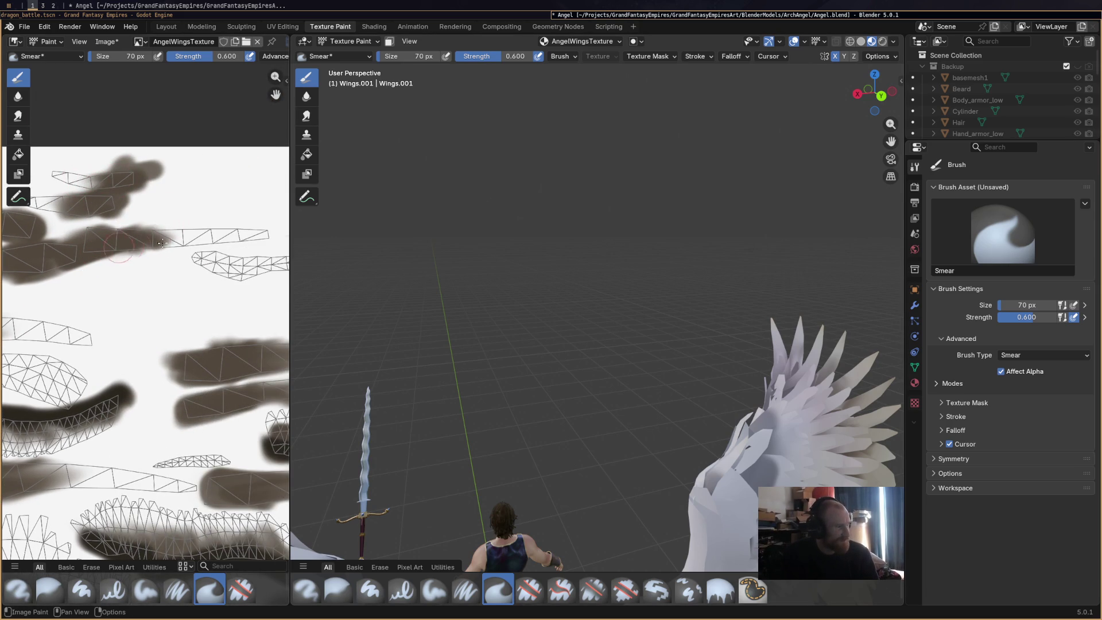
Smear the dark blob's lower lobe and the upper-right wing island, then frame the wings in 3D.
{"action": "mouse_move", "coordinate": [214, 240]}
{"action": "middle_mouse_down"}
{"action": "mouse_move", "coordinate": [164, 156]}
{"action": "mouse_move", "coordinate": [258, 258]}
{"action": "middle_mouse_up"}
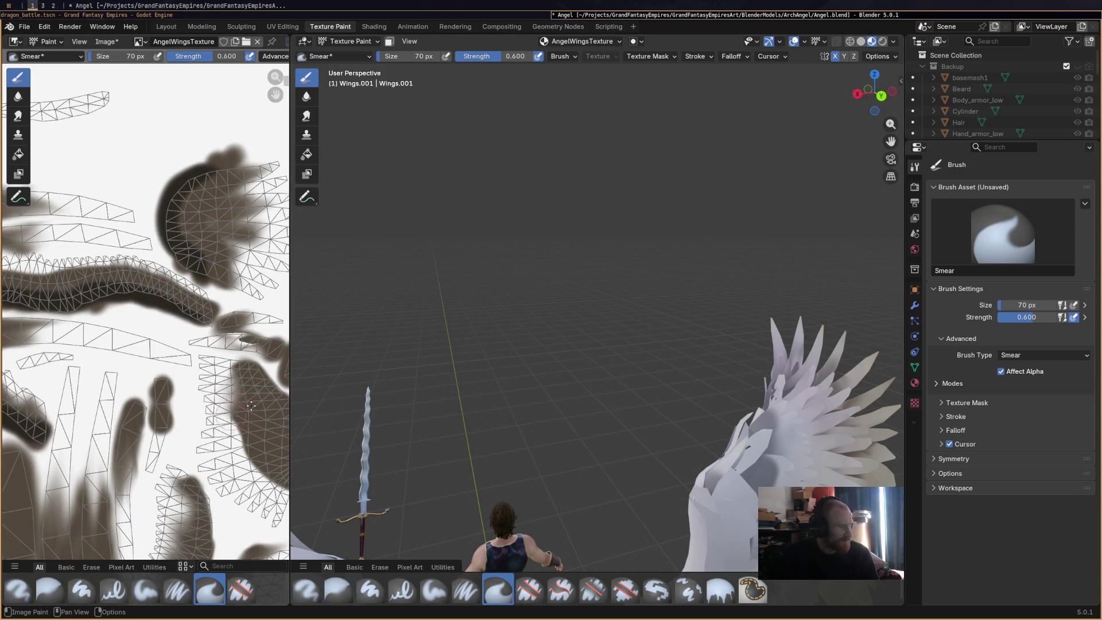
{"action": "left_click_drag", "start_coordinate": [167, 425], "coordinate": [166, 436]}
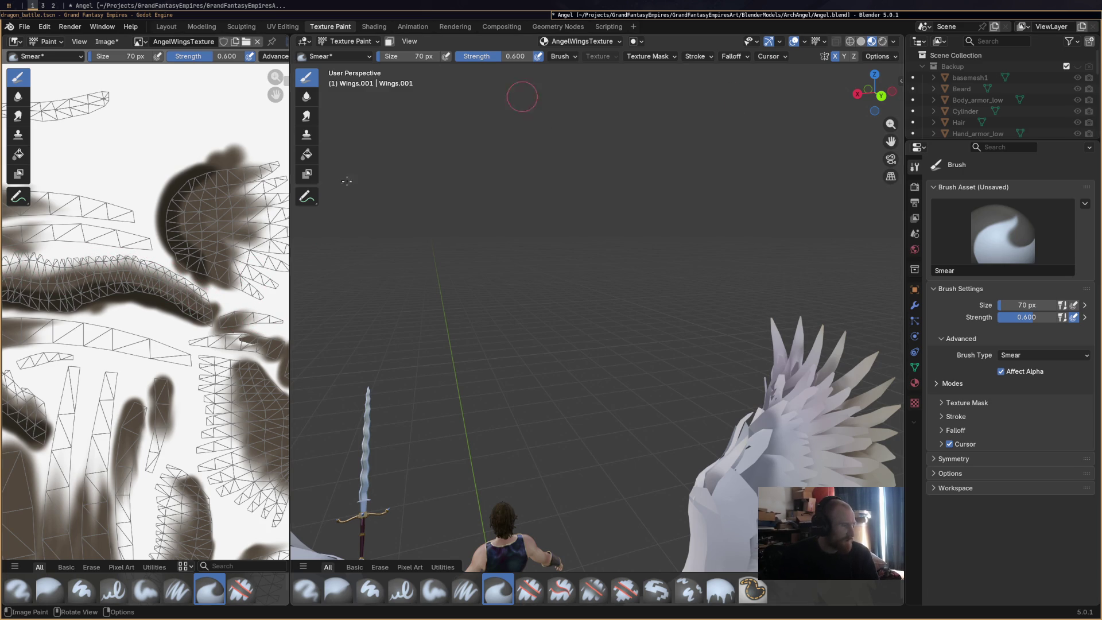
{"action": "middle_click_drag", "start_coordinate": [252, 272], "coordinate": [157, 256]}
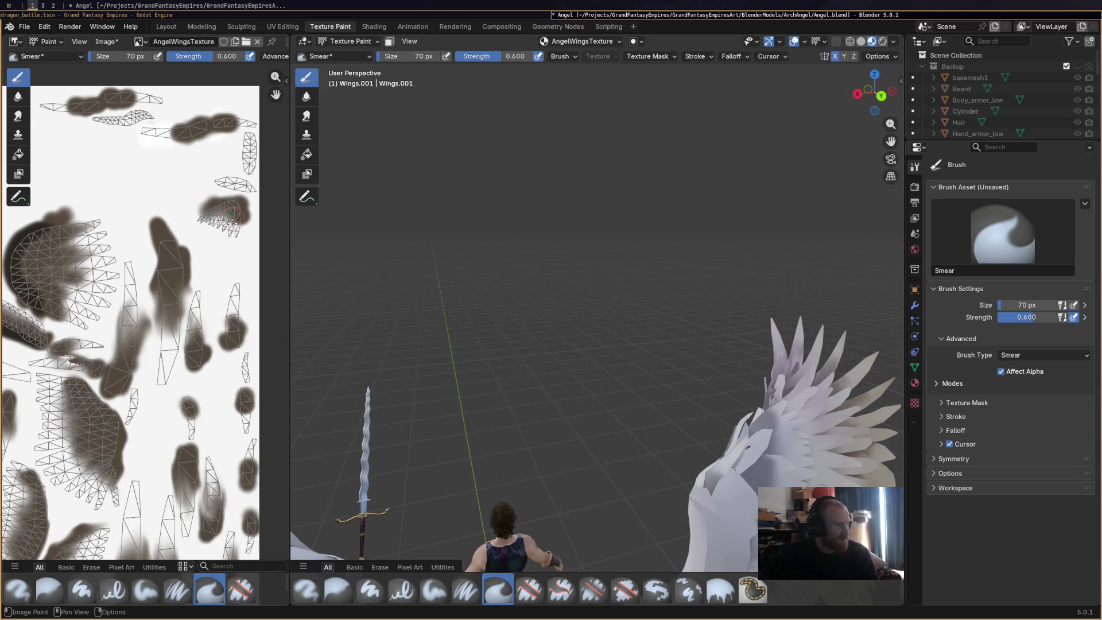
{"action": "left_click_drag", "start_coordinate": [176, 138], "coordinate": [179, 138]}
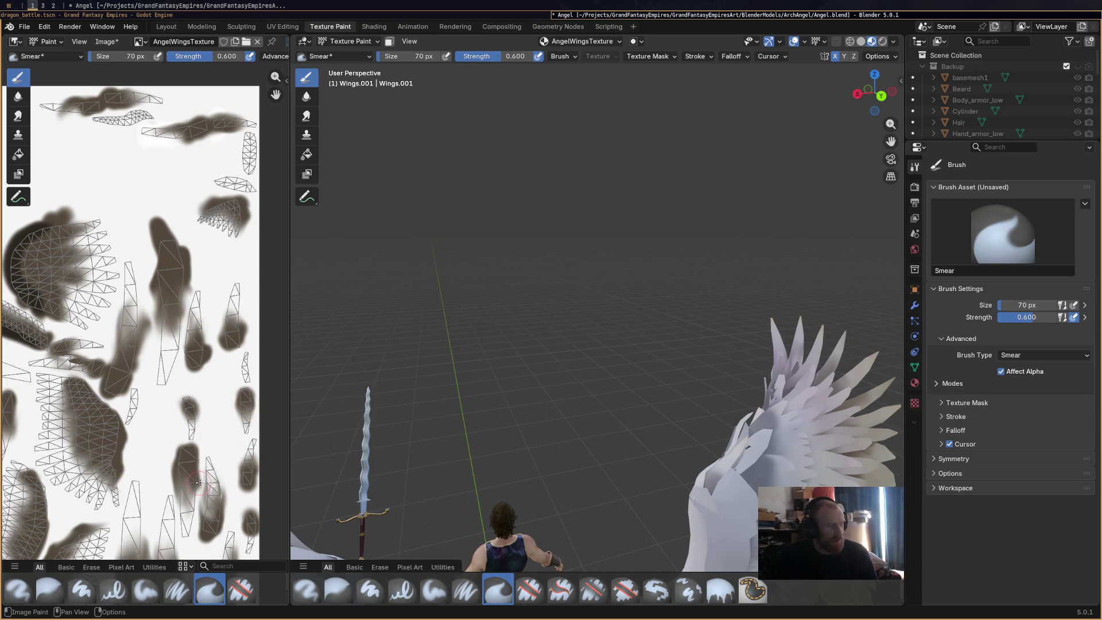
{"action": "key", "text": "KP_Decimal"}
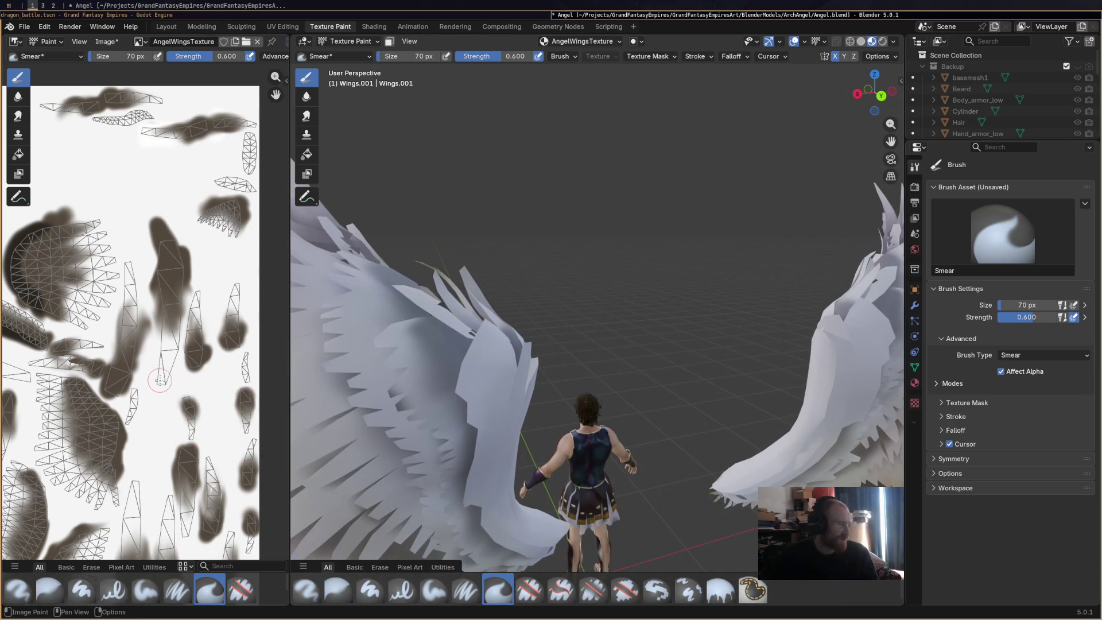
{"action": "scroll", "coordinate": [200, 259], "scroll_direction": "up", "scroll_amount": 3}
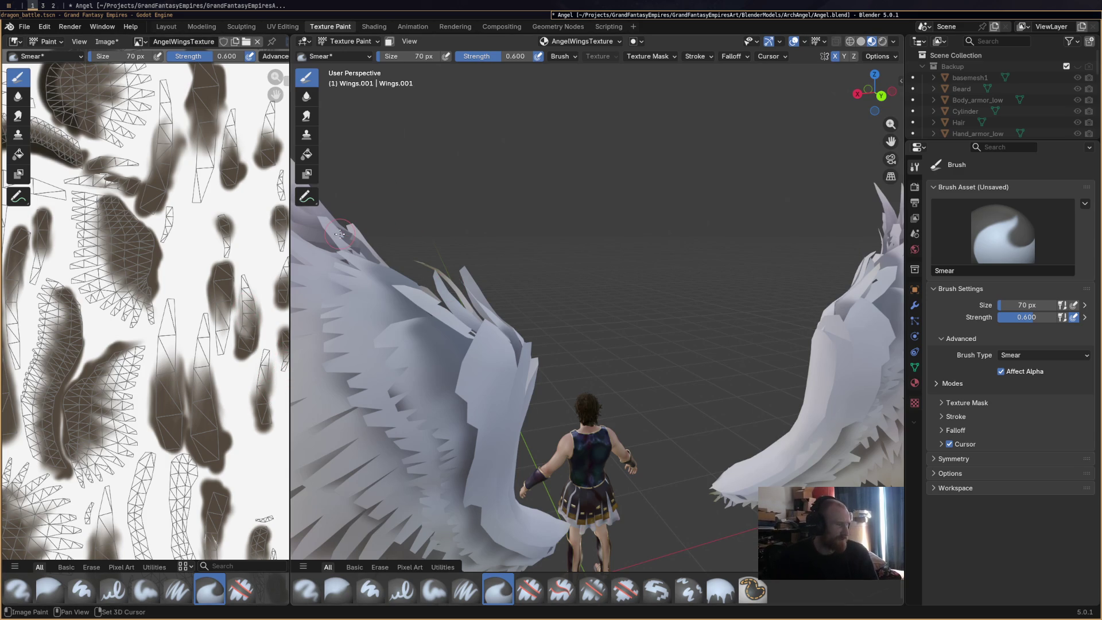
{"action": "scroll", "coordinate": [176, 341], "scroll_direction": "down", "scroll_amount": 5, "text": "shift"}
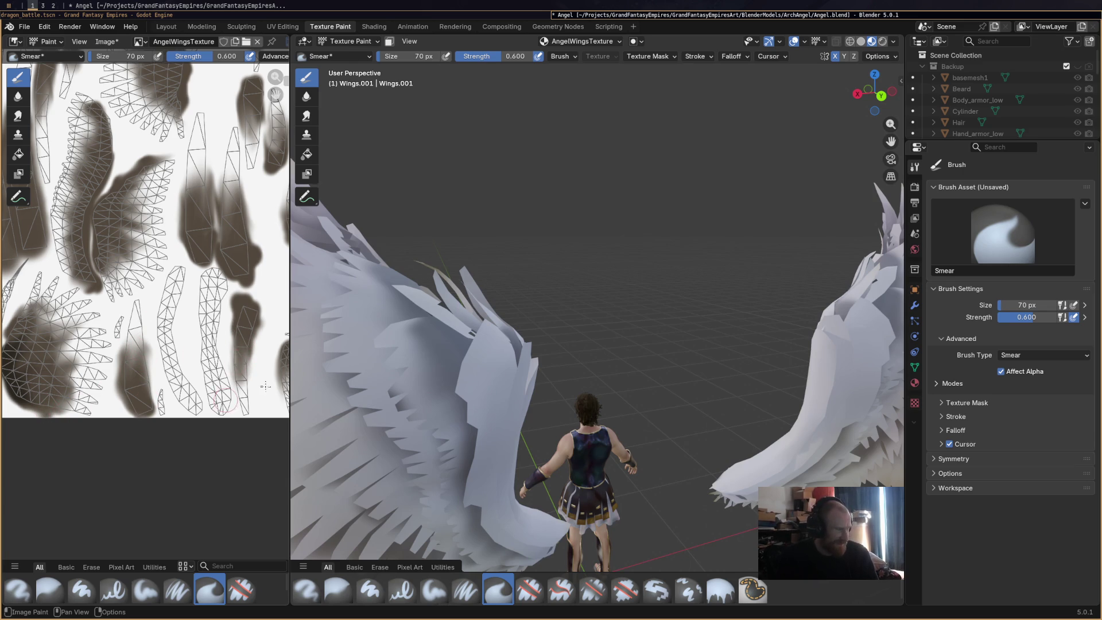
{"action": "scroll", "coordinate": [528, 330], "scroll_direction": "down", "scroll_amount": 5}
Inspect both wings from the rear and switch to the Airbrush with white paint.
{"action": "mouse_move", "coordinate": [517, 328]}
{"action": "middle_mouse_down"}
{"action": "mouse_move", "coordinate": [591, 306]}
{"action": "mouse_move", "coordinate": [570, 254]}
{"action": "middle_mouse_up"}
{"action": "scroll", "coordinate": [527, 330], "scroll_direction": "up", "scroll_amount": 2}
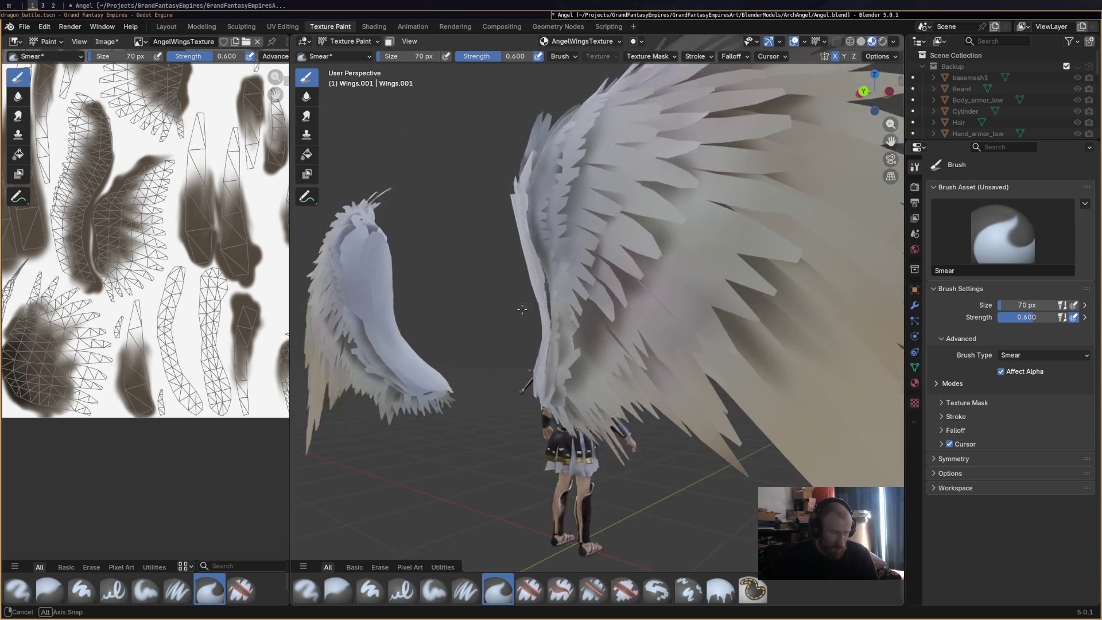
{"action": "scroll", "coordinate": [620, 306], "scroll_direction": "down", "scroll_amount": 3}
{"action": "mouse_move", "coordinate": [620, 306]}
{"action": "middle_mouse_down"}
{"action": "mouse_move", "coordinate": [608, 339]}
{"action": "mouse_move", "coordinate": [424, 308]}
{"action": "middle_mouse_up"}
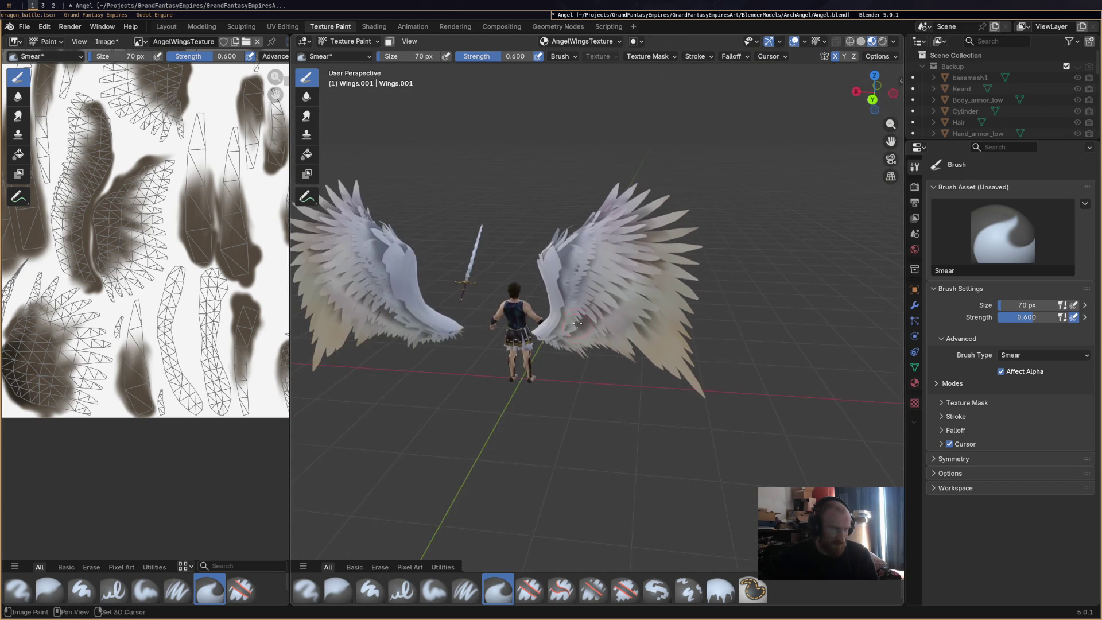
{"action": "scroll", "coordinate": [671, 290], "scroll_direction": "up", "scroll_amount": 2}
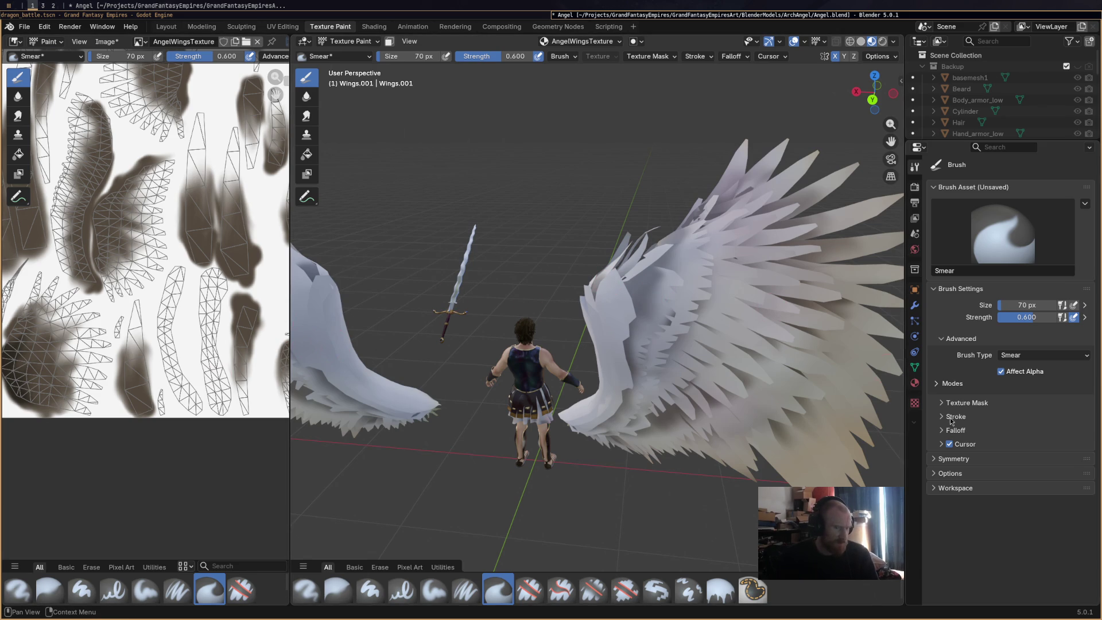
{"action": "left_click", "coordinate": [19, 590]}
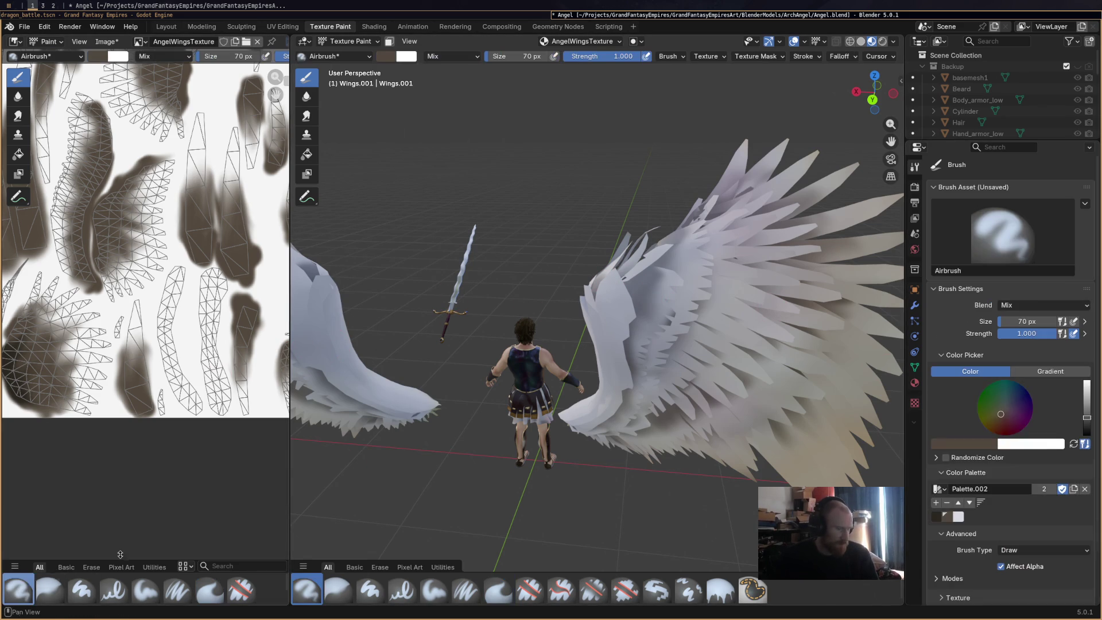
{"action": "left_click", "coordinate": [959, 517]}
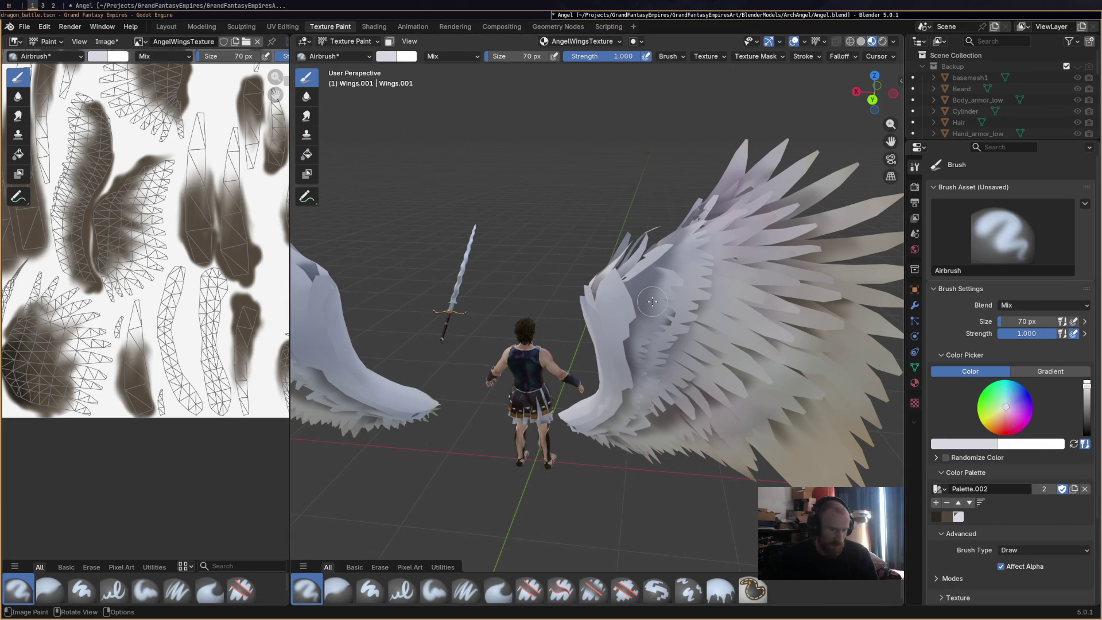
Airbrush a lighter white patch onto the wing texture and save Angel.blend.
{"action": "middle_click_drag", "start_coordinate": [661, 315], "coordinate": [590, 261]}
{"action": "scroll", "coordinate": [591, 261], "scroll_direction": "up", "scroll_amount": 2}
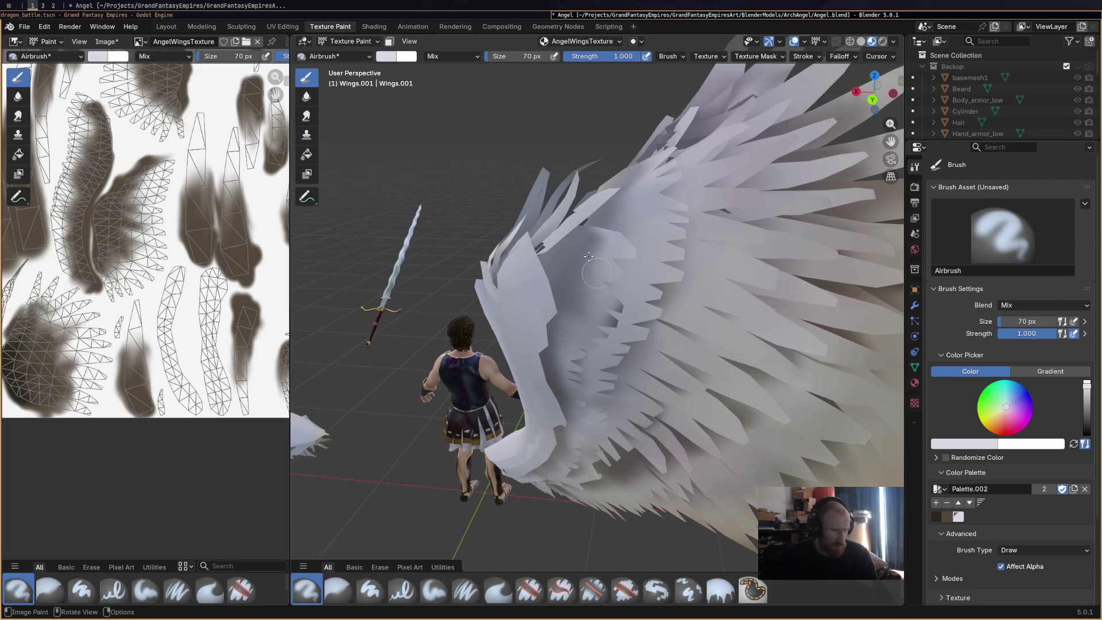
{"action": "scroll", "coordinate": [562, 328], "scroll_direction": "down", "scroll_amount": 5}
{"action": "scroll", "coordinate": [529, 320], "scroll_direction": "up", "scroll_amount": 1}
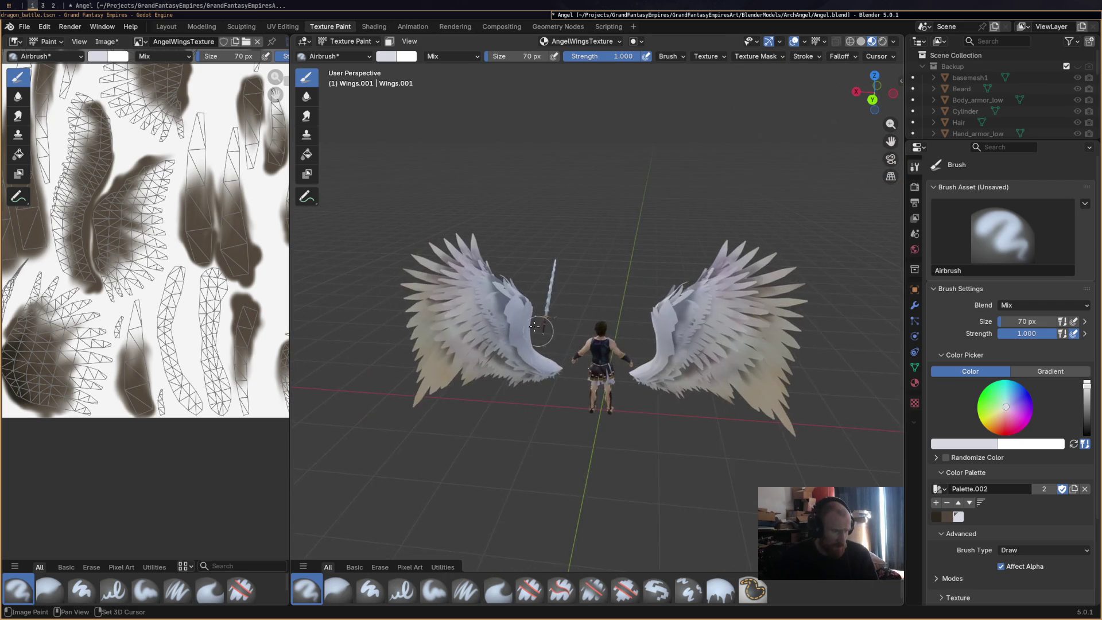
{"action": "scroll", "coordinate": [529, 320], "scroll_direction": "up", "scroll_amount": 4}
{"action": "mouse_move", "coordinate": [528, 319]}
{"action": "middle_mouse_down"}
{"action": "mouse_move", "coordinate": [550, 339]}
{"action": "mouse_move", "coordinate": [533, 347]}
{"action": "mouse_move", "coordinate": [568, 228]}
{"action": "middle_mouse_up"}
{"action": "scroll", "coordinate": [550, 340], "scroll_direction": "up", "scroll_amount": 3}
{"action": "scroll", "coordinate": [550, 339], "scroll_direction": "down", "scroll_amount": 4}
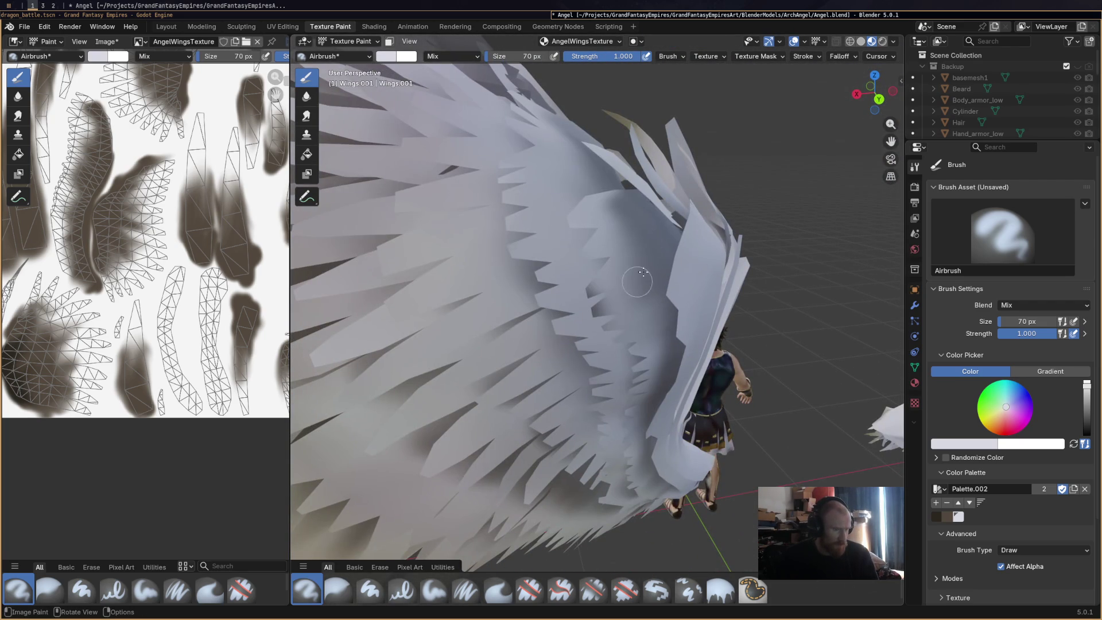
{"action": "scroll", "coordinate": [618, 312], "scroll_direction": "down", "scroll_amount": 3}
{"action": "scroll", "coordinate": [618, 313], "scroll_direction": "down", "scroll_amount": 2}
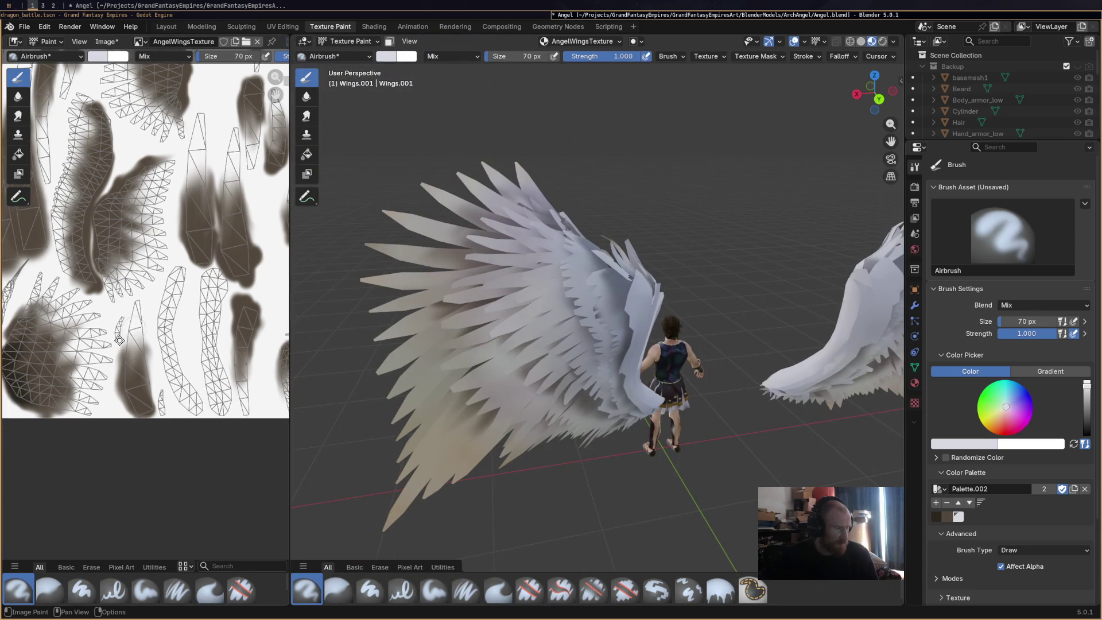
{"action": "middle_click_drag", "start_coordinate": [134, 327], "coordinate": [168, 390]}
{"action": "scroll", "coordinate": [166, 386], "scroll_direction": "down", "scroll_amount": 2}
{"action": "scroll", "coordinate": [198, 371], "scroll_direction": "up", "scroll_amount": 2}
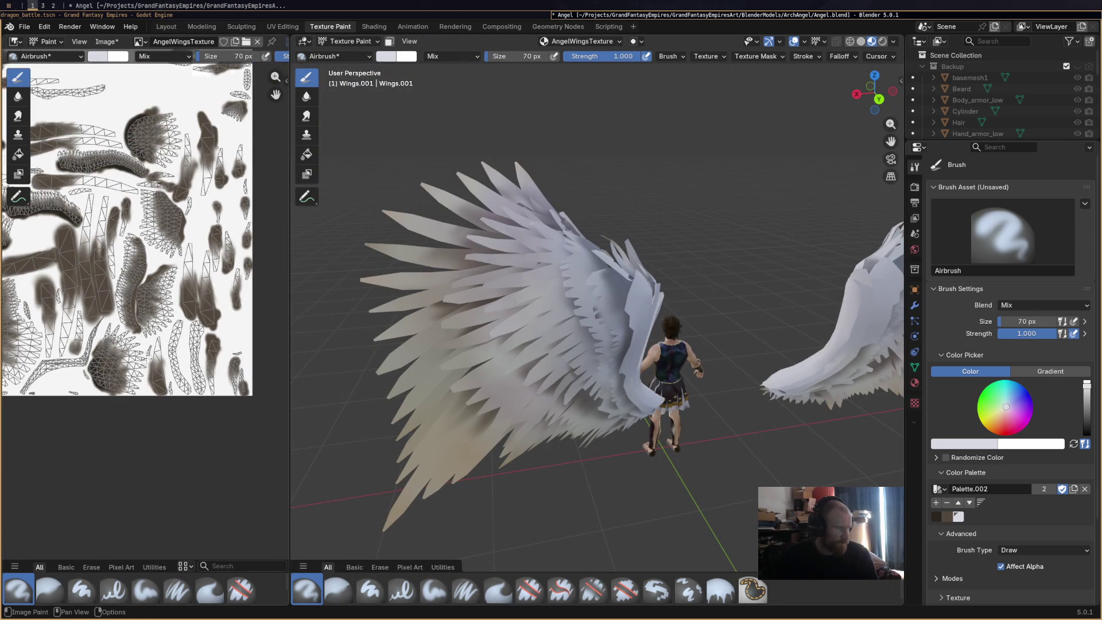
{"action": "scroll", "coordinate": [130, 345], "scroll_direction": "up", "scroll_amount": 1}
{"action": "left_click_drag", "start_coordinate": [162, 344], "coordinate": [162, 352]}
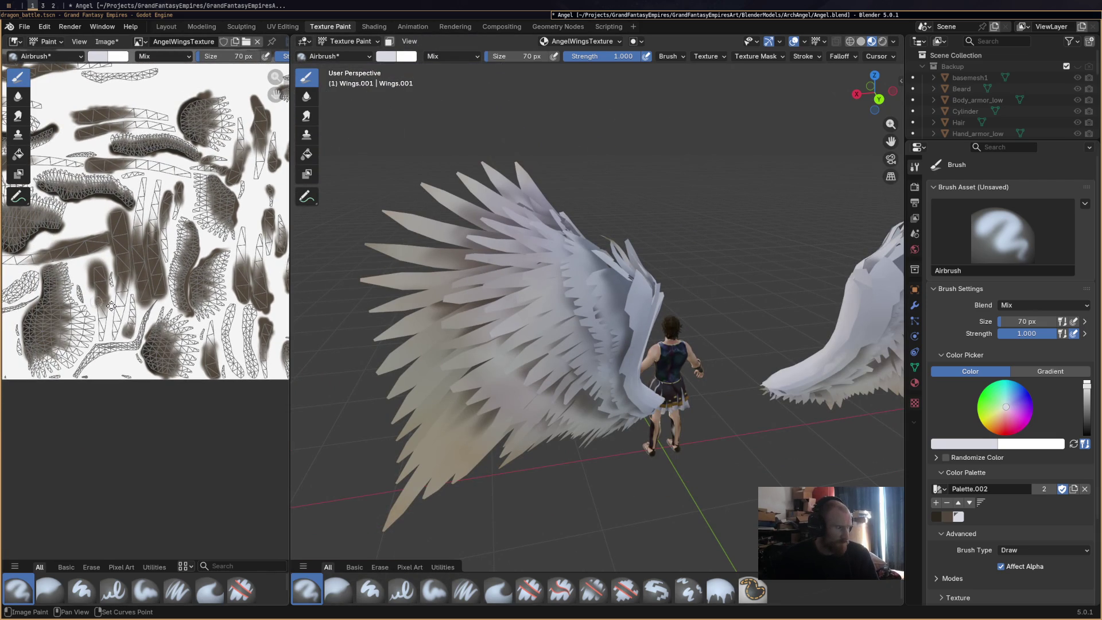
{"action": "scroll", "coordinate": [172, 336], "scroll_direction": "down", "scroll_amount": 2}
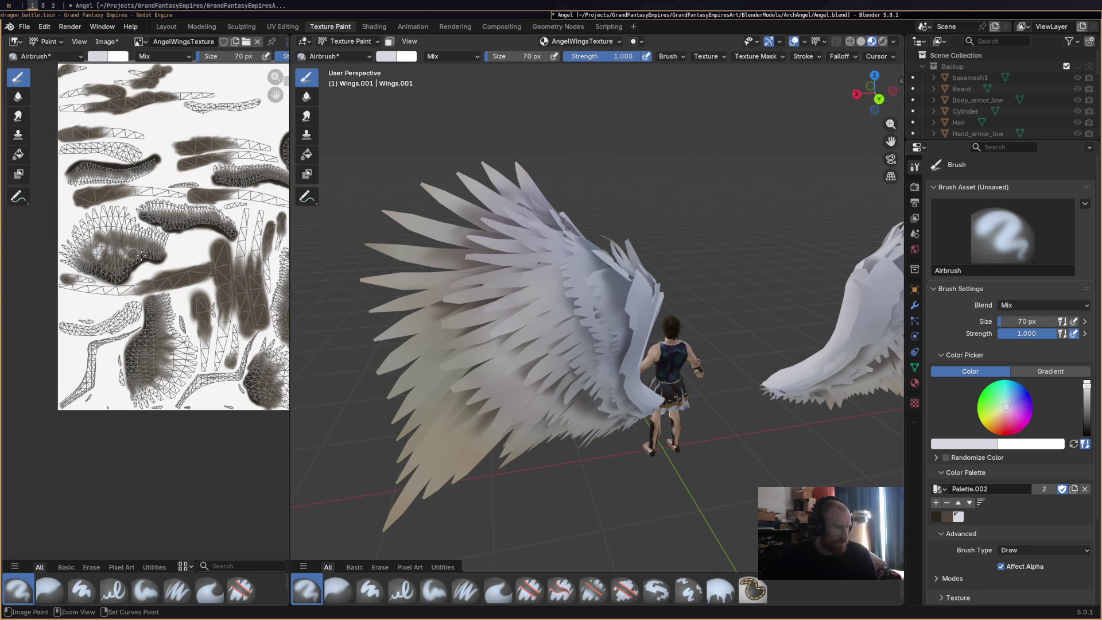
{"action": "scroll", "coordinate": [624, 287], "scroll_direction": "up", "scroll_amount": 1}
{"action": "scroll", "coordinate": [569, 276], "scroll_direction": "up", "scroll_amount": 1}
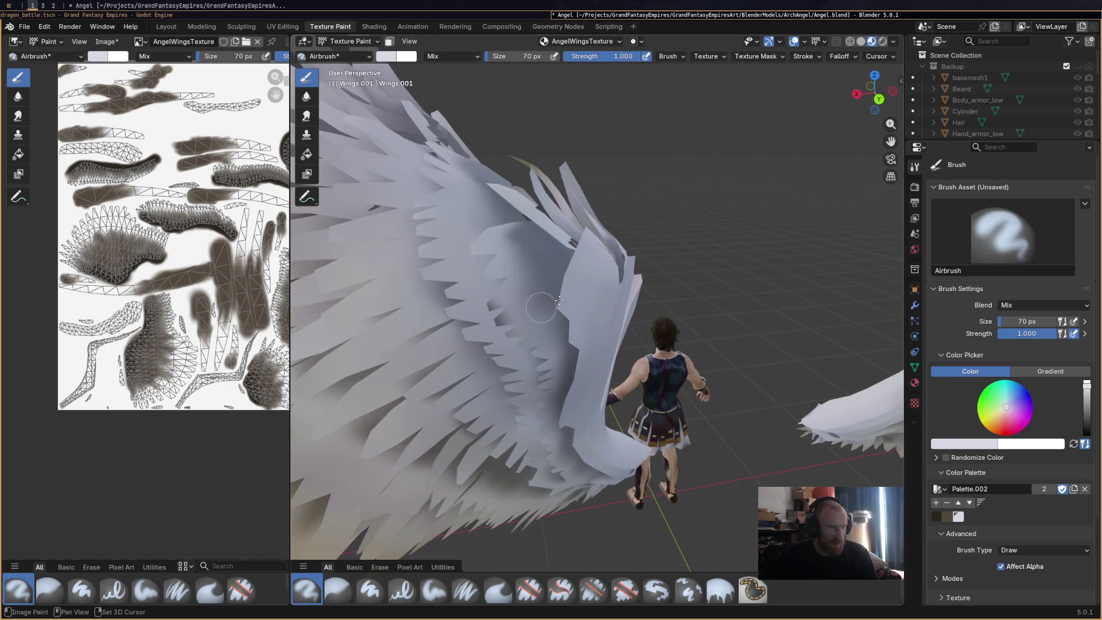
{"action": "scroll", "coordinate": [534, 319], "scroll_direction": "down", "scroll_amount": 3}
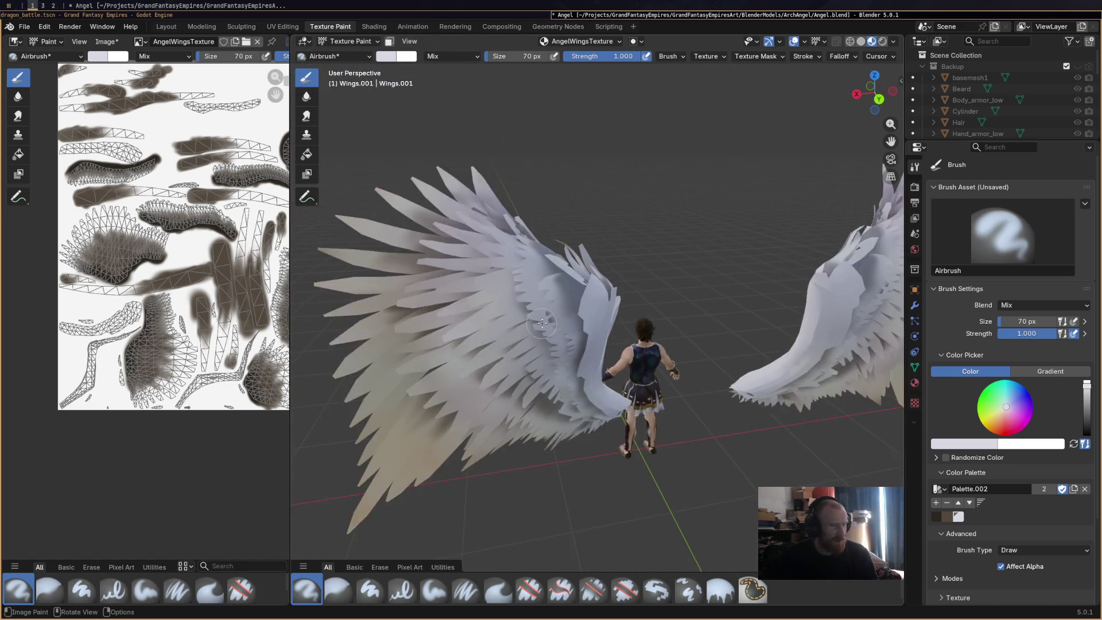
{"action": "scroll", "coordinate": [551, 323], "scroll_direction": "down", "scroll_amount": 2}
{"action": "mouse_move", "coordinate": [578, 337]}
{"action": "middle_mouse_down"}
{"action": "mouse_move", "coordinate": [573, 329]}
{"action": "mouse_move", "coordinate": [579, 345]}
{"action": "middle_mouse_up"}
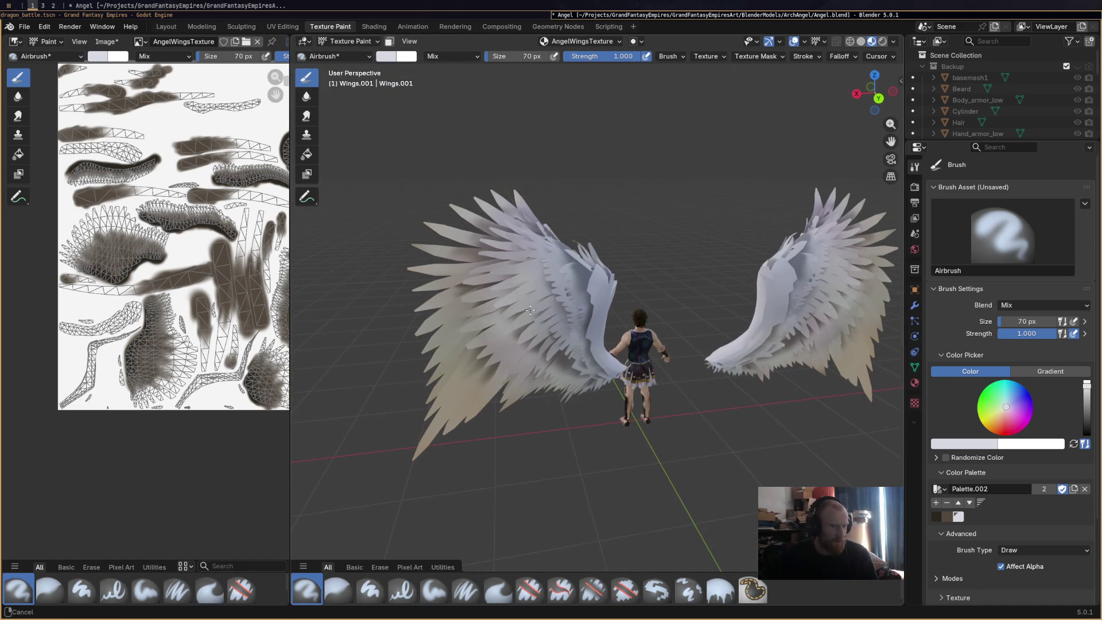
{"action": "scroll", "coordinate": [1017, 523], "scroll_direction": "down", "scroll_amount": 3}
{"action": "scroll", "coordinate": [1033, 536], "scroll_direction": "down", "scroll_amount": 1}
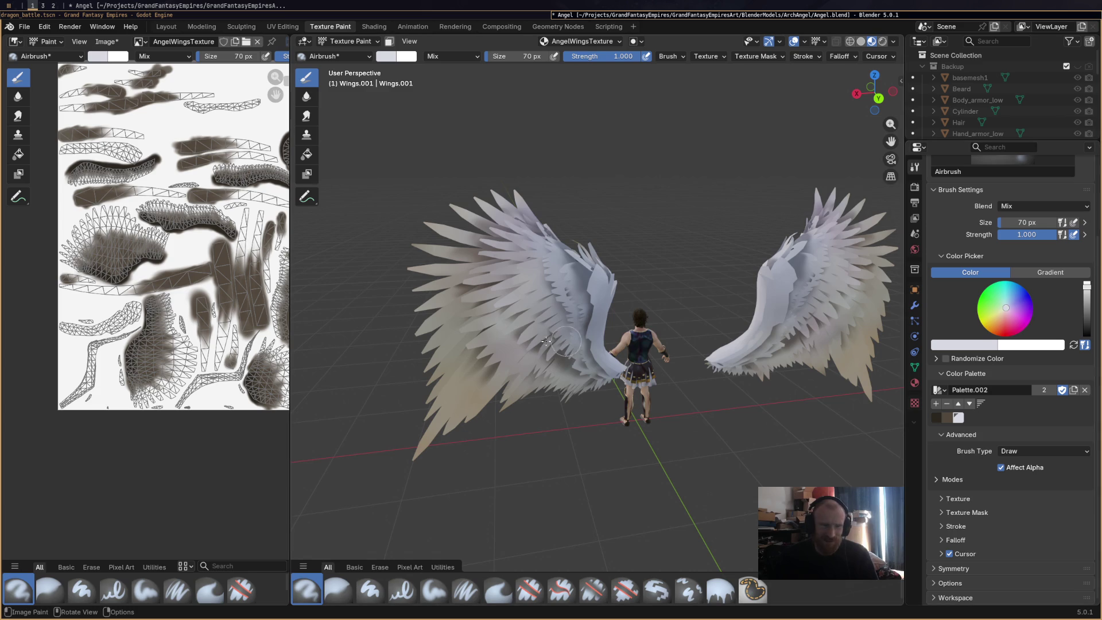
{"action": "scroll", "coordinate": [723, 243], "scroll_direction": "up", "scroll_amount": 2}
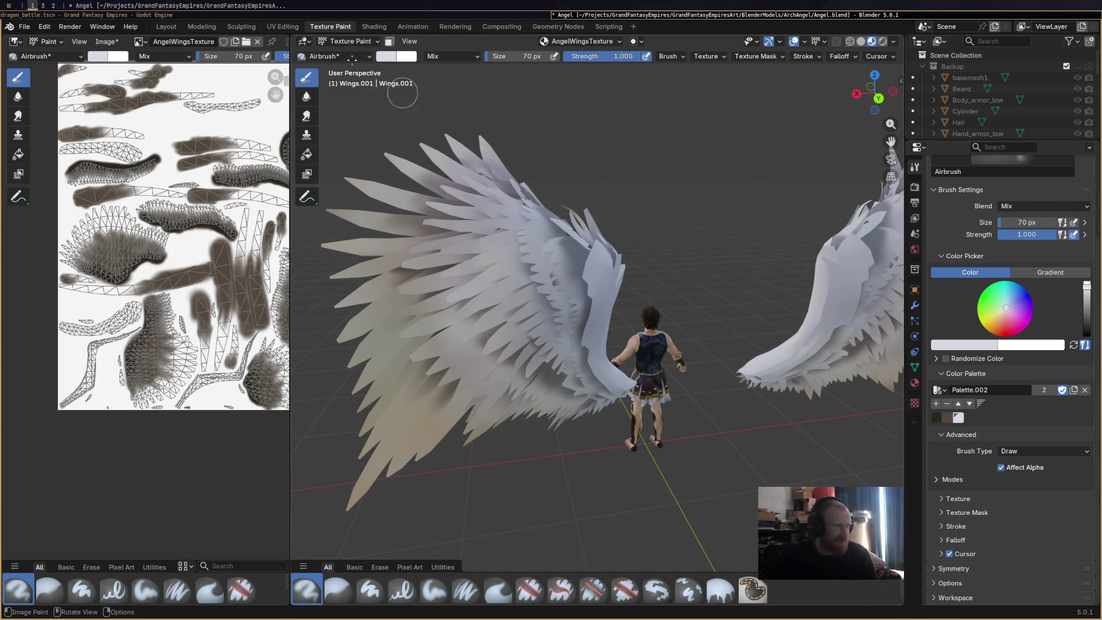
{"action": "left_click", "coordinate": [107, 41]}
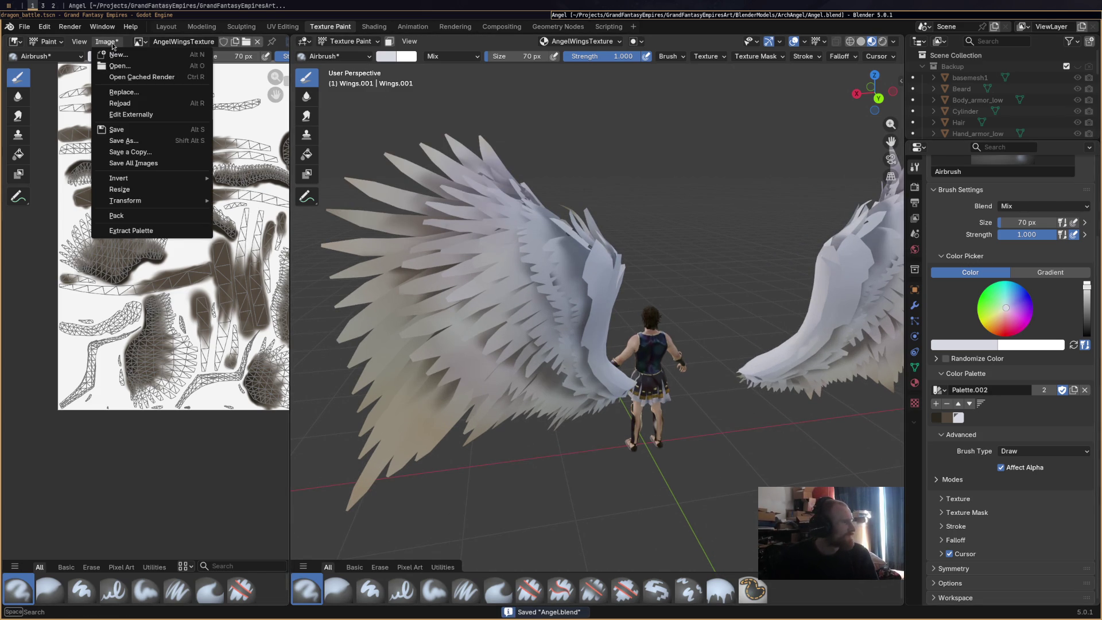
{"action": "left_click", "coordinate": [147, 132]}
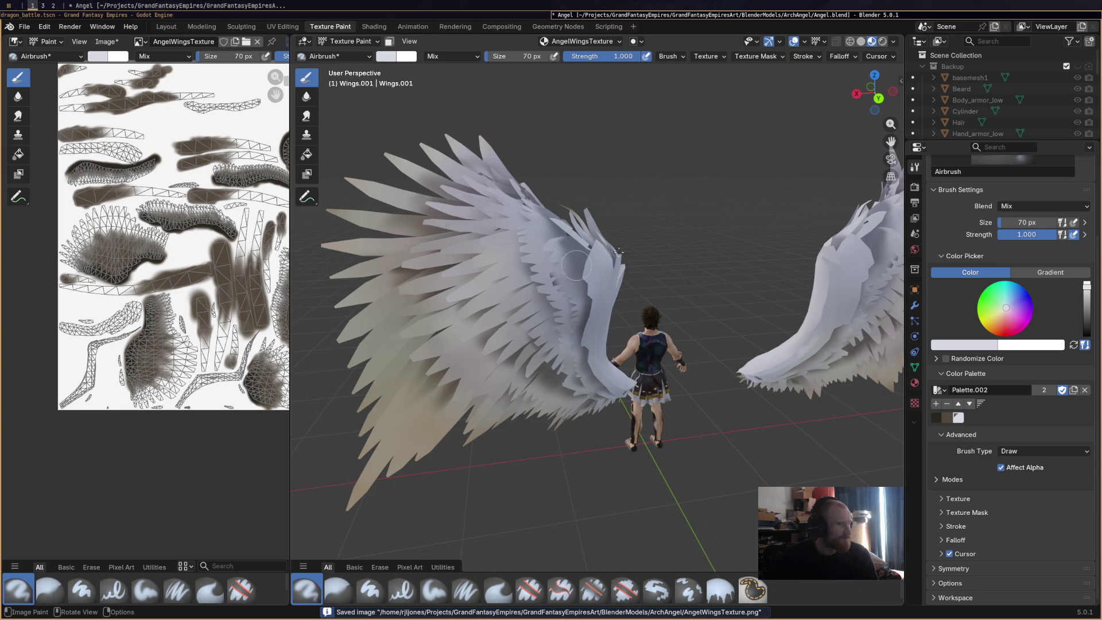
{"action": "middle_click_drag", "start_coordinate": [677, 270], "coordinate": [595, 320]}
{"action": "key", "text": "shift"}
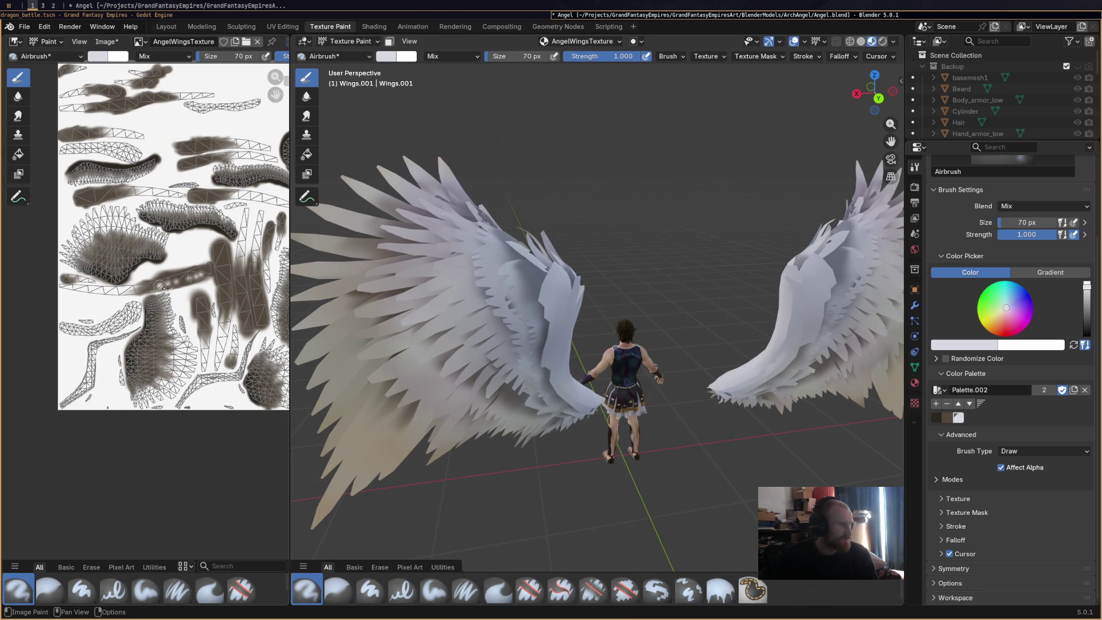
{"action": "left_click_drag", "start_coordinate": [167, 356], "coordinate": [179, 339]}
Airbrush a dark patch beside the C-shaped blob, undoing a misplaced white stroke.
{"action": "middle_click_drag", "start_coordinate": [169, 222], "coordinate": [93, 295]}
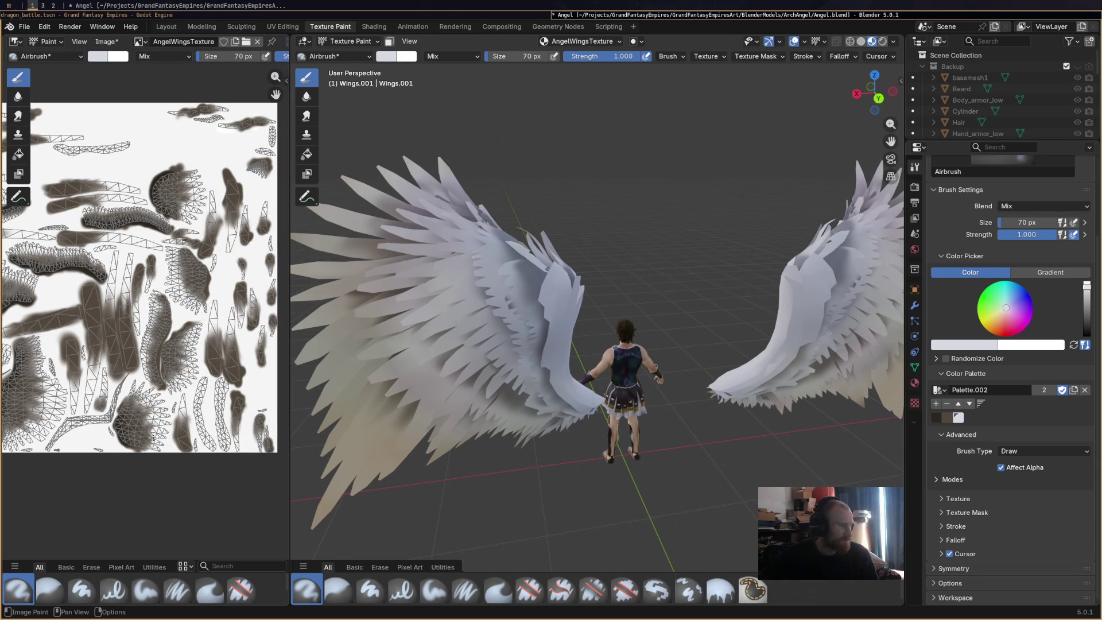
{"action": "left_click_drag", "start_coordinate": [142, 430], "coordinate": [134, 422]}
{"action": "scroll", "coordinate": [193, 167], "scroll_direction": "down", "scroll_amount": 1}
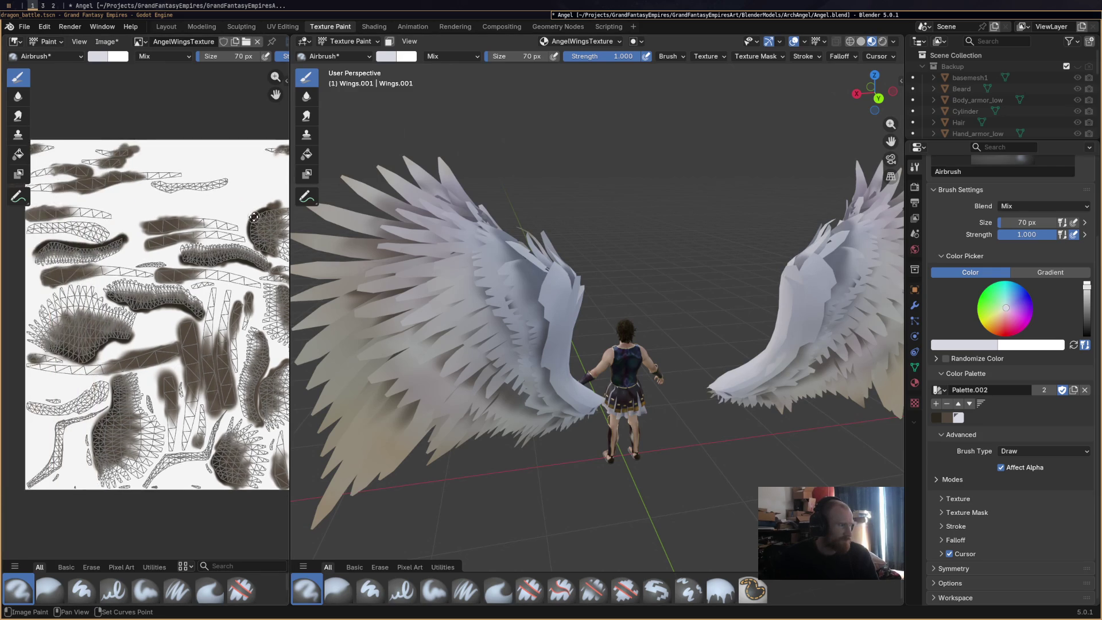
{"action": "scroll", "coordinate": [130, 242], "scroll_direction": "down", "scroll_amount": 2}
{"action": "scroll", "coordinate": [99, 286], "scroll_direction": "up", "scroll_amount": 1}
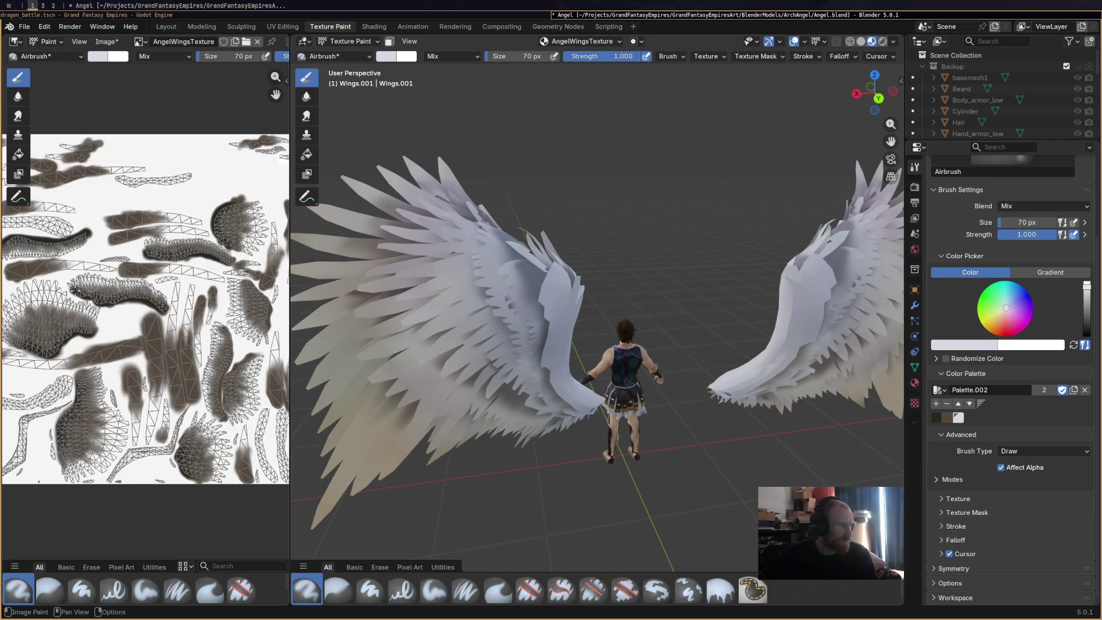
{"action": "scroll", "coordinate": [95, 280], "scroll_direction": "up", "scroll_amount": 1}
{"action": "mouse_move", "coordinate": [87, 404]}
{"action": "left_mouse_down"}
{"action": "mouse_move", "coordinate": [89, 386]}
{"action": "mouse_move", "coordinate": [81, 407]}
{"action": "left_mouse_up"}
{"action": "key", "text": "ctrl+z"}
{"action": "key", "text": "ctrl+z"}
{"action": "mouse_move", "coordinate": [517, 302]}
{"action": "middle_mouse_down"}
{"action": "mouse_move", "coordinate": [623, 290]}
{"action": "mouse_move", "coordinate": [701, 322]}
{"action": "mouse_move", "coordinate": [454, 378]}
{"action": "mouse_move", "coordinate": [549, 335]}
{"action": "middle_mouse_up"}
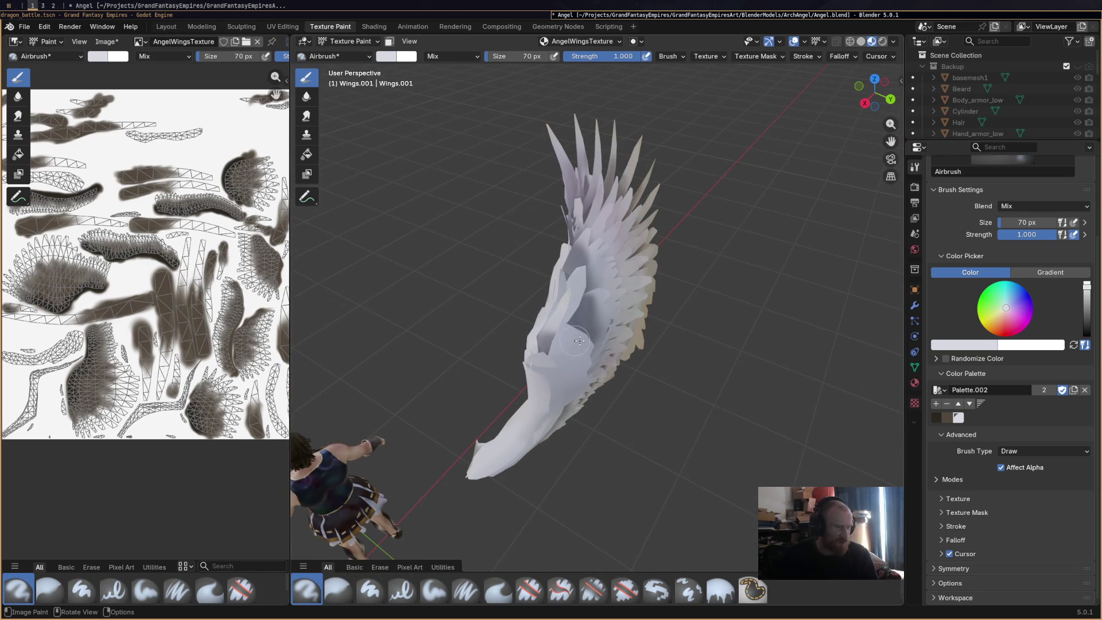
Mask painting to the selected wing faces and paint a dark mark on the 3D wing.
{"action": "key", "text": "m"}
{"action": "left_click_drag", "start_coordinate": [585, 310], "coordinate": [595, 314]}
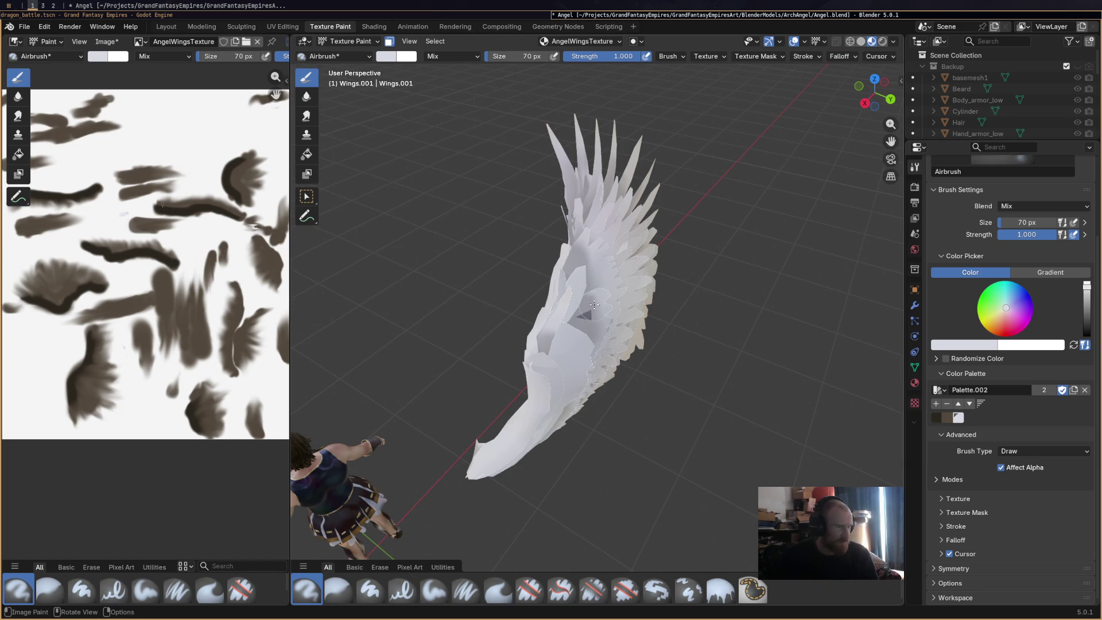
{"action": "middle_click_drag", "start_coordinate": [599, 308], "coordinate": [576, 304]}
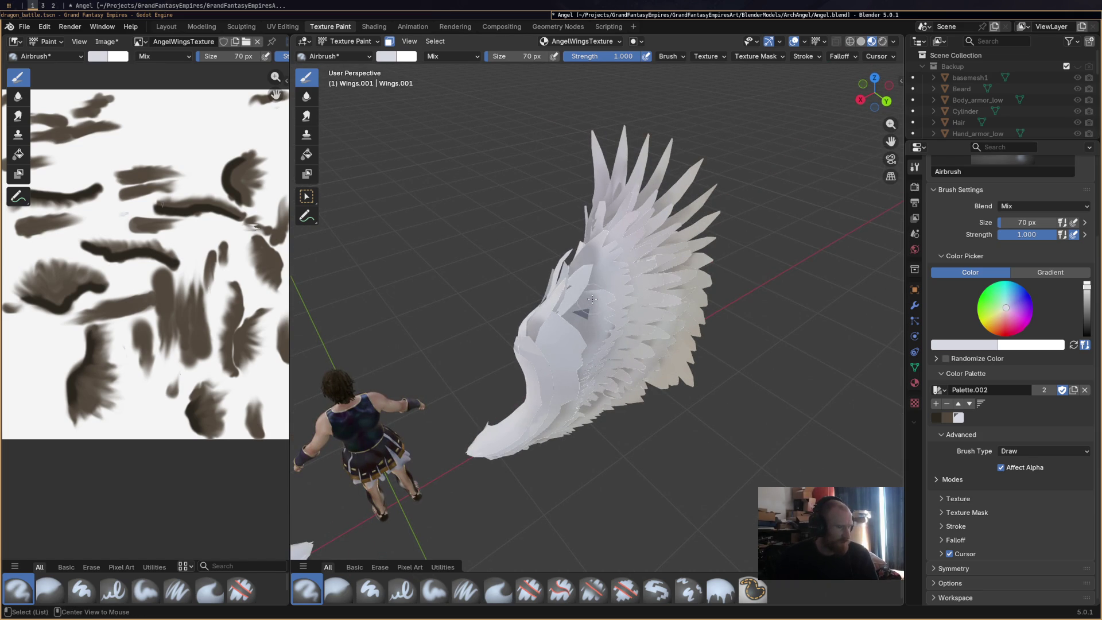
{"action": "scroll", "coordinate": [173, 212], "scroll_direction": "up", "scroll_amount": 2}
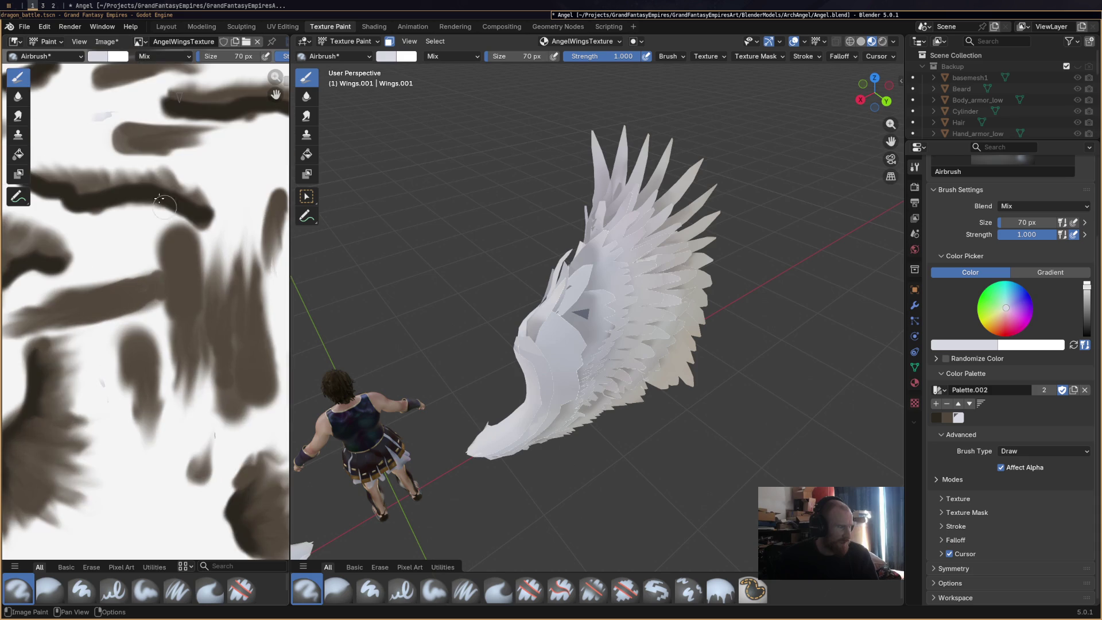
Cover the pale patch of the UV texture with dark brown and review the wings in 3D.
{"action": "middle_click_drag", "start_coordinate": [178, 168], "coordinate": [209, 226]}
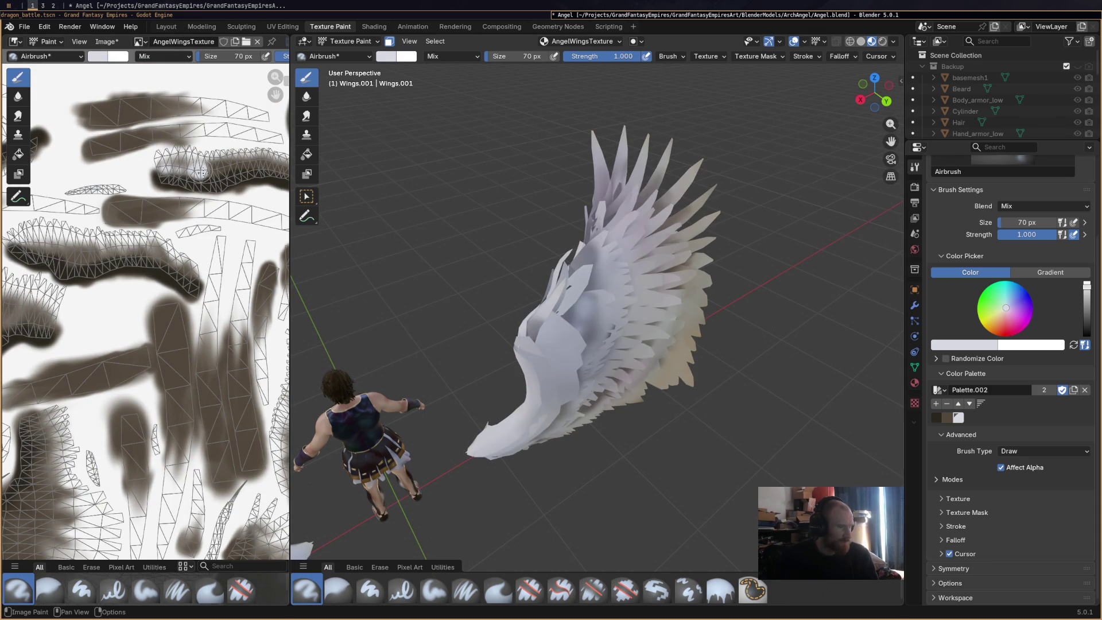
{"action": "mouse_move", "coordinate": [200, 174]}
{"action": "left_mouse_down"}
{"action": "mouse_move", "coordinate": [158, 166]}
{"action": "mouse_move", "coordinate": [219, 162]}
{"action": "mouse_move", "coordinate": [183, 165]}
{"action": "mouse_move", "coordinate": [222, 170]}
{"action": "mouse_move", "coordinate": [162, 177]}
{"action": "left_mouse_up"}
{"action": "mouse_move", "coordinate": [424, 229]}
{"action": "middle_mouse_down"}
{"action": "mouse_move", "coordinate": [456, 282]}
{"action": "mouse_move", "coordinate": [527, 326]}
{"action": "middle_mouse_up"}
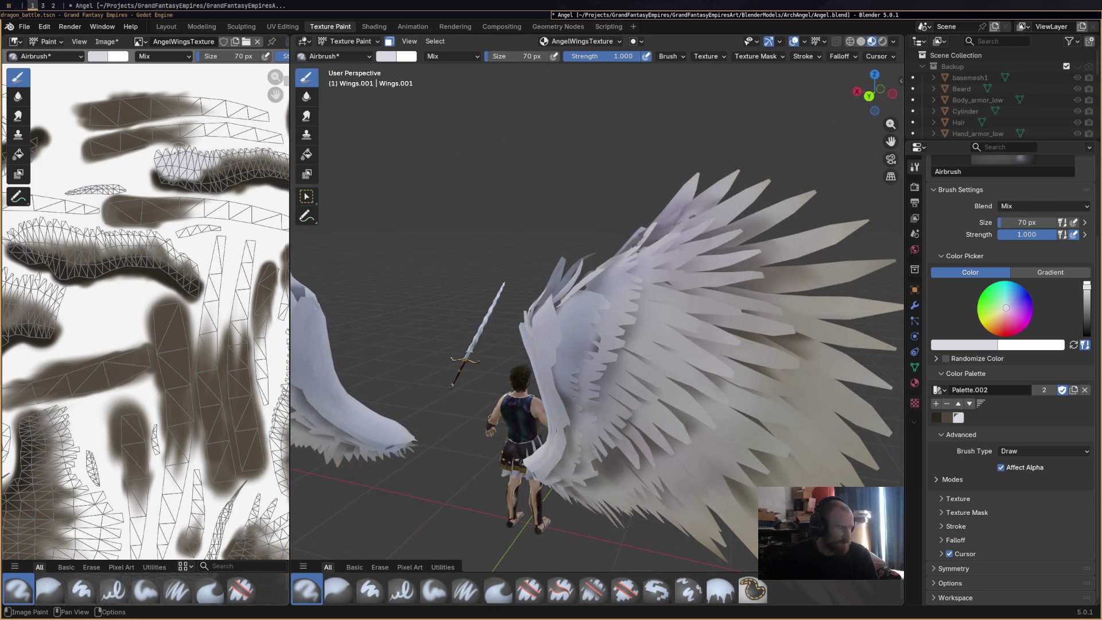
{"action": "mouse_move", "coordinate": [479, 268]}
{"action": "middle_mouse_down"}
{"action": "mouse_move", "coordinate": [518, 232]}
{"action": "mouse_move", "coordinate": [301, 250]}
{"action": "middle_mouse_up"}
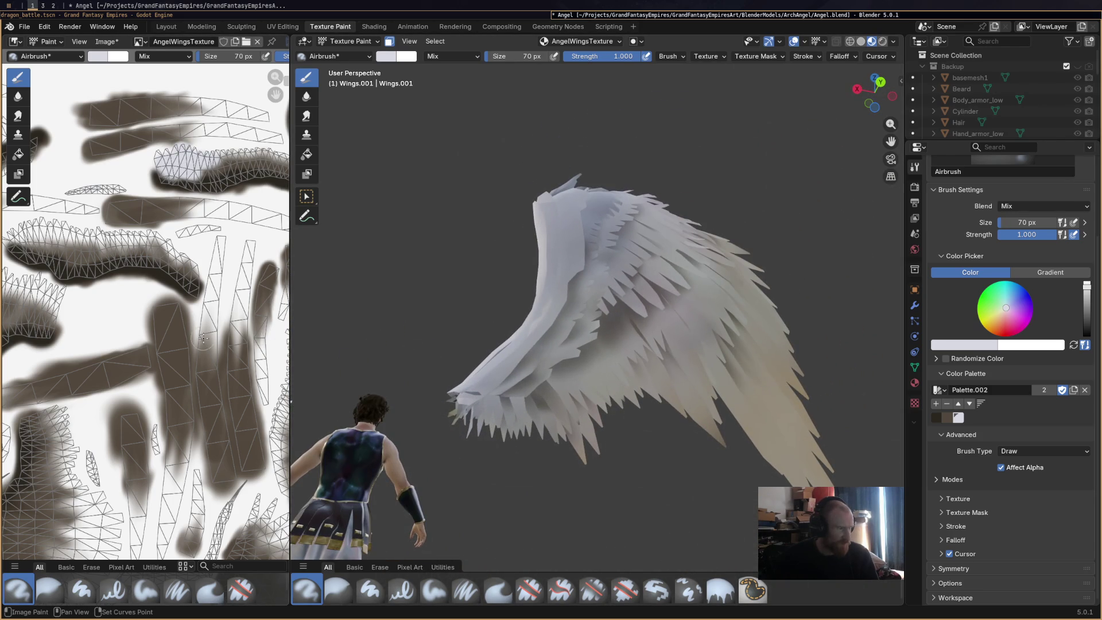
Darken the texture with an airbrush wash, then undo it.
{"action": "middle_click_drag", "start_coordinate": [155, 246], "coordinate": [171, 197]}
{"action": "left_click_drag", "start_coordinate": [173, 192], "coordinate": [194, 207]}
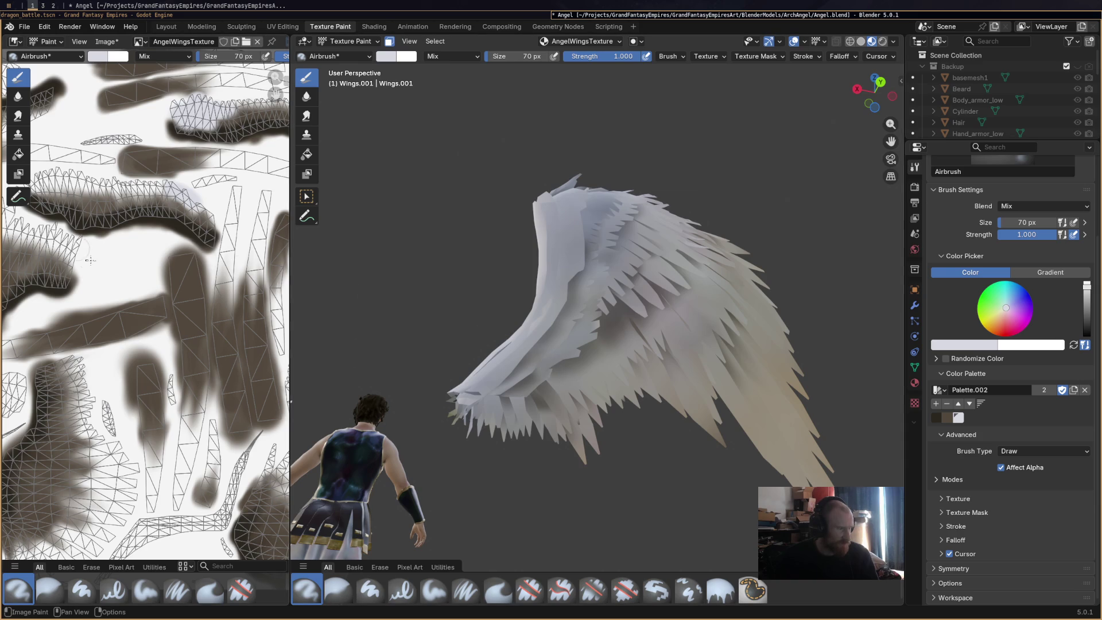
{"action": "middle_click_drag", "start_coordinate": [139, 287], "coordinate": [167, 282]}
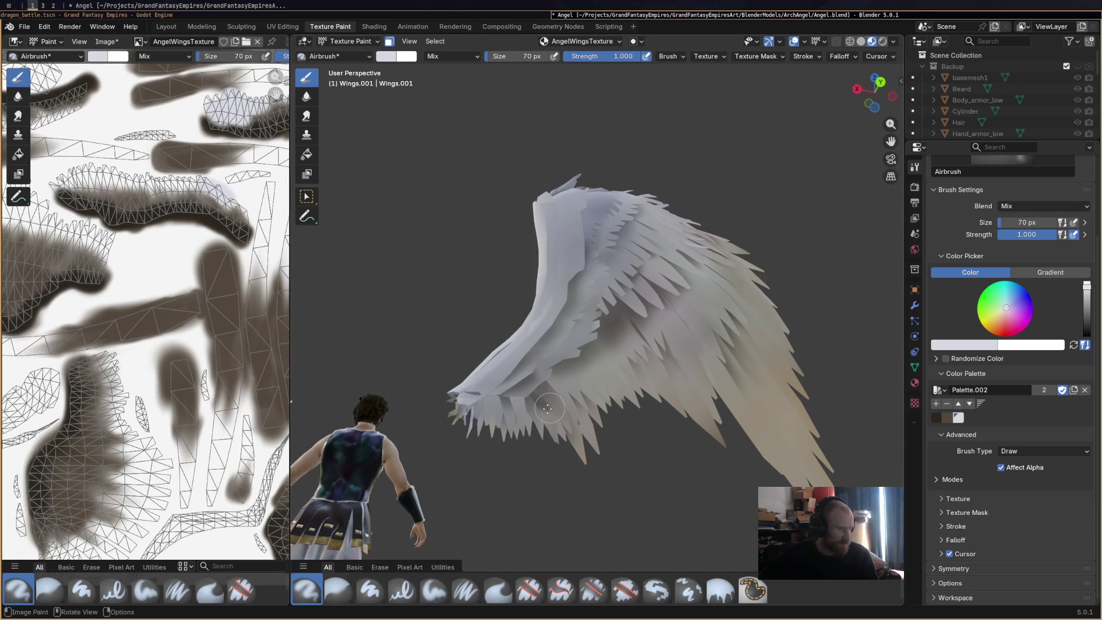
{"action": "key", "text": "ctrl+z"}
{"action": "scroll", "coordinate": [147, 311], "scroll_direction": "down", "scroll_amount": 2}
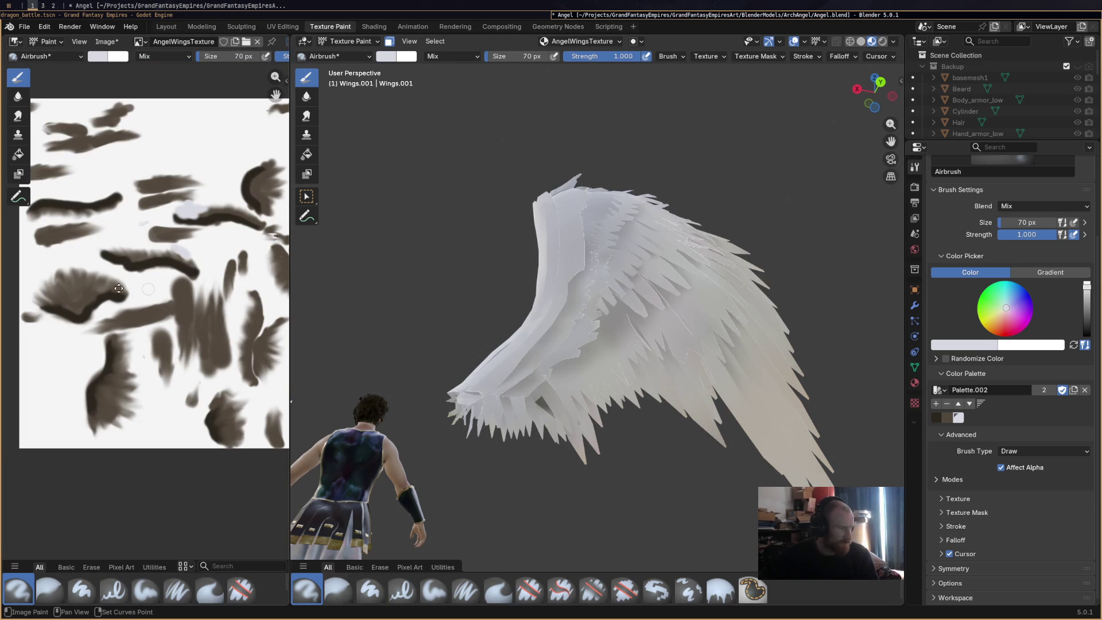
{"action": "scroll", "coordinate": [86, 320], "scroll_direction": "up", "scroll_amount": 1}
{"action": "scroll", "coordinate": [75, 317], "scroll_direction": "down", "scroll_amount": 1}
{"action": "scroll", "coordinate": [75, 317], "scroll_direction": "up", "scroll_amount": 1}
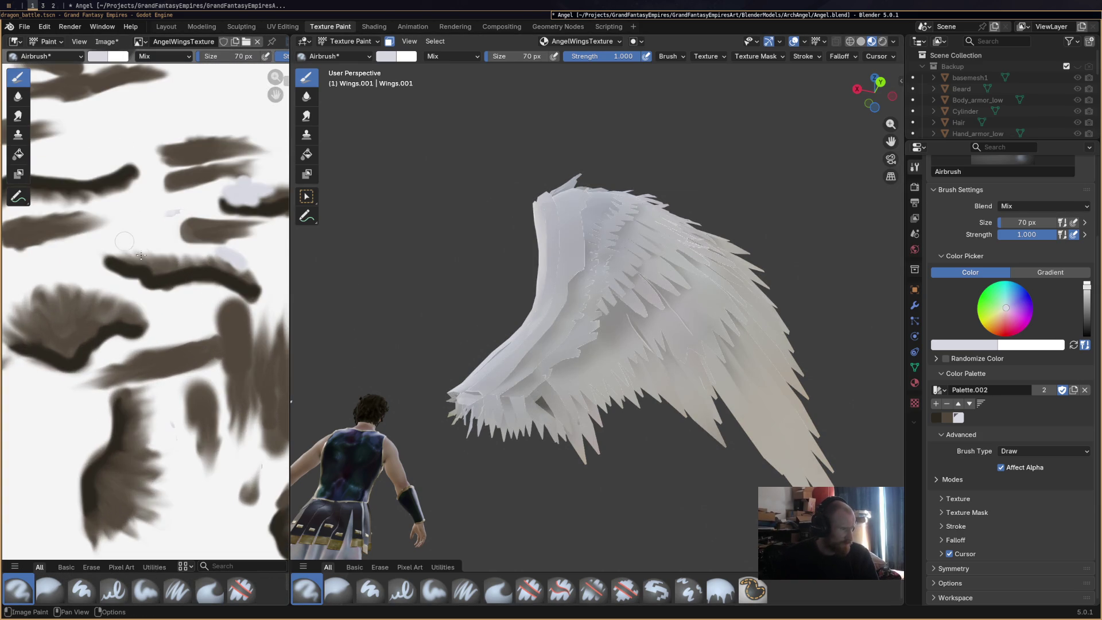
{"action": "scroll", "coordinate": [61, 301], "scroll_direction": "up", "scroll_amount": 1}
{"action": "scroll", "coordinate": [50, 292], "scroll_direction": "up", "scroll_amount": 1}
{"action": "mouse_move", "coordinate": [51, 292]}
{"action": "middle_mouse_down"}
{"action": "mouse_move", "coordinate": [12, 407]}
{"action": "mouse_move", "coordinate": [169, 286]}
{"action": "mouse_move", "coordinate": [123, 314]}
{"action": "middle_mouse_up"}
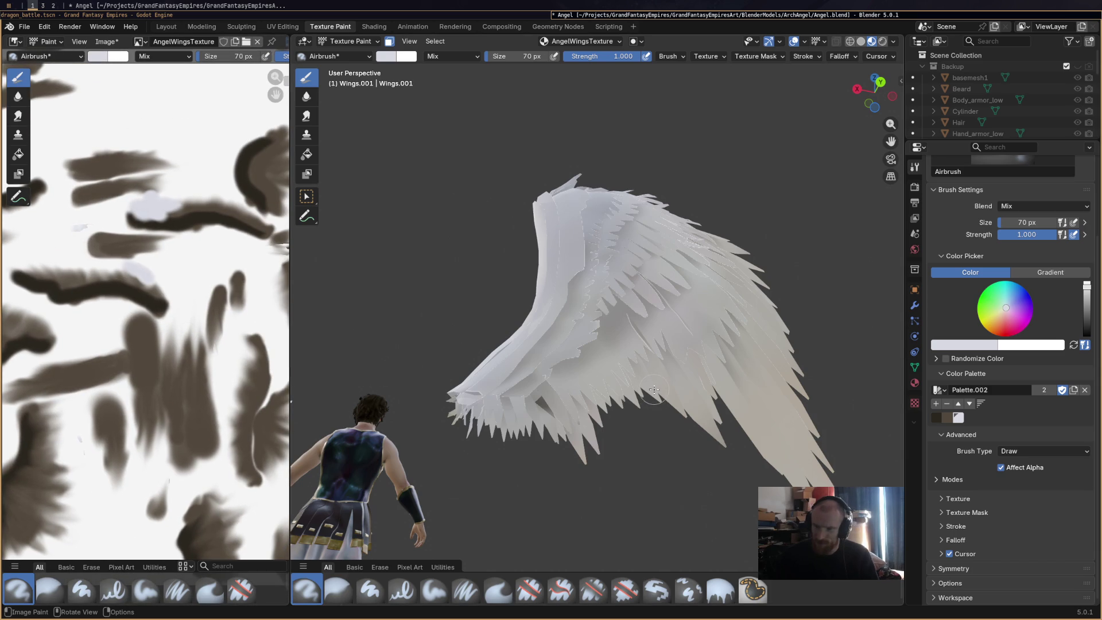
Shade a dark patch across the mid-wing in the viewport and keep it after an undo toggle.
{"action": "left_click_drag", "start_coordinate": [728, 401], "coordinate": [674, 387]}
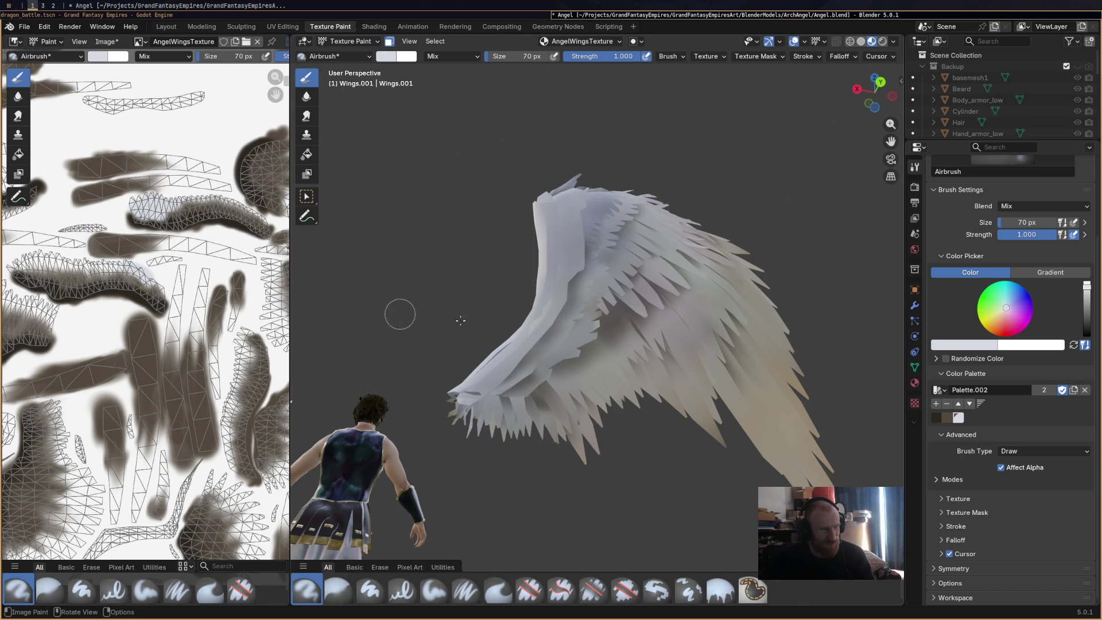
{"action": "left_click", "coordinate": [616, 327]}
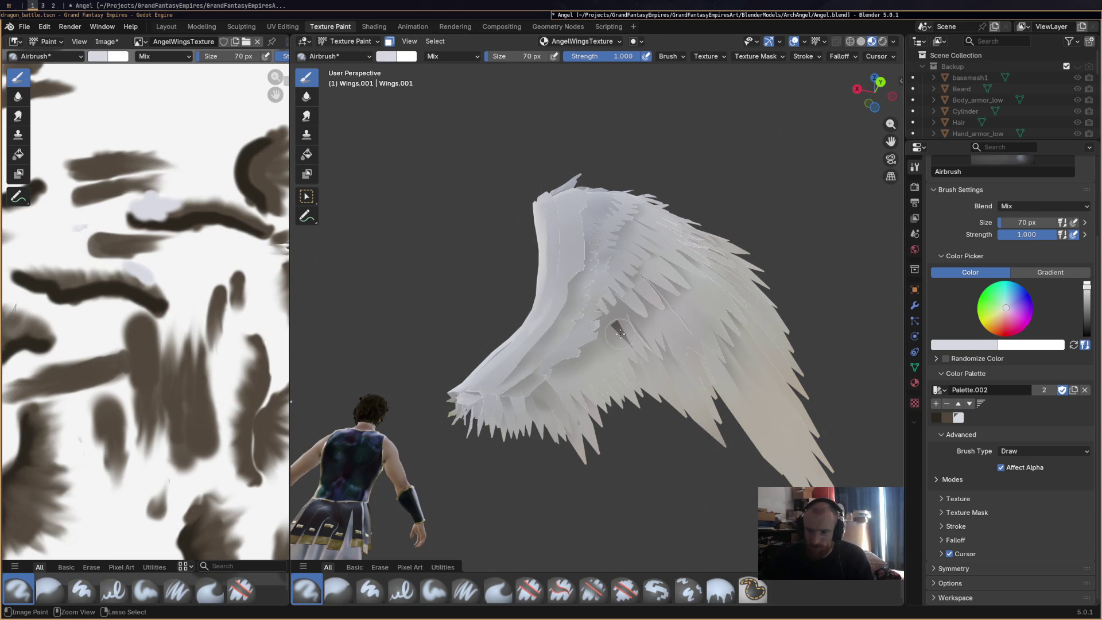
{"action": "scroll", "coordinate": [199, 276], "scroll_direction": "down", "scroll_amount": 3}
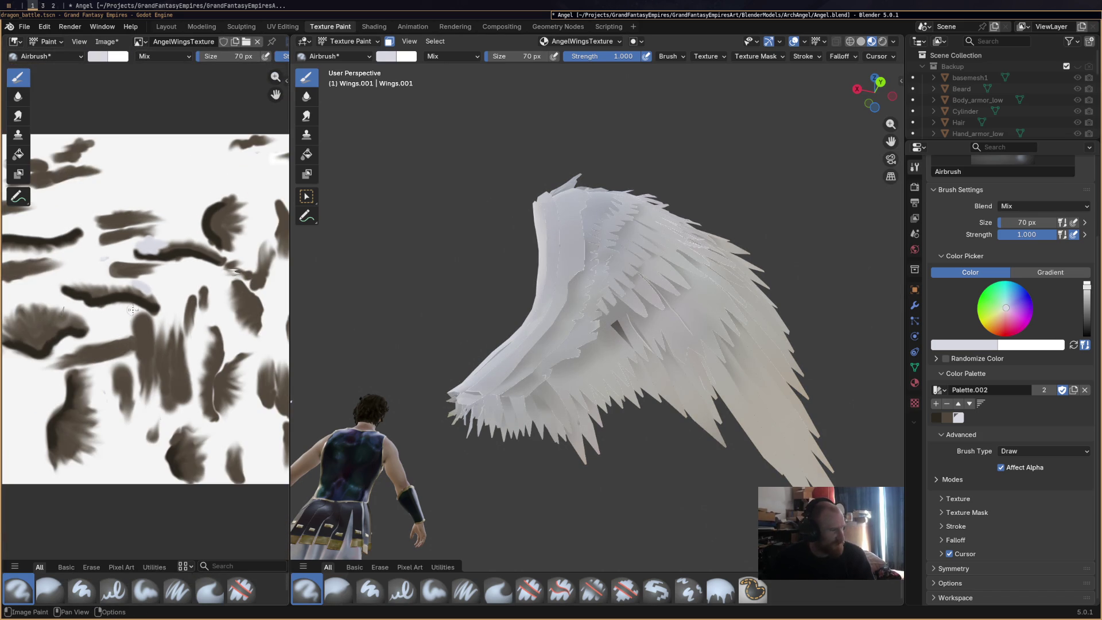
{"action": "scroll", "coordinate": [198, 277], "scroll_direction": "up", "scroll_amount": 3}
{"action": "scroll", "coordinate": [199, 276], "scroll_direction": "up", "scroll_amount": 2}
{"action": "scroll", "coordinate": [172, 293], "scroll_direction": "down", "scroll_amount": 2}
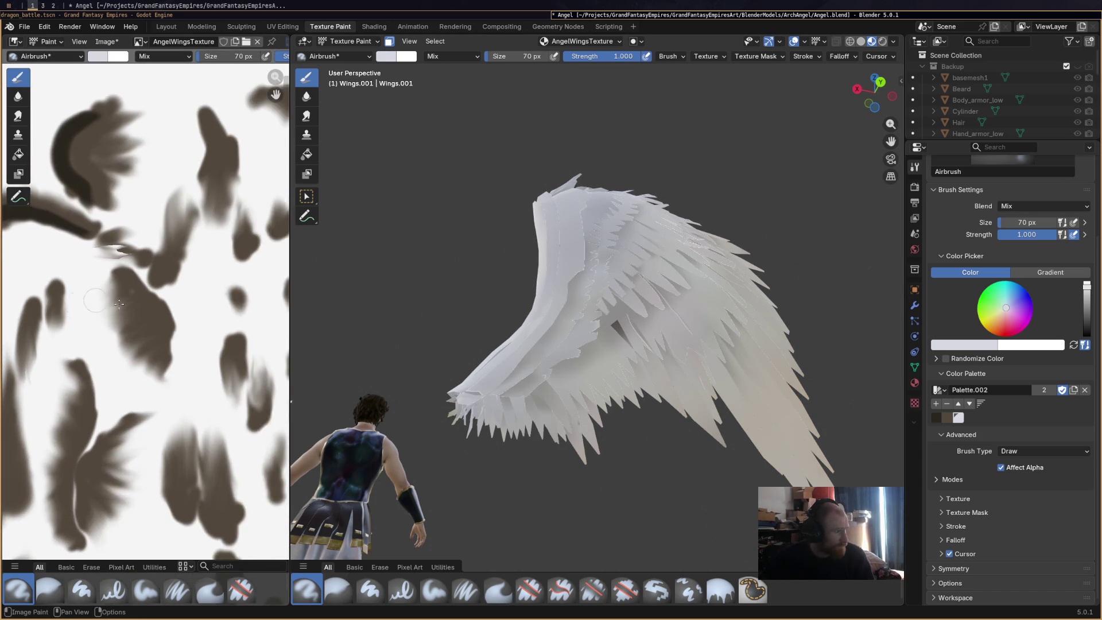
{"action": "scroll", "coordinate": [142, 306], "scroll_direction": "down", "scroll_amount": 2}
{"action": "key", "text": "ctrl+z"}
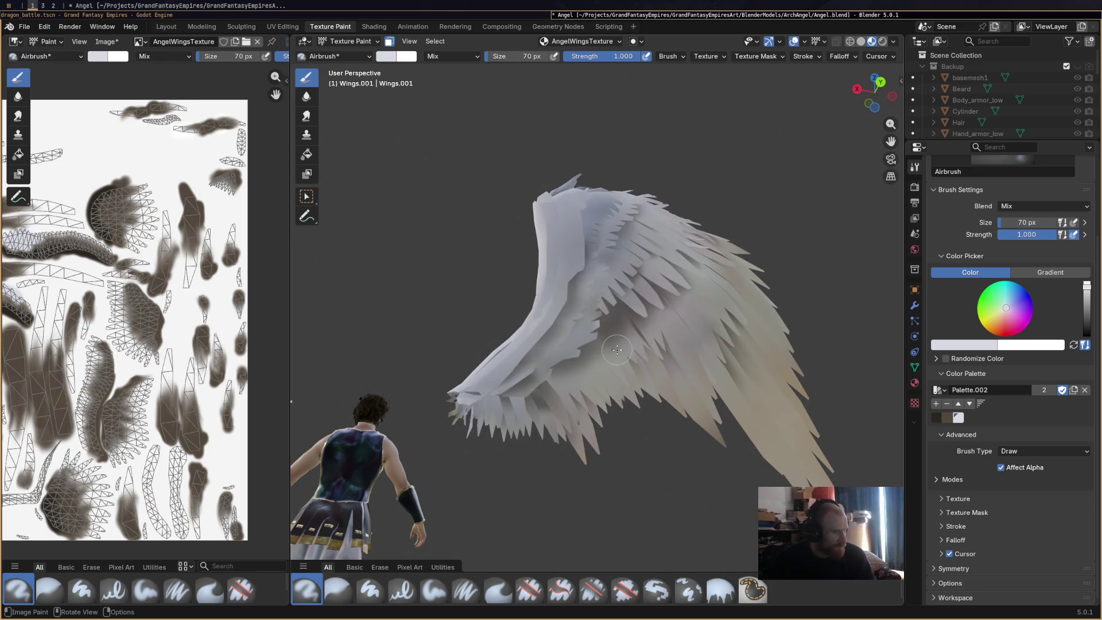
{"action": "mouse_move", "coordinate": [650, 339]}
{"action": "middle_mouse_down"}
{"action": "mouse_move", "coordinate": [576, 422]}
{"action": "mouse_move", "coordinate": [517, 405]}
{"action": "middle_mouse_up"}
{"action": "scroll", "coordinate": [232, 365], "scroll_direction": "up", "scroll_amount": 2}
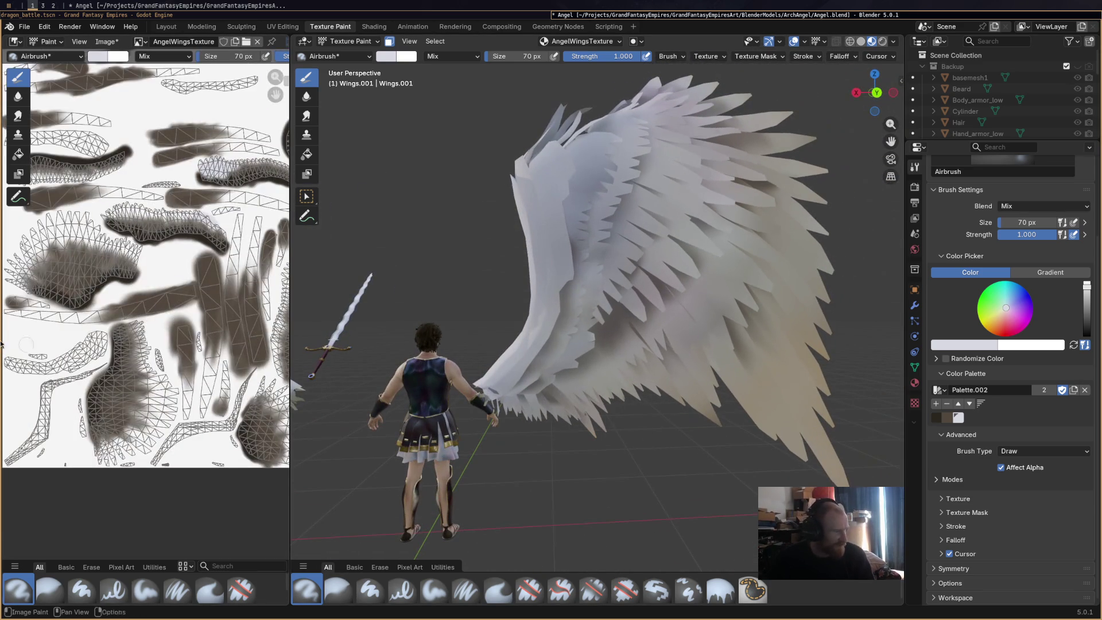
{"action": "mouse_move", "coordinate": [639, 389]}
{"action": "middle_mouse_down"}
{"action": "mouse_move", "coordinate": [634, 382]}
{"action": "mouse_move", "coordinate": [609, 452]}
{"action": "mouse_move", "coordinate": [597, 272]}
{"action": "middle_mouse_up"}
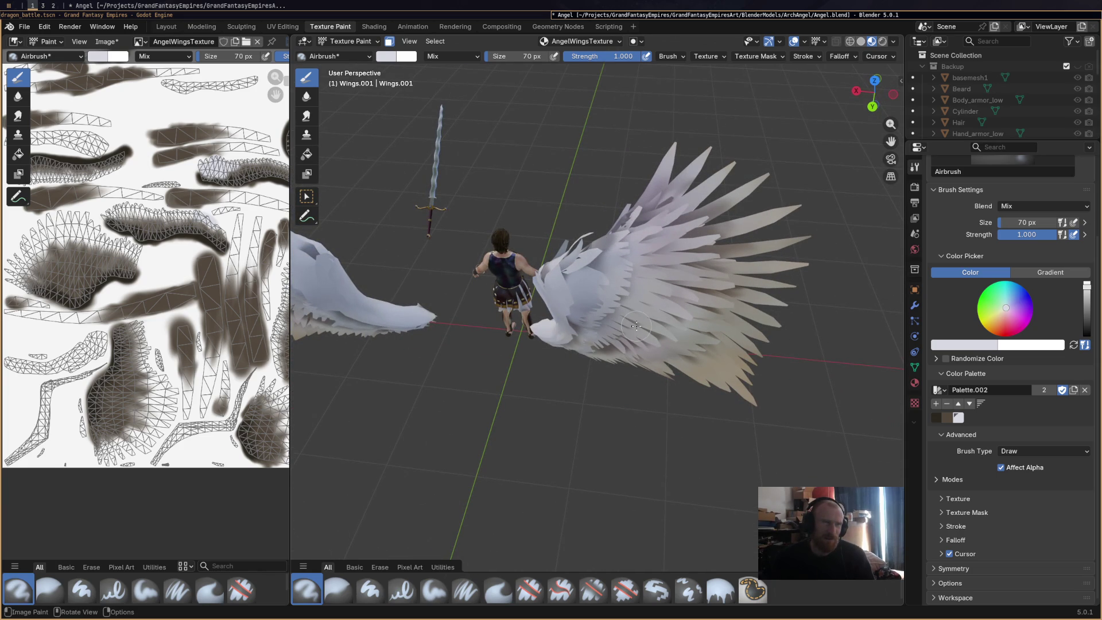
{"action": "left_click", "coordinate": [616, 42]}
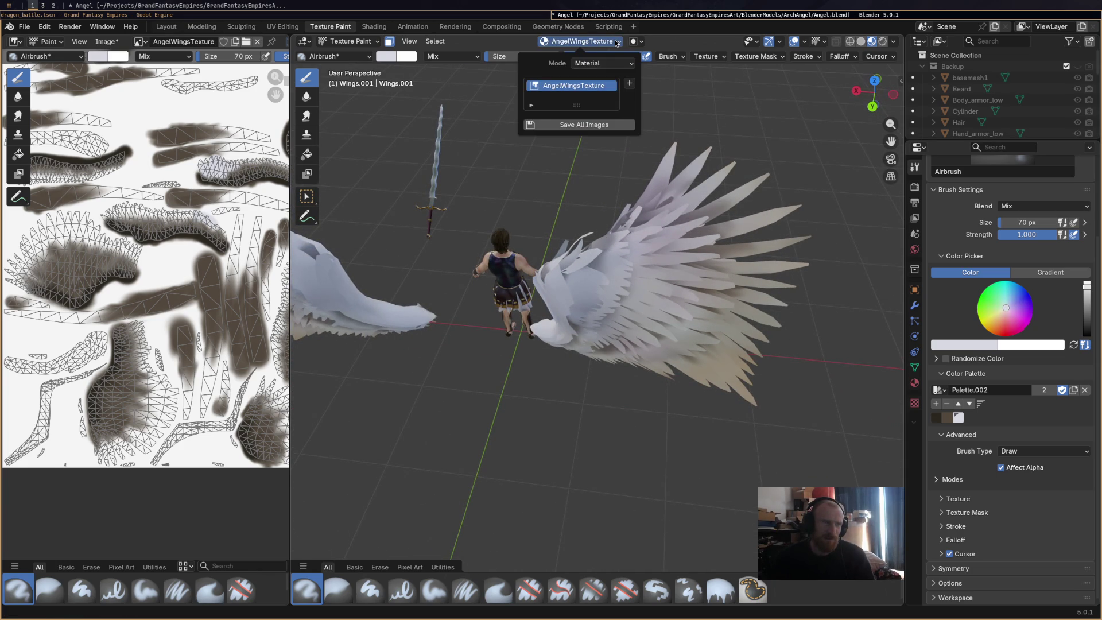
Set the Texture Slots painting mode to Single Image.
{"action": "left_click", "coordinate": [616, 43]}
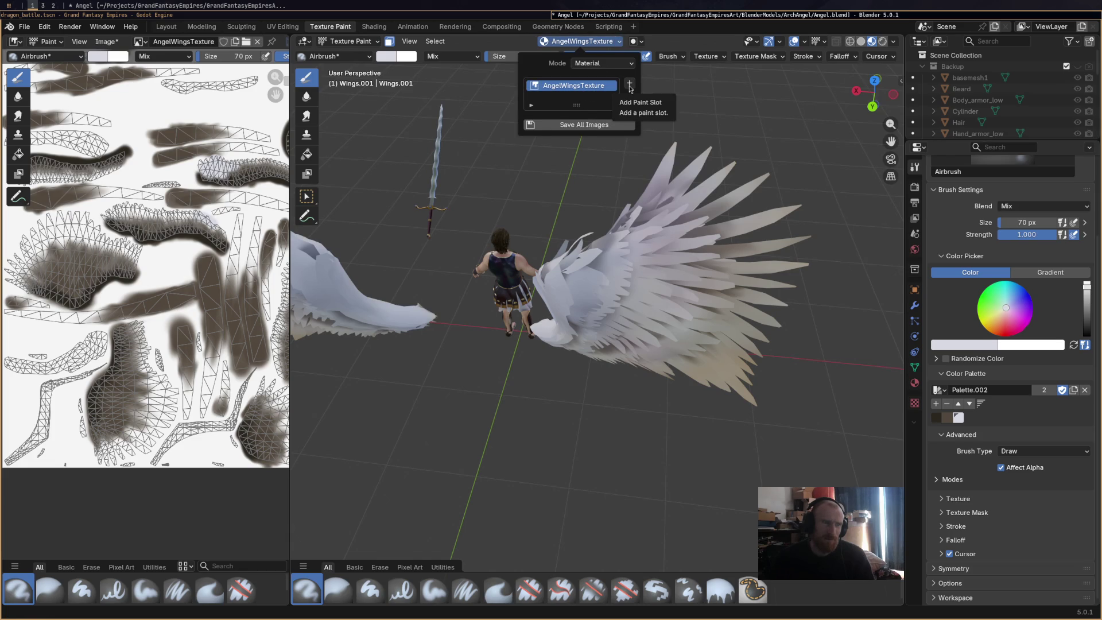
{"action": "left_click", "coordinate": [596, 64]}
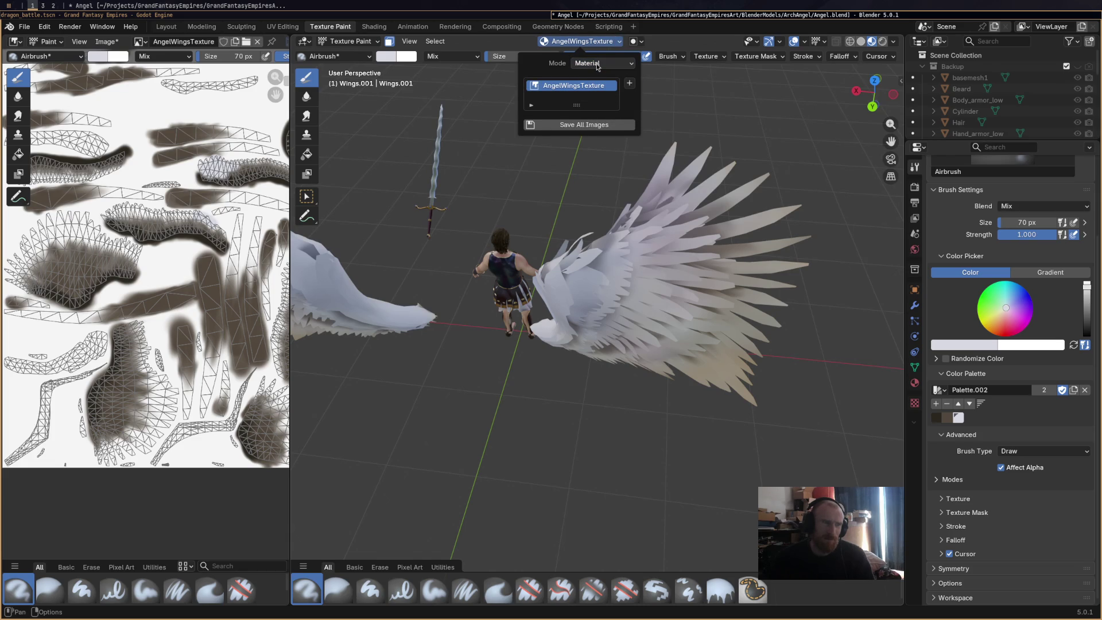
{"action": "left_click", "coordinate": [598, 65]}
{"action": "left_click", "coordinate": [602, 67]}
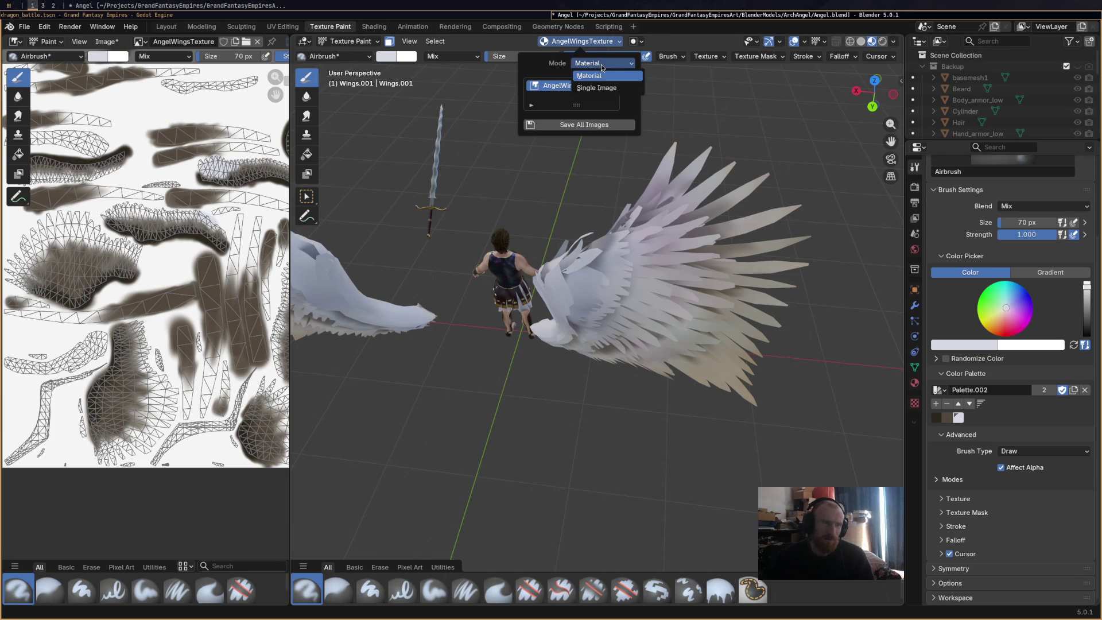
{"action": "left_click", "coordinate": [599, 87]}
{"action": "left_click", "coordinate": [582, 40]}
{"action": "left_click", "coordinate": [599, 64]}
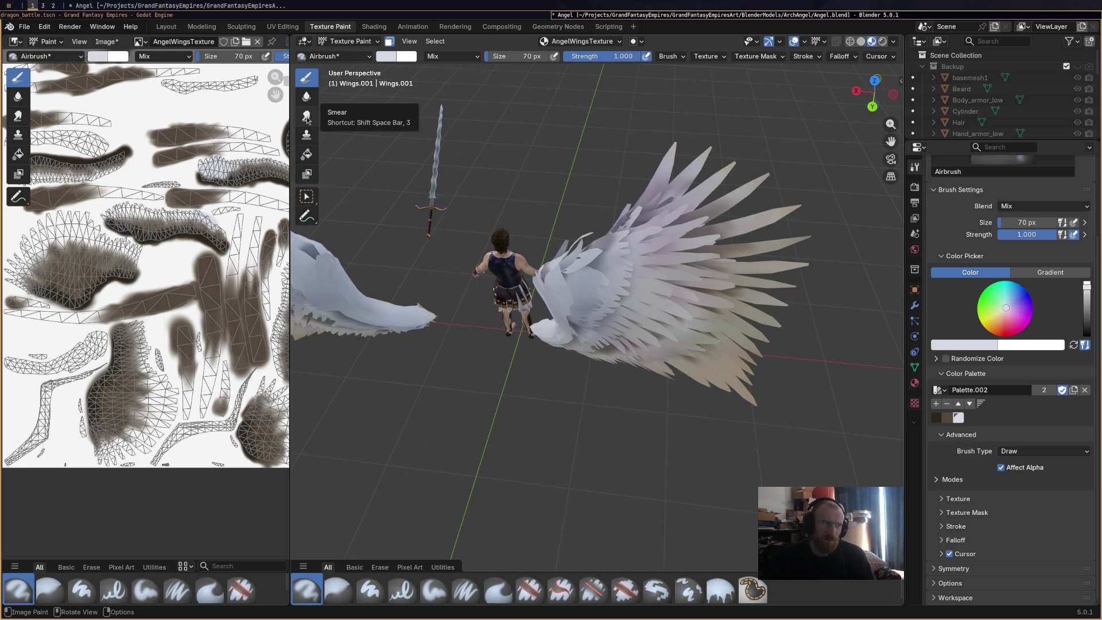
Switch texture painting to the Blur brush to soften the feathers.
{"action": "left_click", "coordinate": [306, 96]}
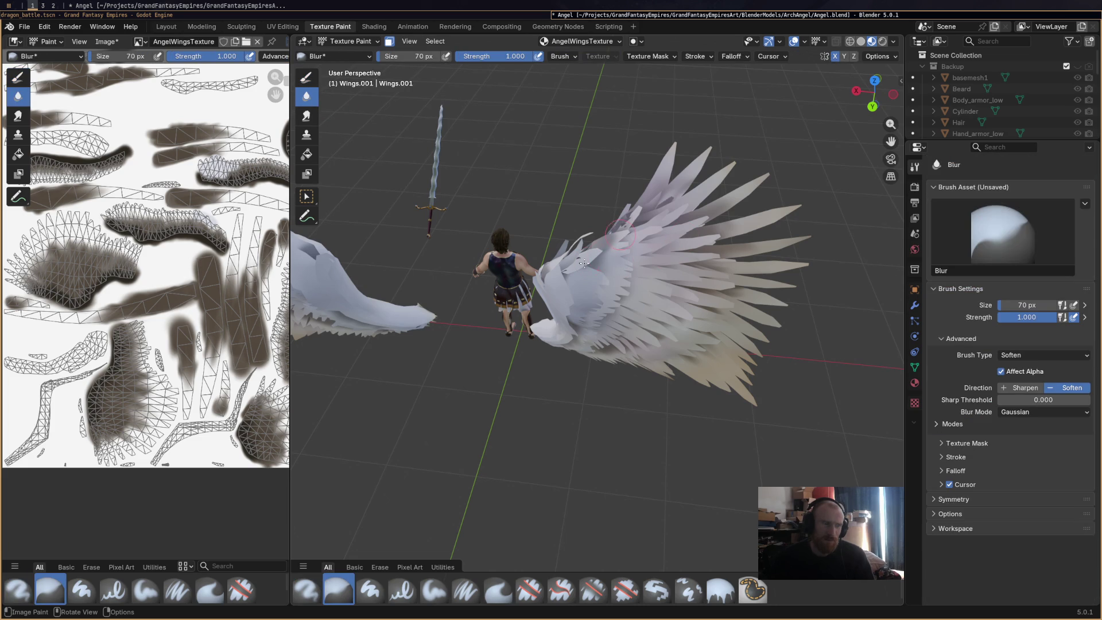